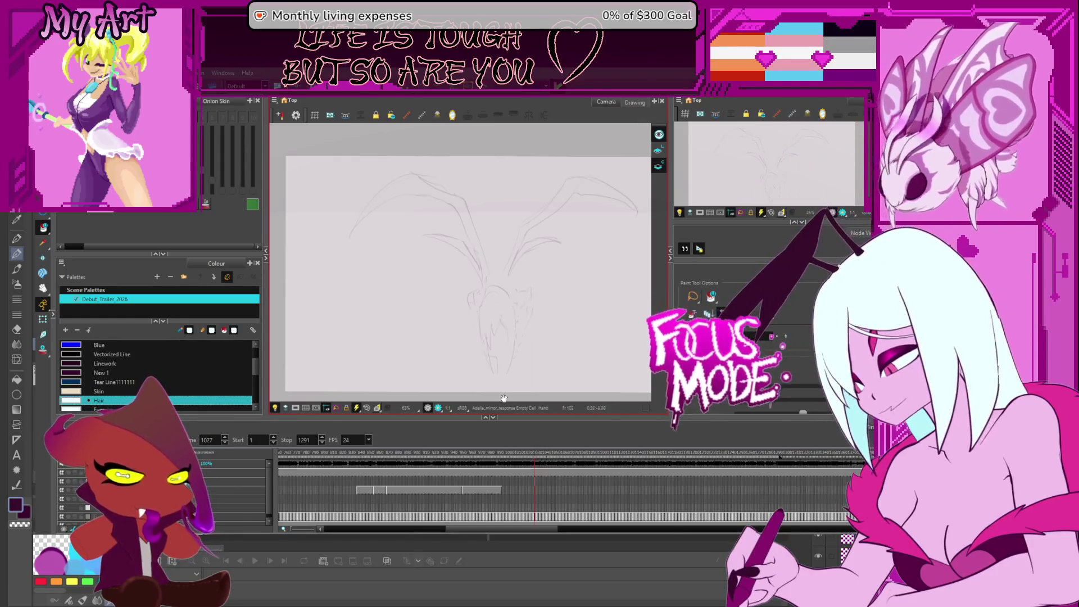
- Scrub the timeline to review the sketches on frames 1005, 839, 846 and 955
drag(504, 398, 500, 382)
click(493, 486)
drag(493, 482, 486, 504)
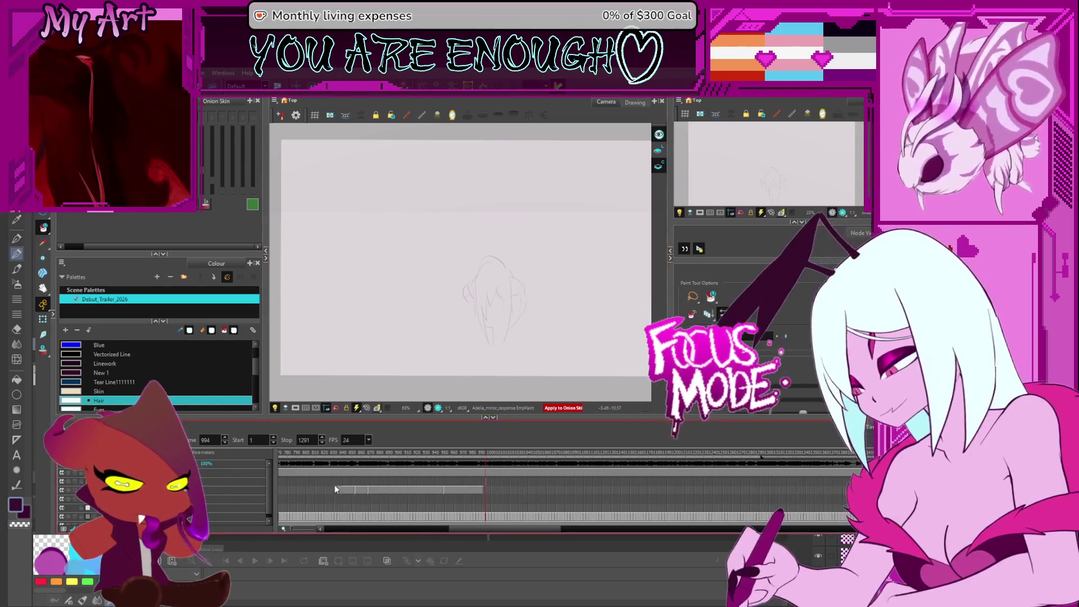
click(385, 490)
key(period)
key(period)
key(period)
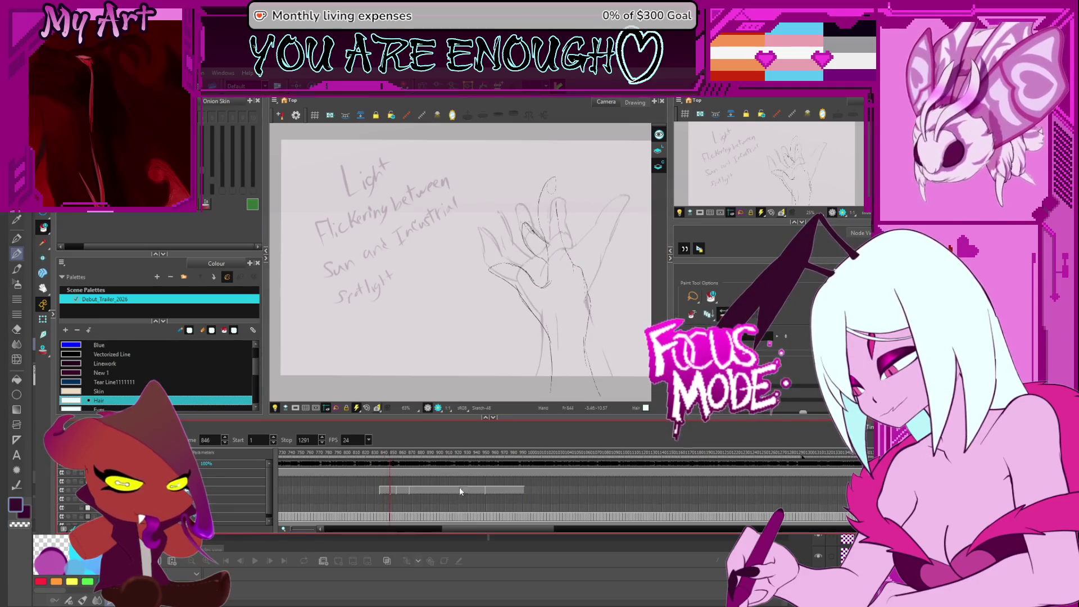
click(491, 490)
scroll(487, 297, up, 4)
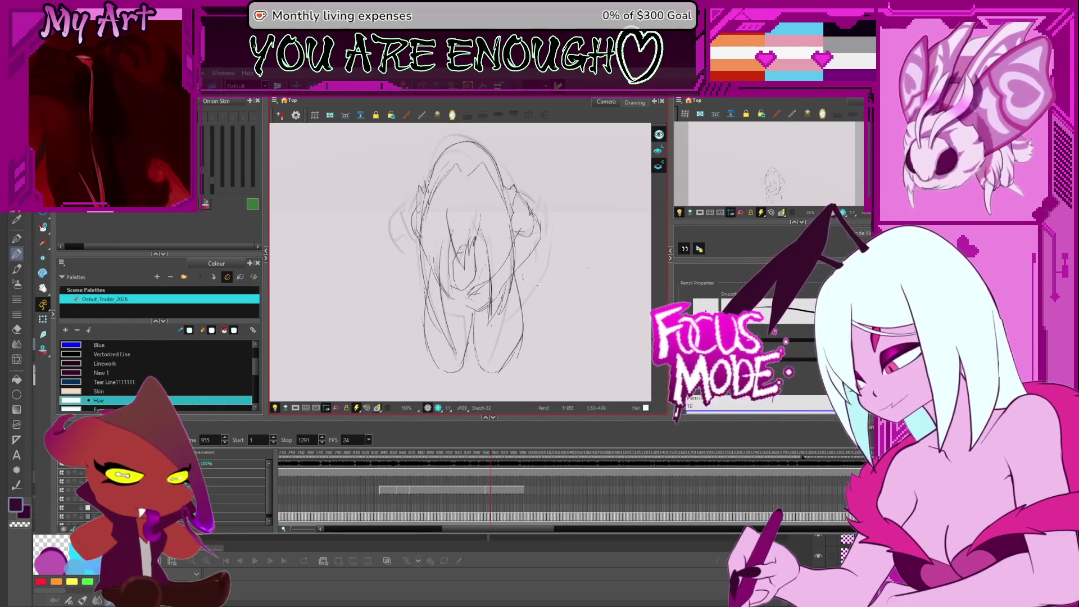
- Switch to the Select tool, pan across the figure sketch, then return to frame 947
key(alt+s)
scroll(578, 251, up, 2)
drag(578, 251, 496, 287)
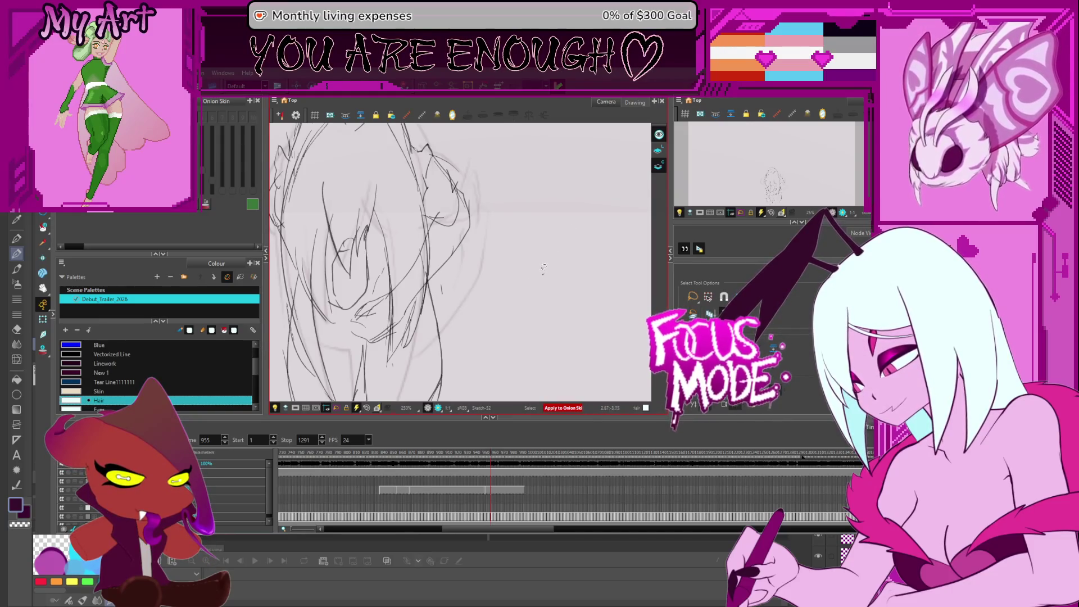
scroll(543, 268, up, 2)
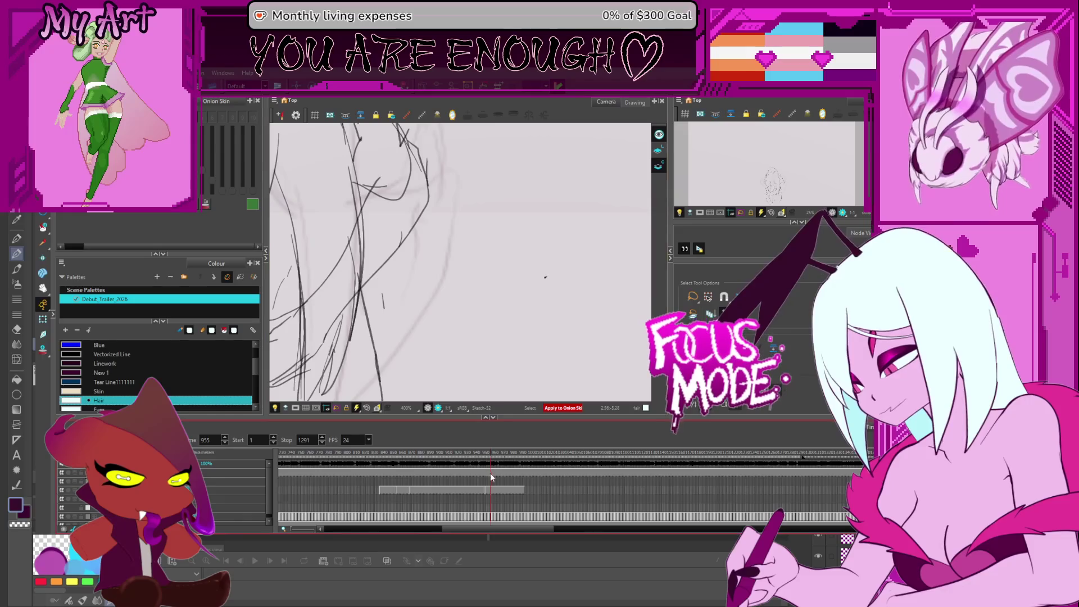
click(492, 521)
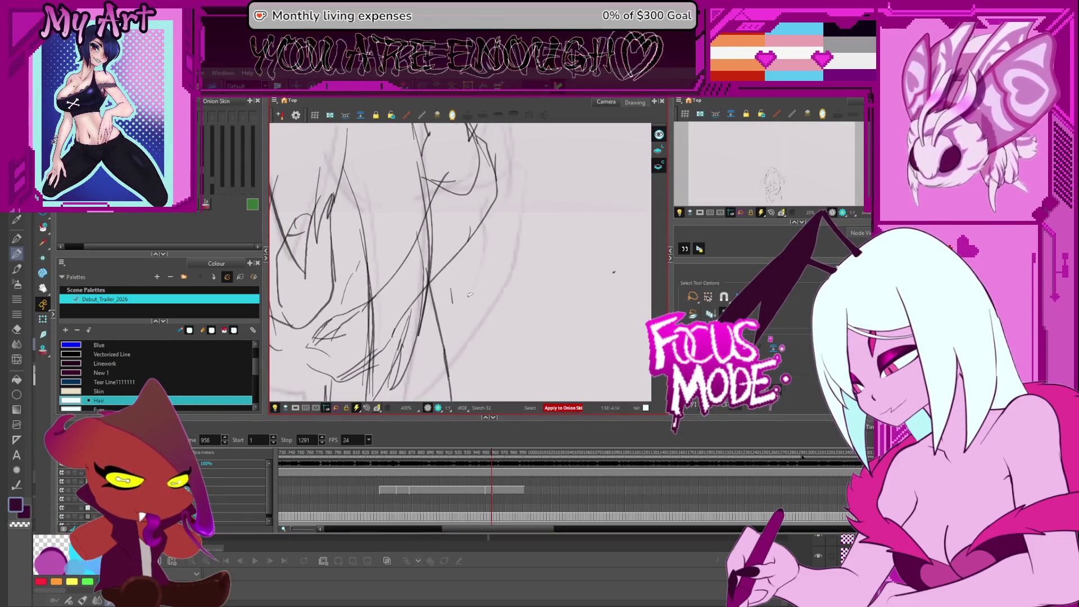
scroll(431, 300, down, 2)
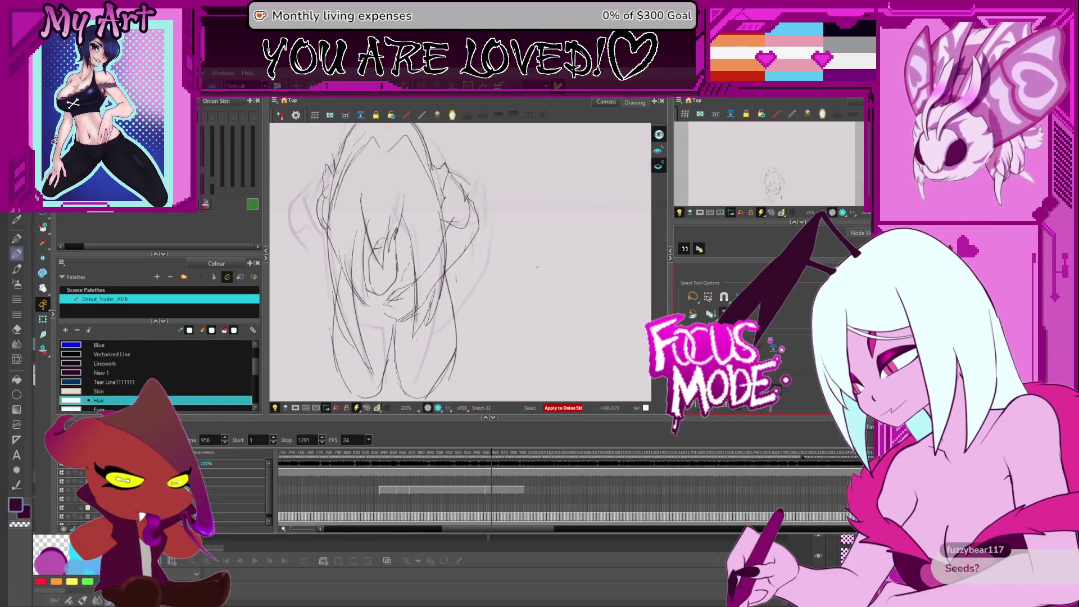
key(comma)
key(comma)
key(comma)
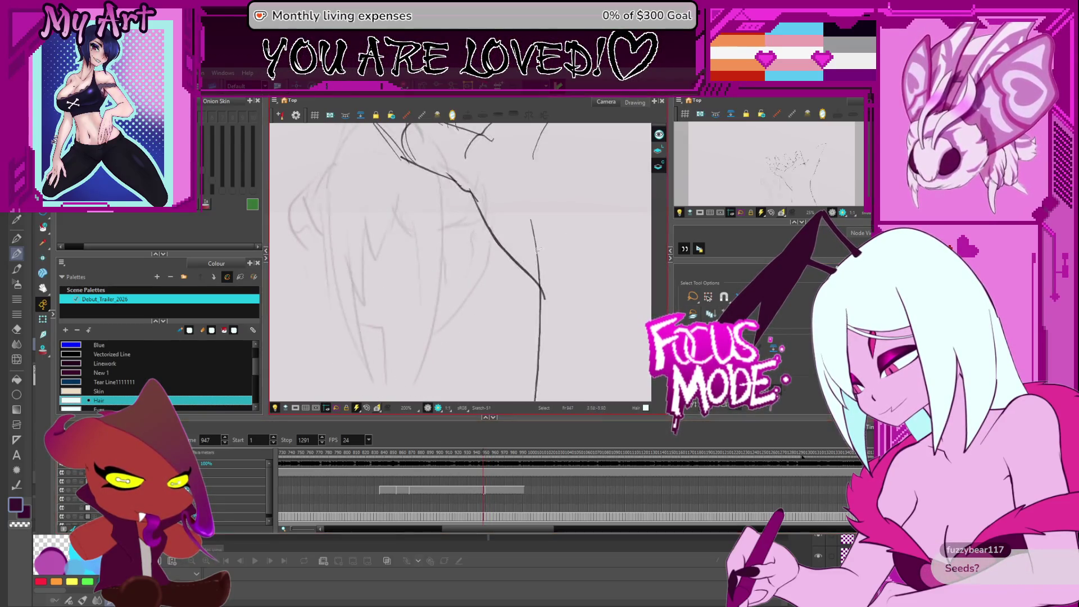
- Scribble test ellipses over the hand sketch, undo them, and step forward to the hunched figure frame
scroll(550, 269, down, 4)
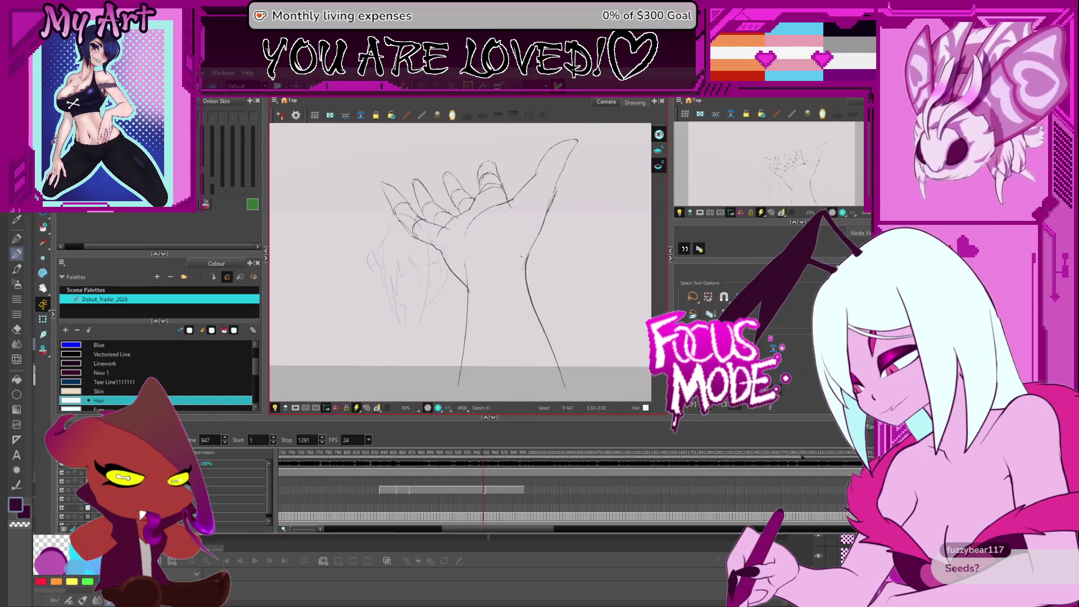
mouse_move(477, 335)
mouse_down()
mouse_move(562, 242)
mouse_move(522, 232)
mouse_up()
key(ctrl+z)
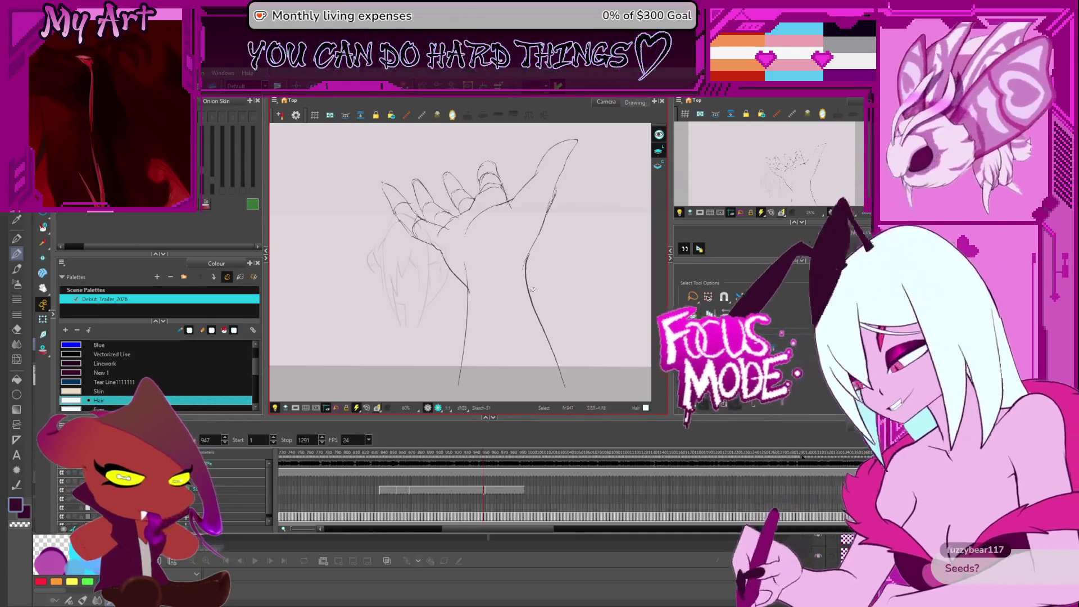
key(g)
key(period)
key(period)
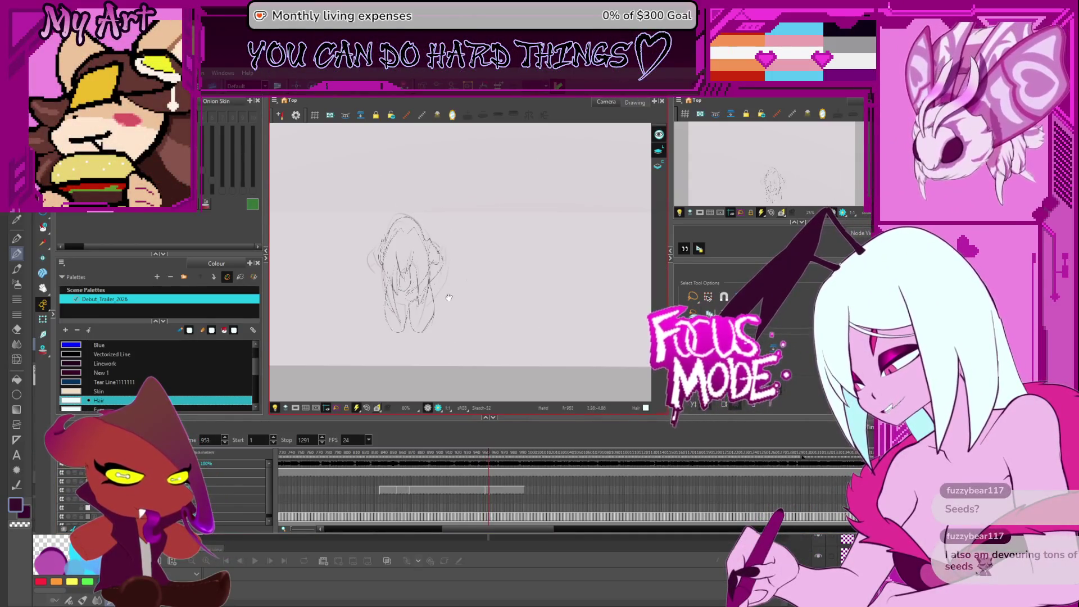
- Zoom in and frame the figure's head, then pick the Linework colour swatch for drawing
scroll(449, 298, up, 3)
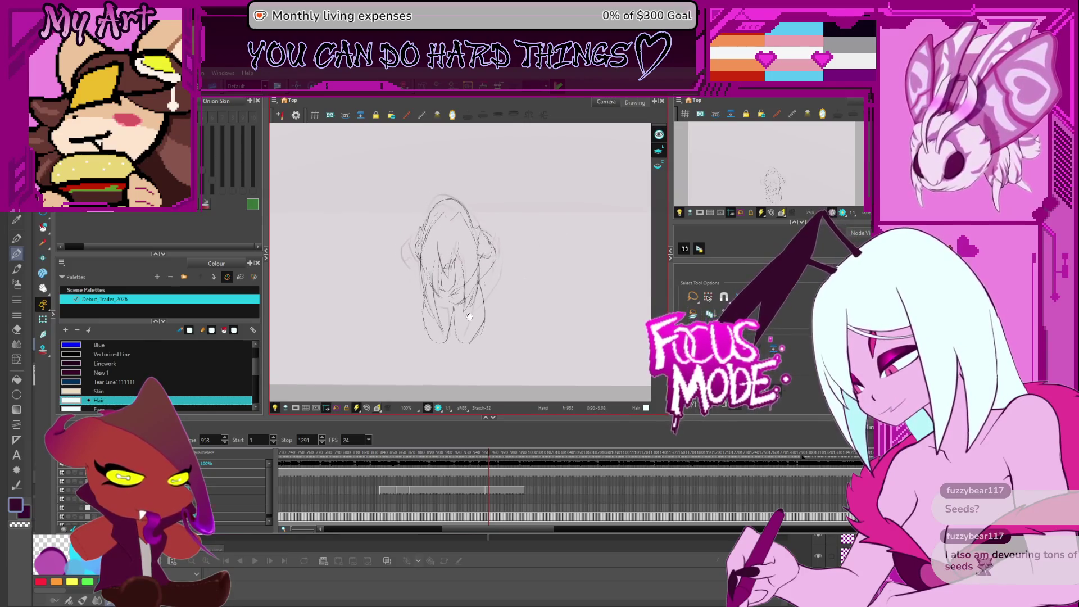
click(491, 244)
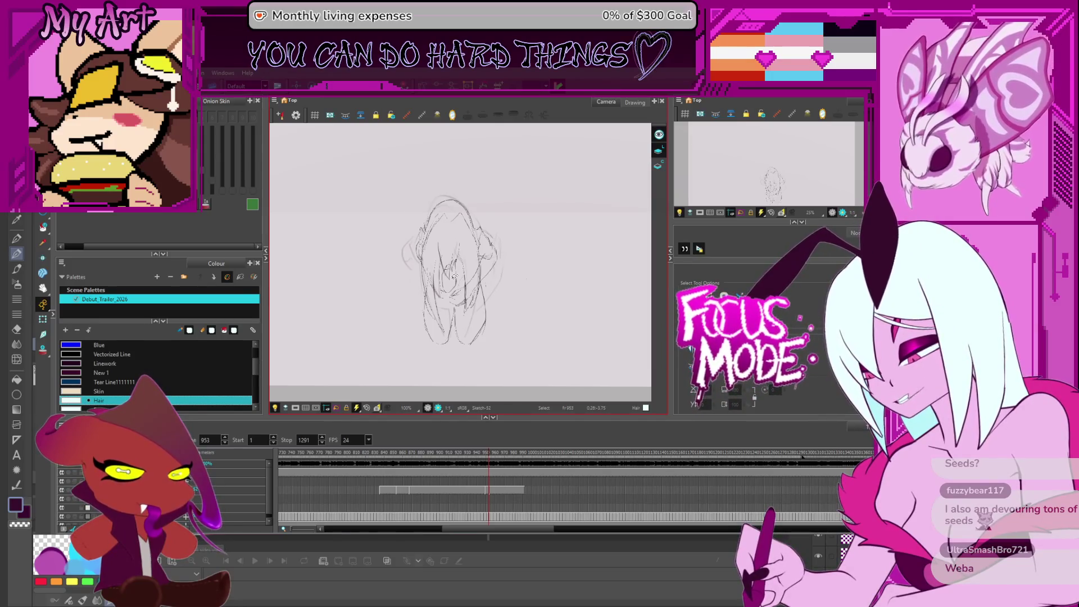
scroll(578, 258, up, 5)
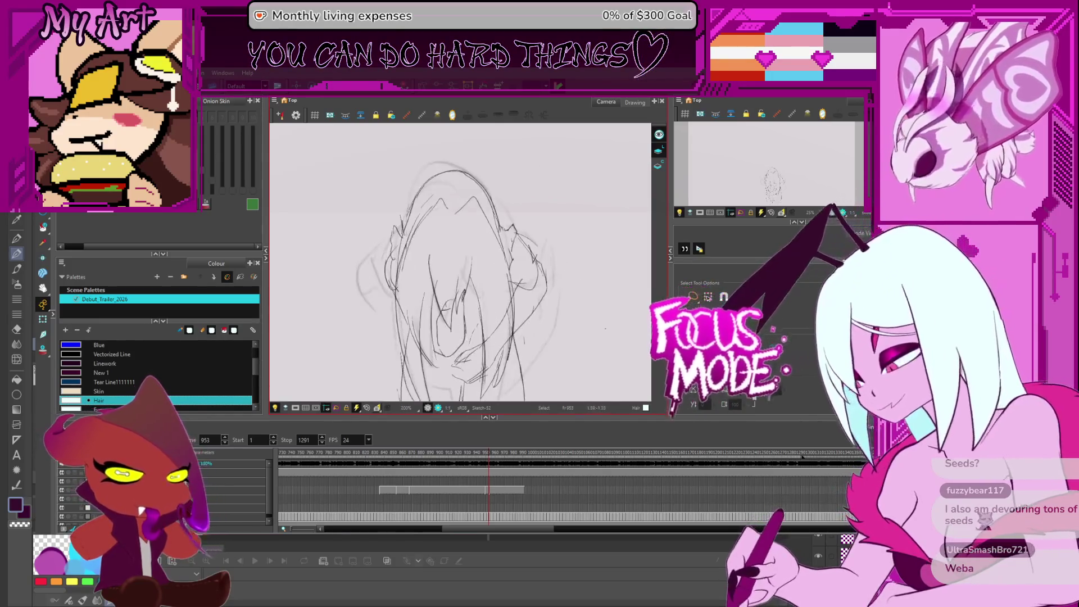
drag(531, 279, 530, 271)
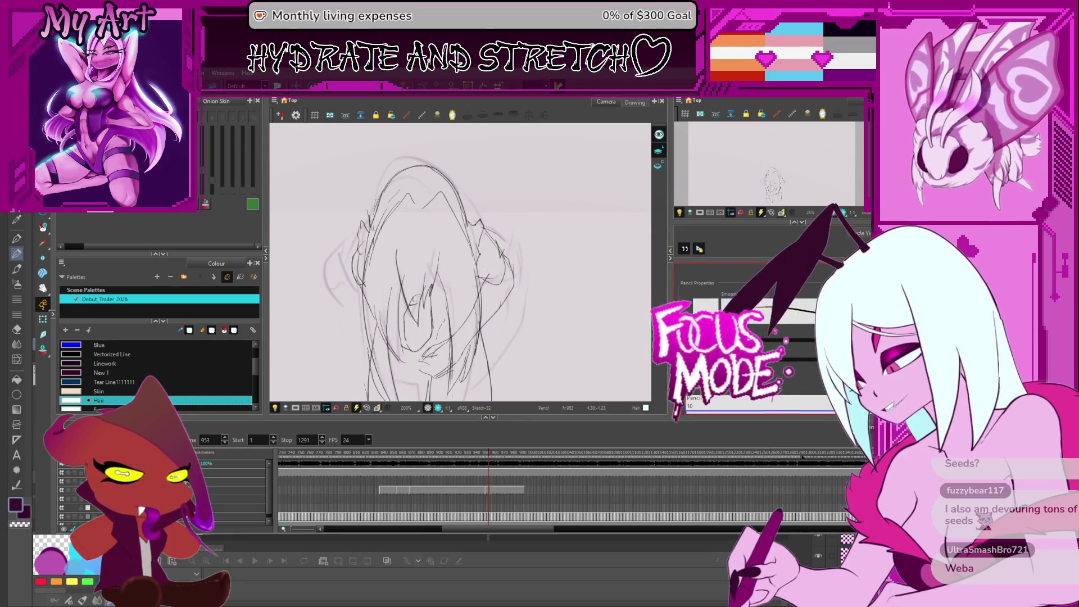
click(140, 362)
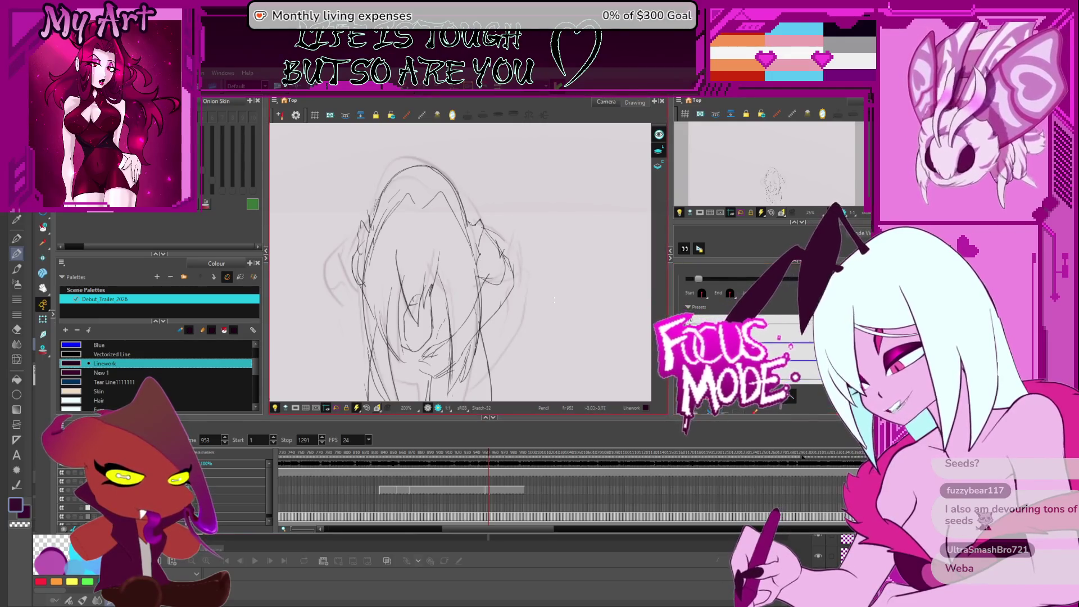
- Sketch pencil strokes on and just below the right side of the figure's head
drag(502, 243, 504, 282)
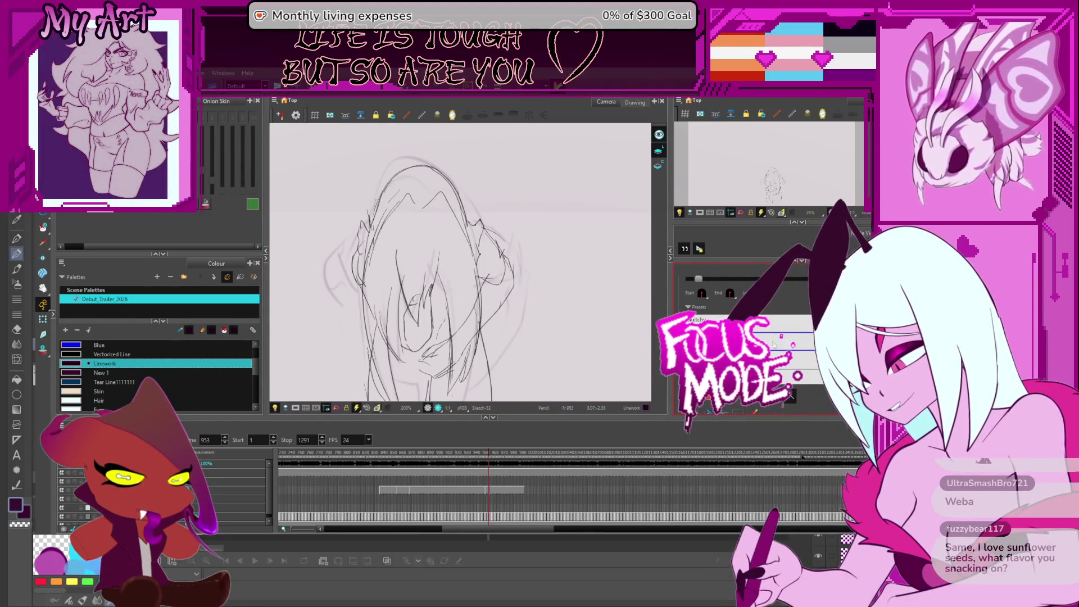
scroll(509, 272, up, 5)
scroll(509, 272, down, 5)
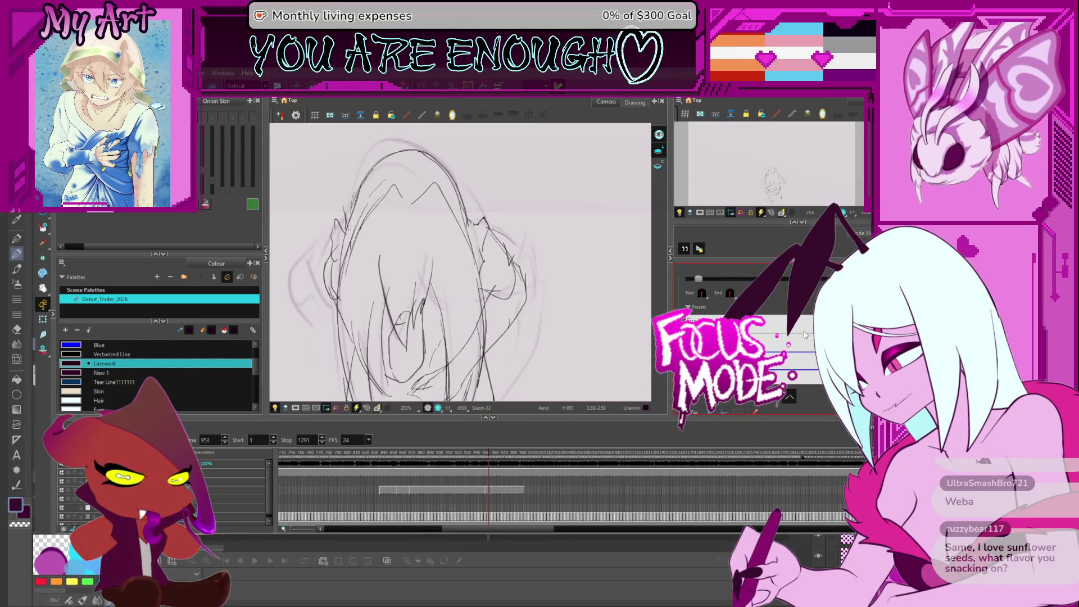
drag(531, 300, 505, 335)
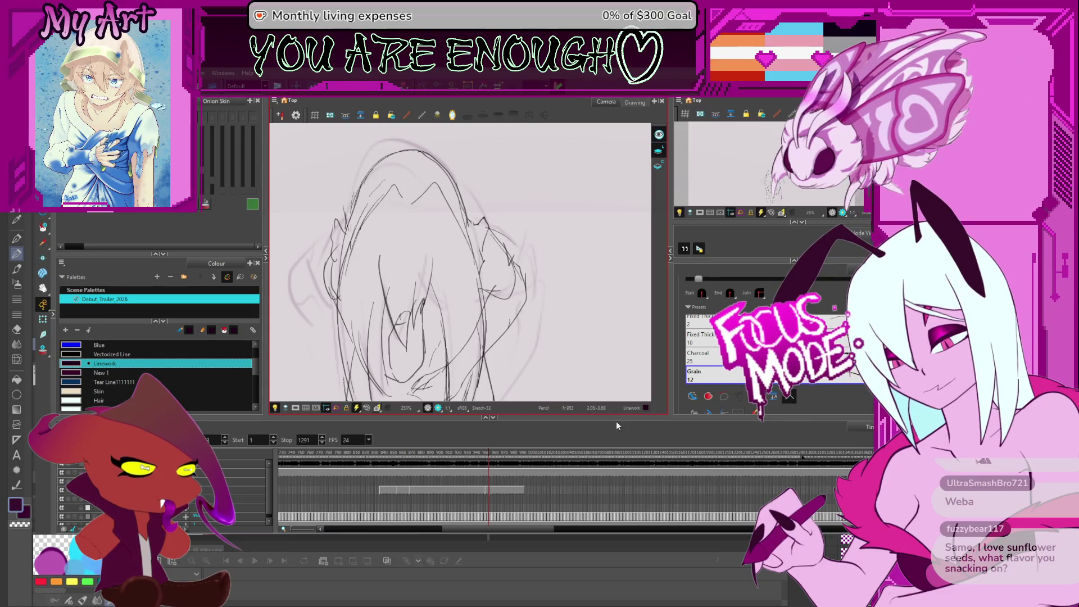
- Check the pencil settings, then draw a dark stroke, undo it and redraw it longer down-left
click(787, 337)
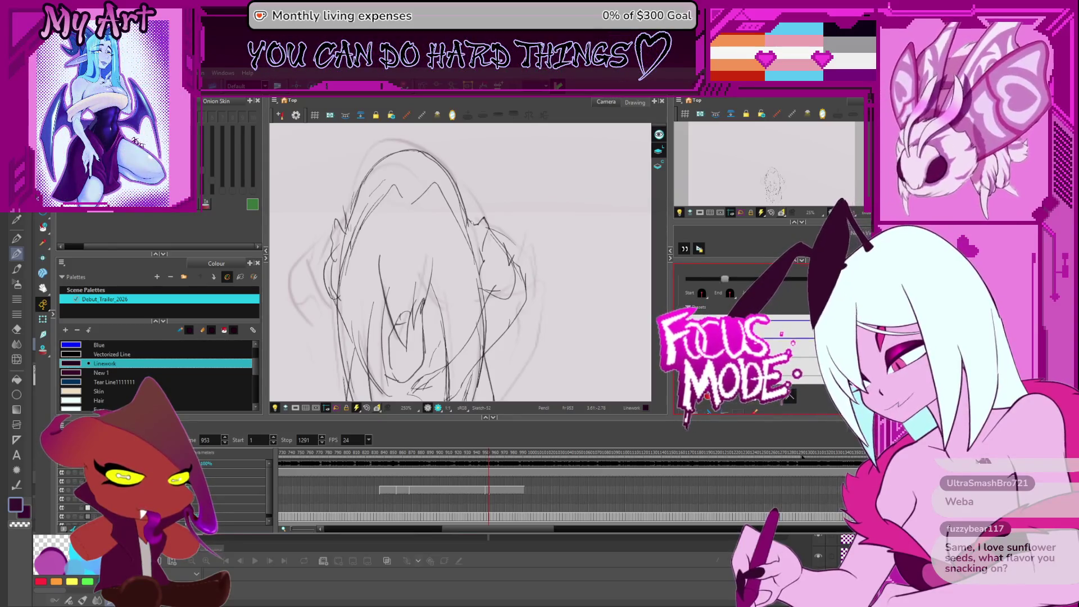
drag(549, 298, 534, 315)
key(ctrl+z)
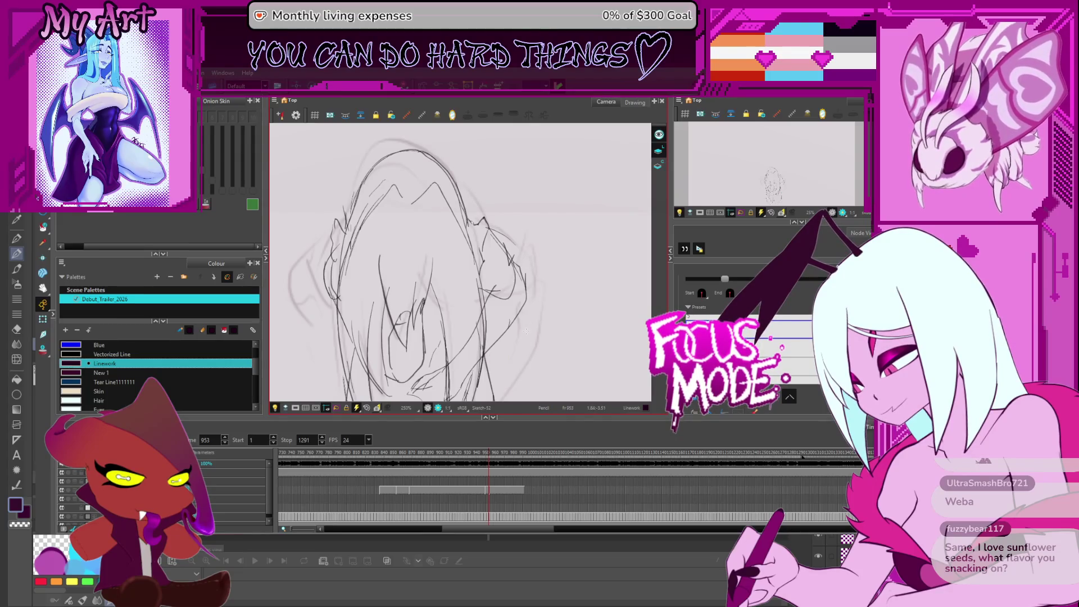
mouse_move(555, 293)
mouse_down()
mouse_move(518, 339)
mouse_move(503, 309)
mouse_up()
- Zoom in closely, check the Pencil presets, and draw a stroke among the figure's hair lines
scroll(362, 320, up, 5)
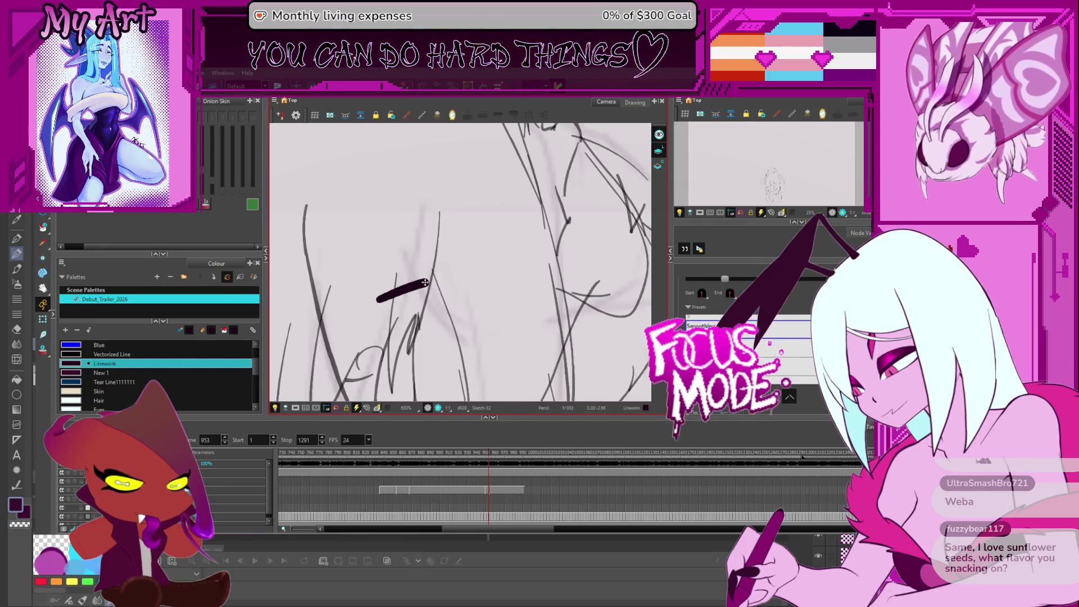
scroll(362, 320, down, 5)
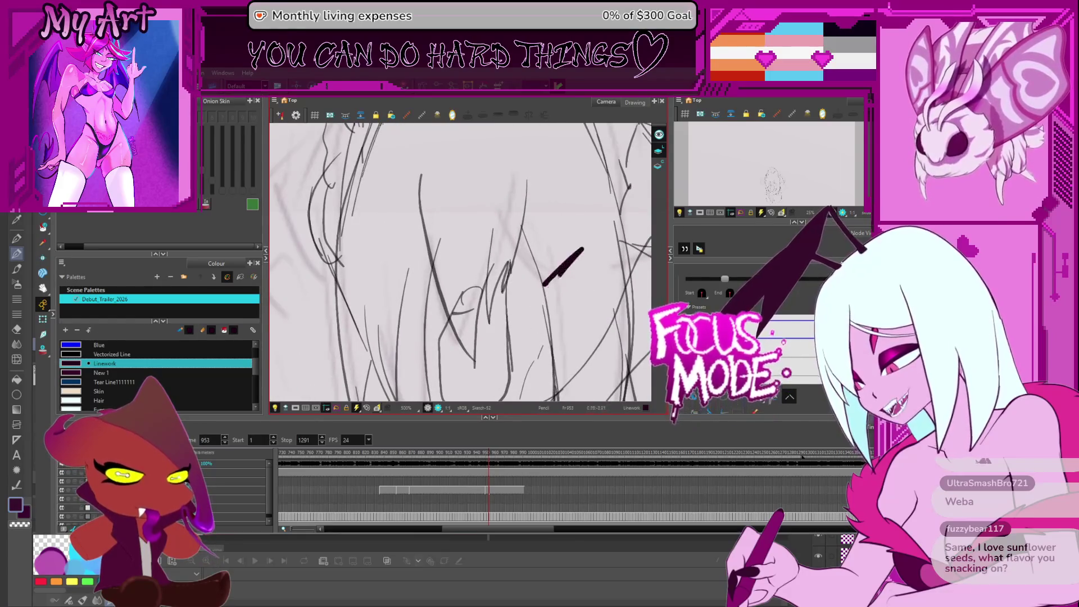
scroll(565, 308, down, 2)
drag(565, 308, 553, 298)
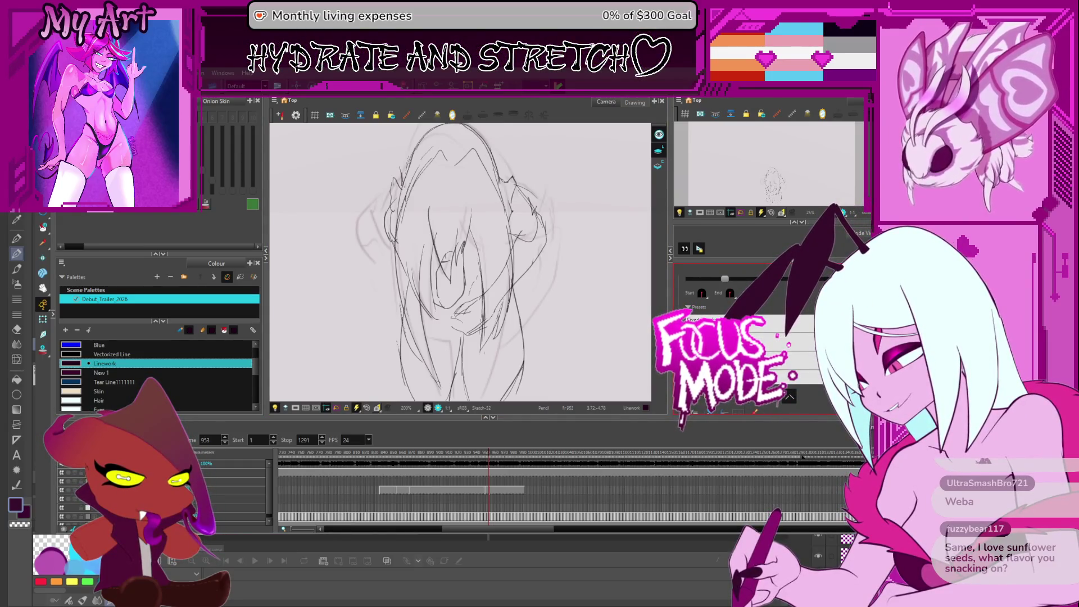
scroll(436, 282, up, 8)
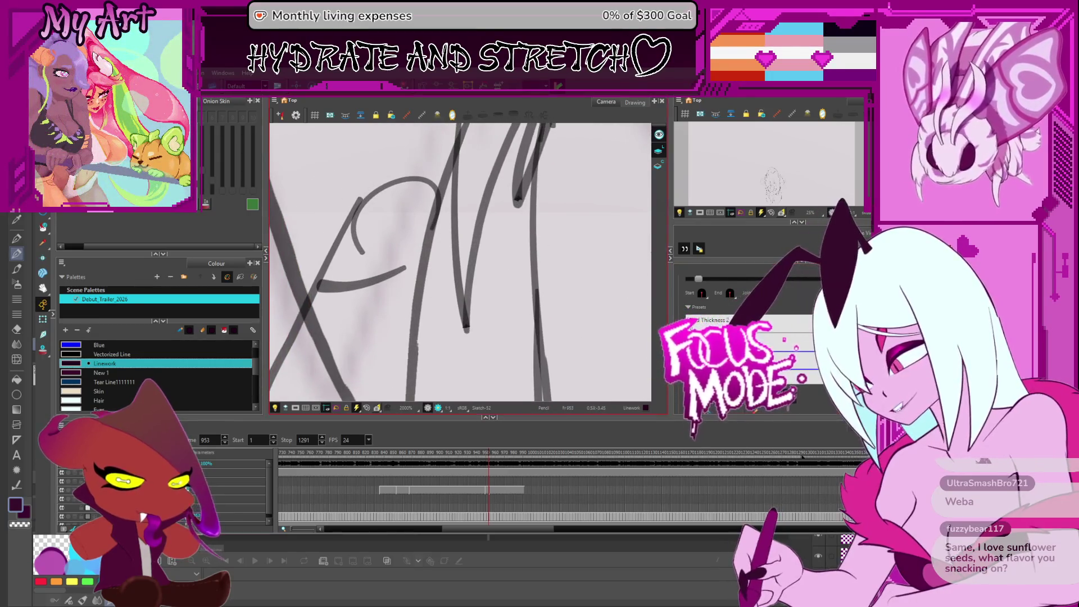
click(747, 293)
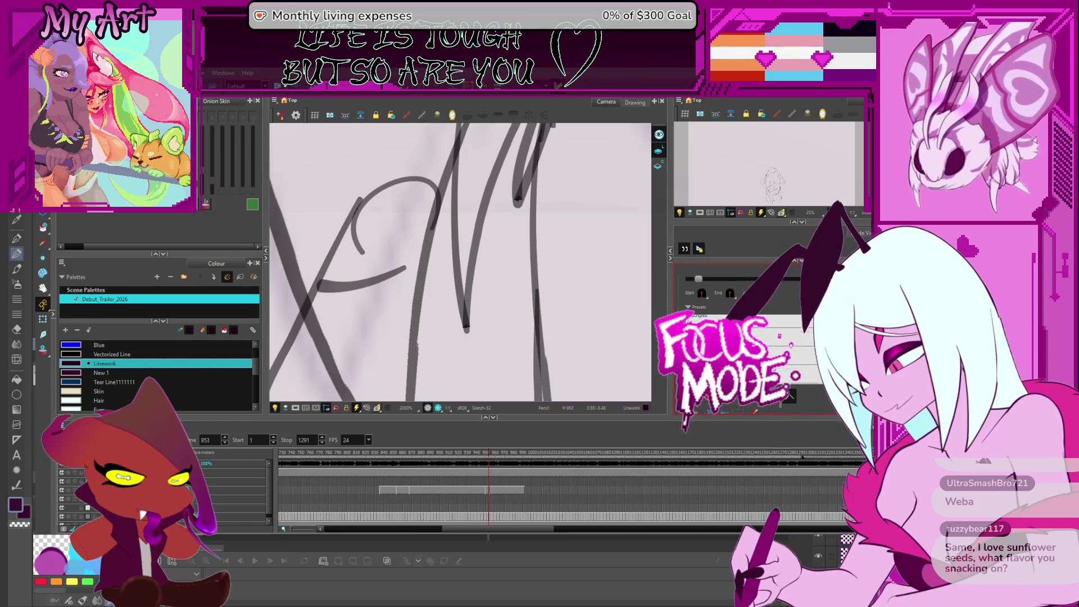
scroll(748, 343, down, 2)
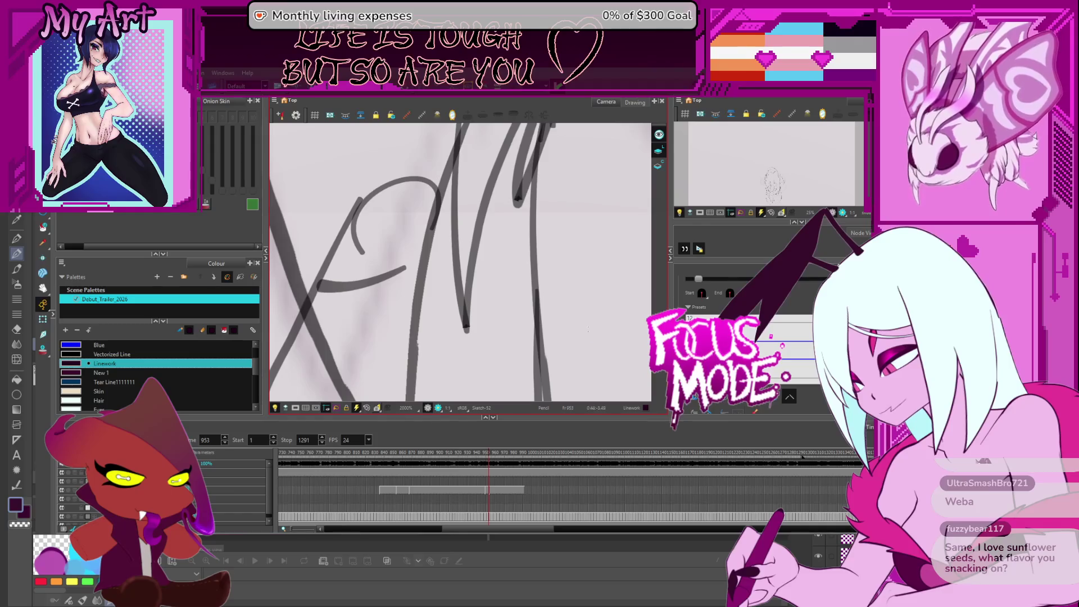
drag(587, 329, 616, 238)
scroll(622, 318, down, 7)
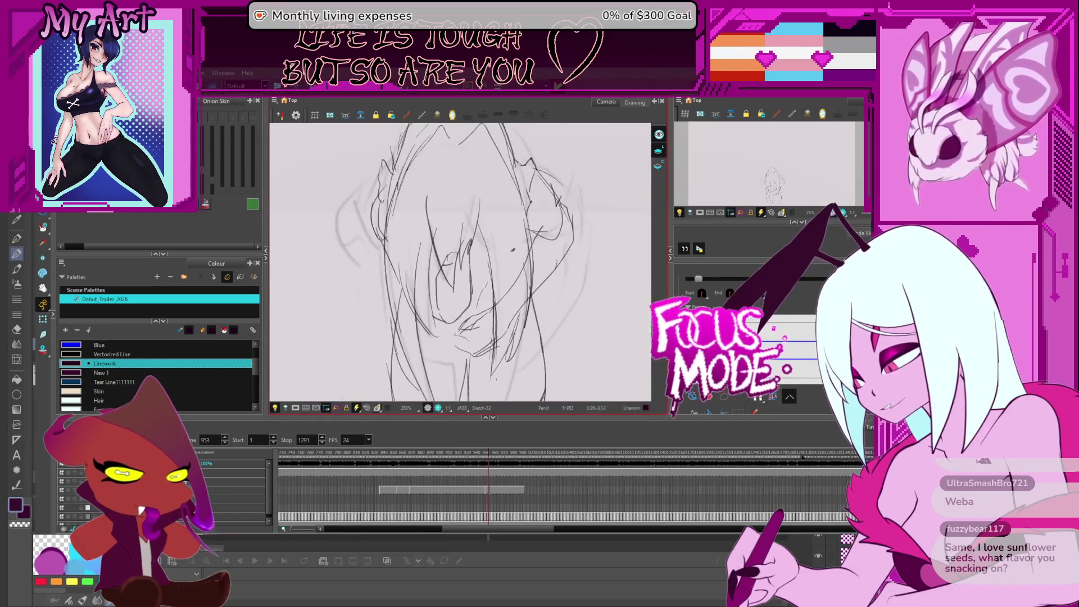
- Pan the canvas to reposition the sketch, then step frames forward to a later pose of the figure
drag(525, 285, 500, 341)
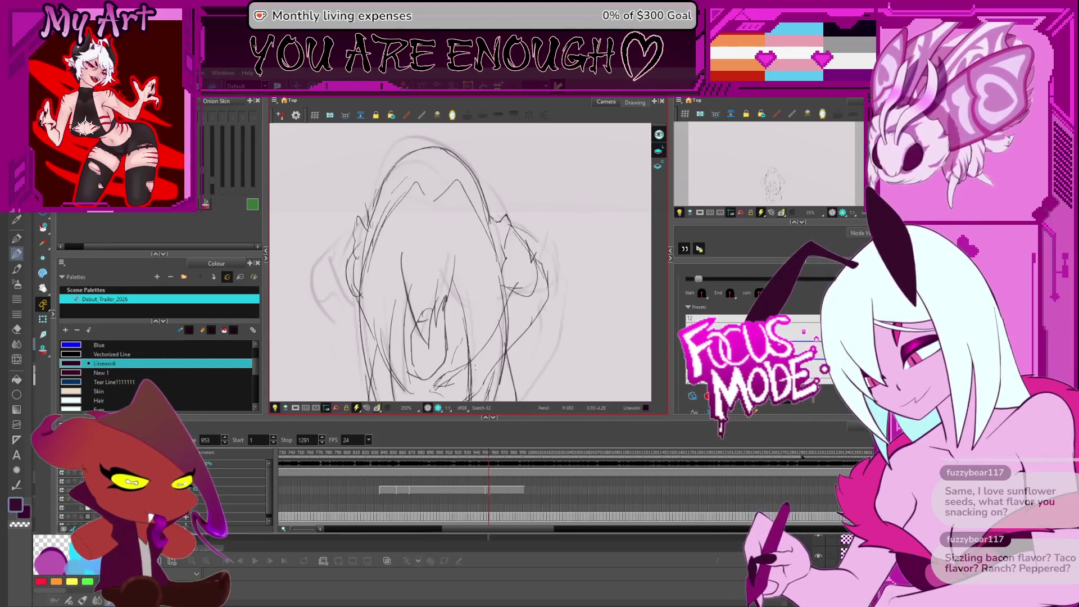
key(space)
drag(487, 291, 488, 322)
scroll(487, 322, up, 3)
scroll(488, 322, down, 4)
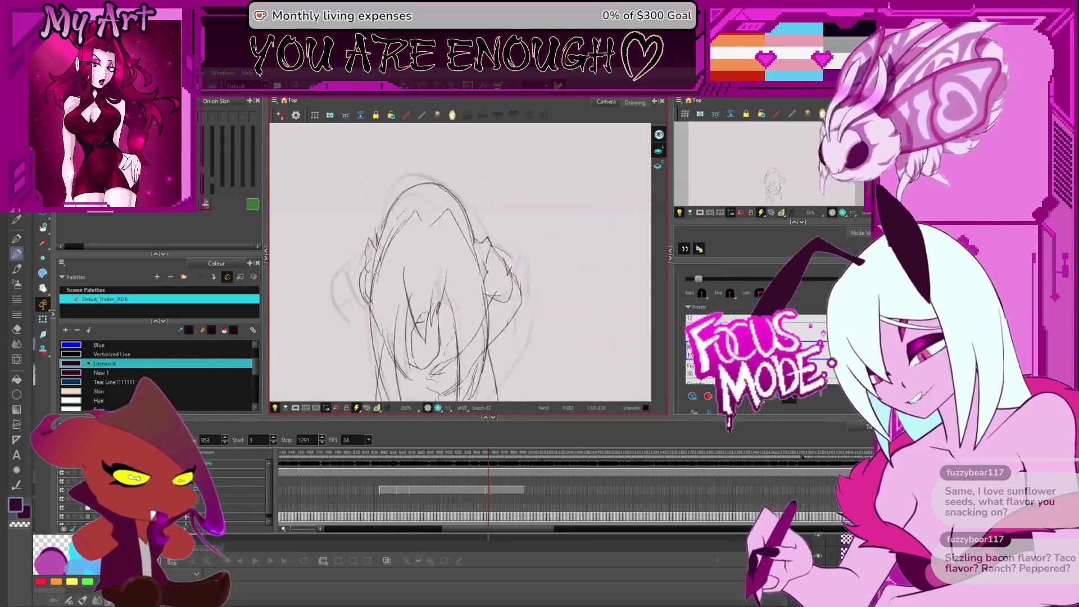
key(comma)
key(comma)
key(comma)
key(period)
key(period)
key(period)
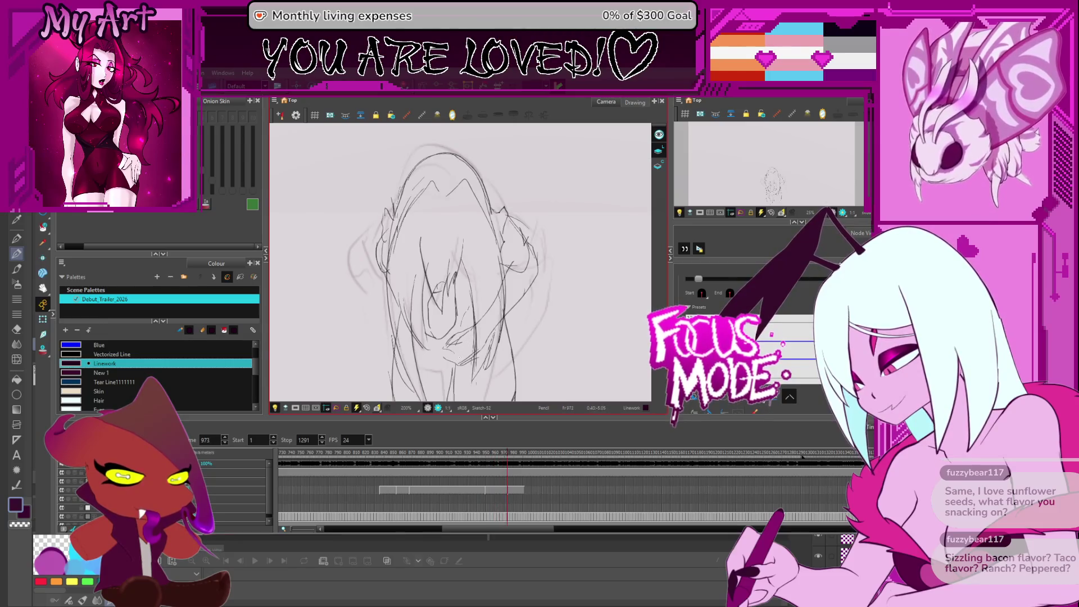
- On frame 991, reposition the view, draw a curve along the head's upper-left, and undo stray strokes
key(period)
key(period)
key(period)
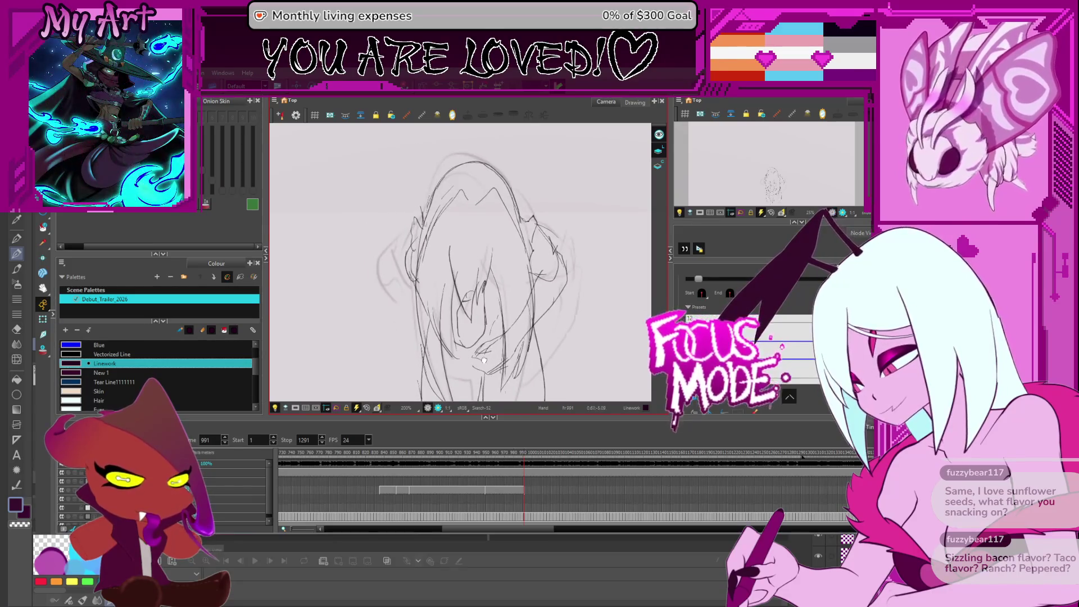
scroll(487, 349, down, 2)
drag(508, 311, 514, 339)
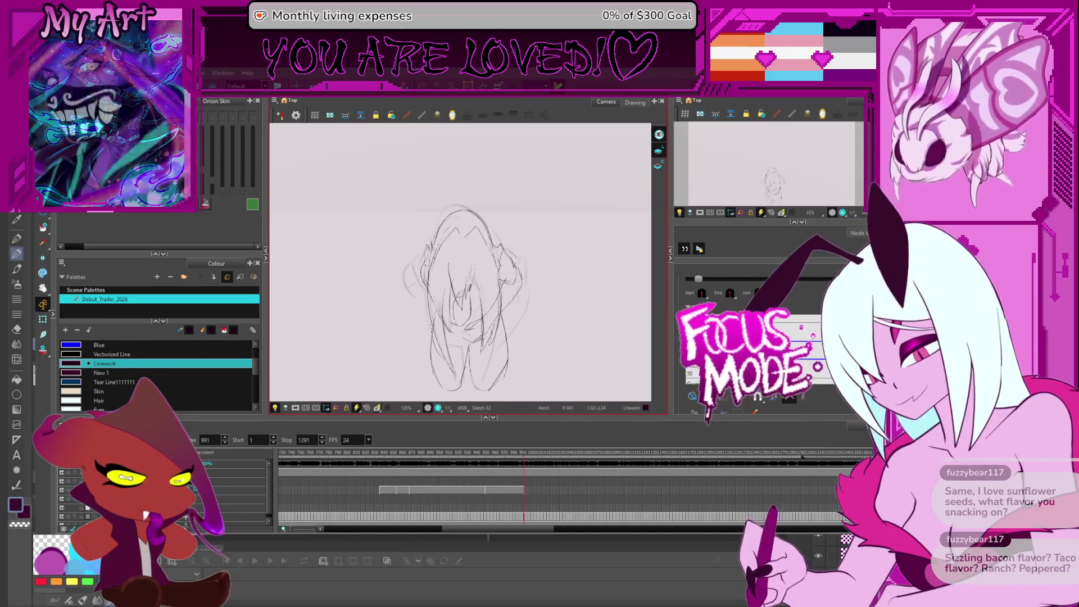
mouse_move(448, 226)
mouse_down()
mouse_move(417, 257)
mouse_move(414, 224)
mouse_up()
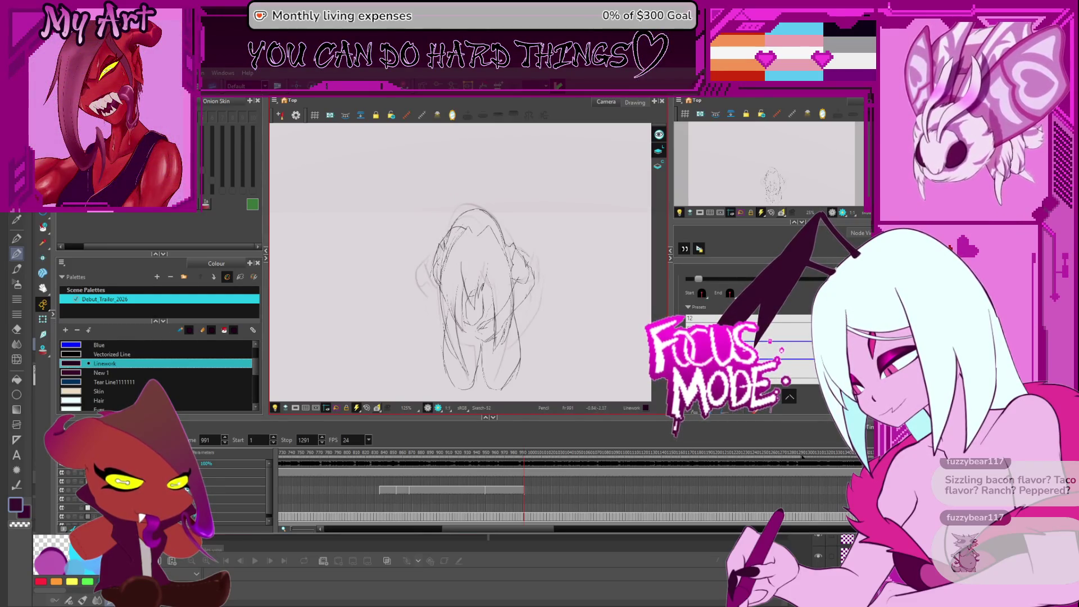
scroll(508, 168, up, 2)
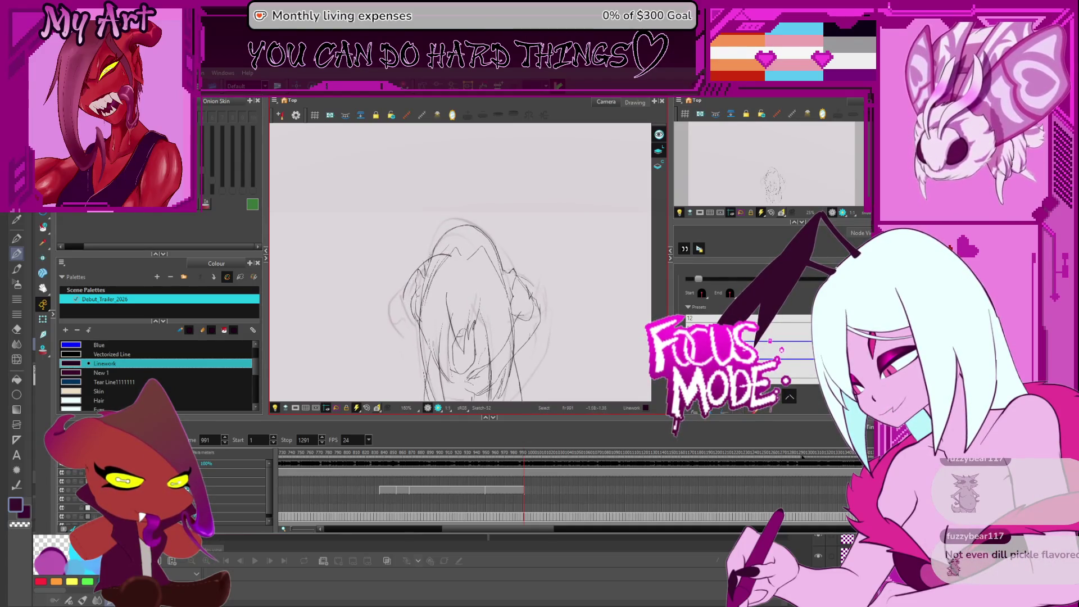
key(ctrl+z)
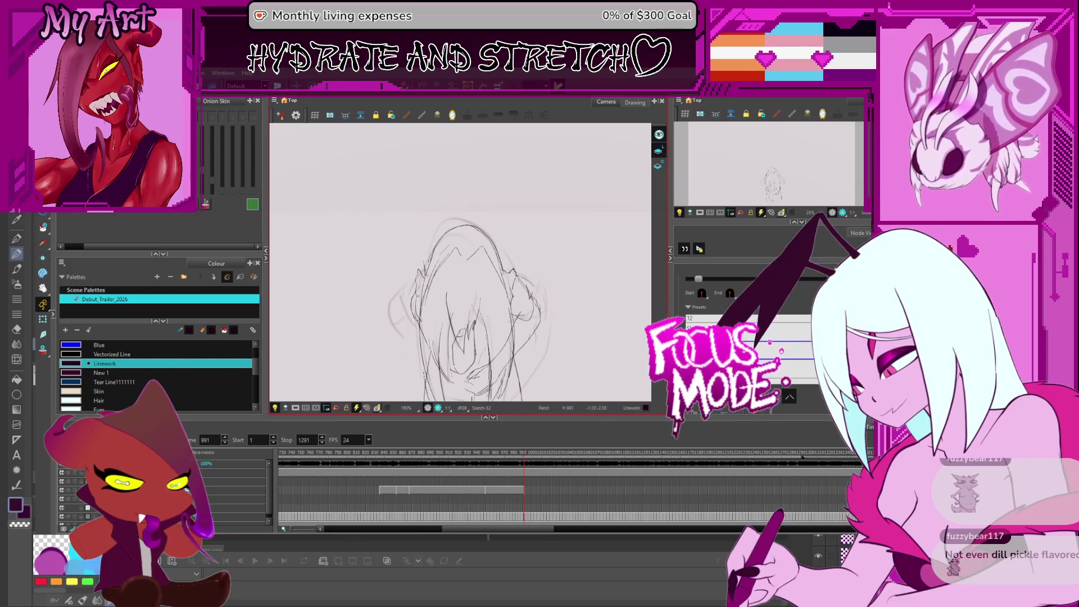
scroll(465, 305, up, 3)
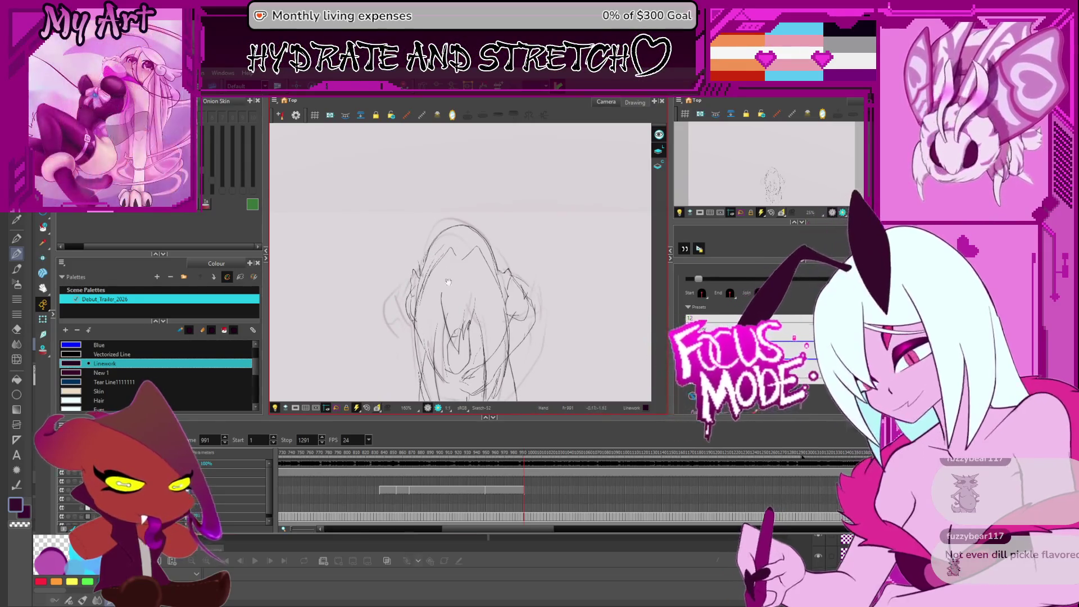
- On frame 988, zoom in and draw strokes across the figure's arms, undoing the lower one
drag(466, 305, 421, 293)
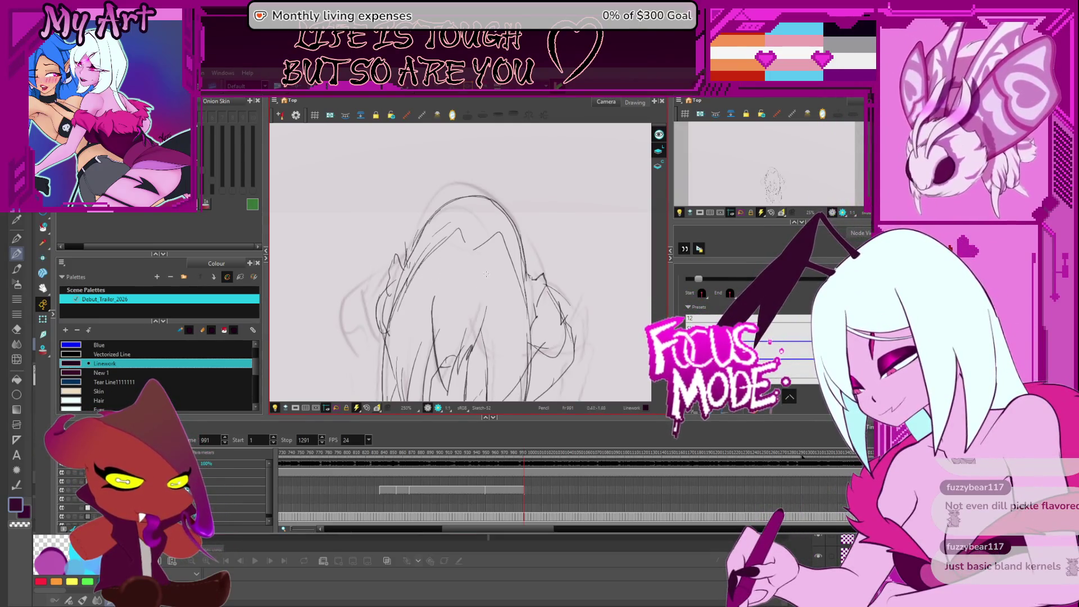
key(comma)
key(comma)
key(comma)
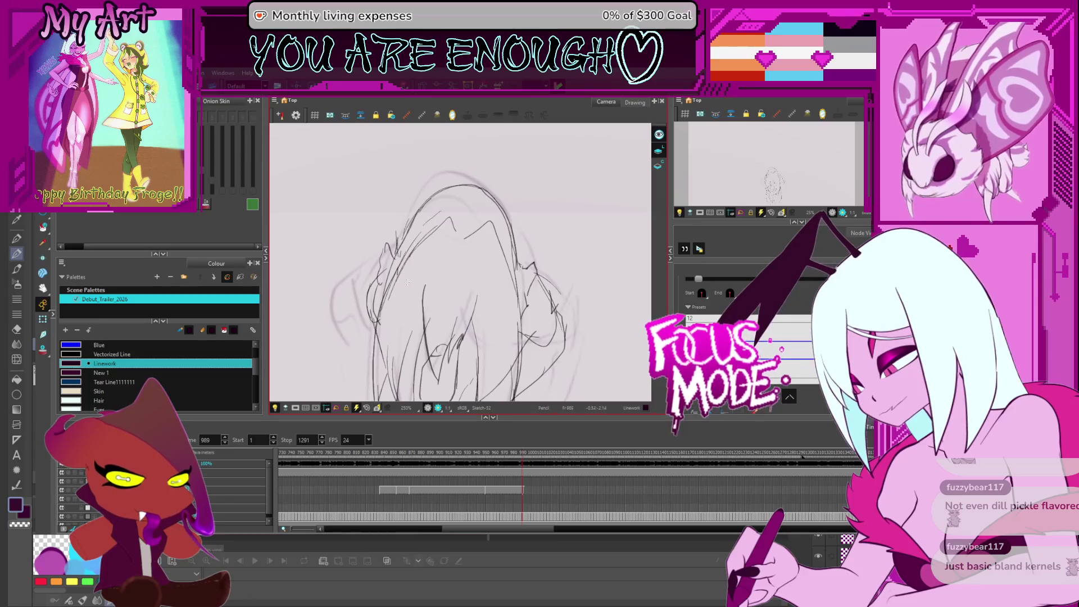
scroll(439, 235, down, 5)
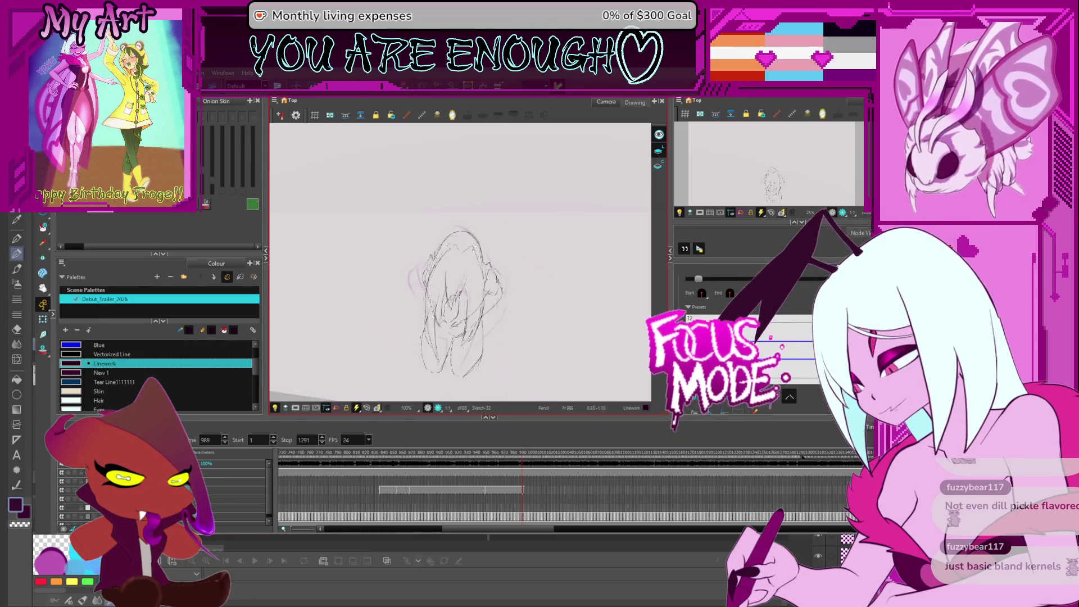
scroll(466, 258, up, 3)
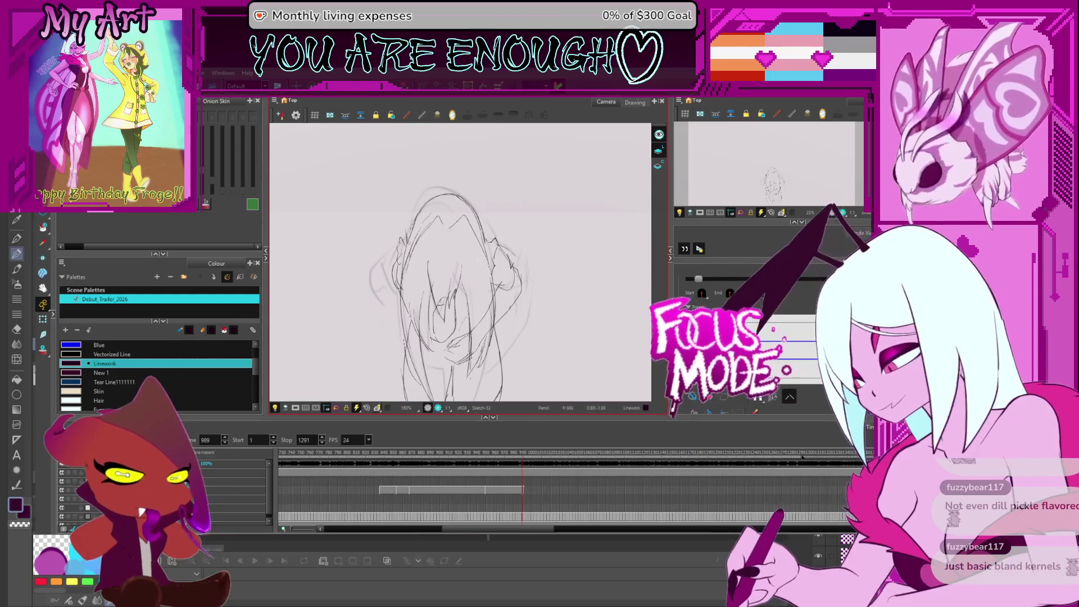
key(alt+s)
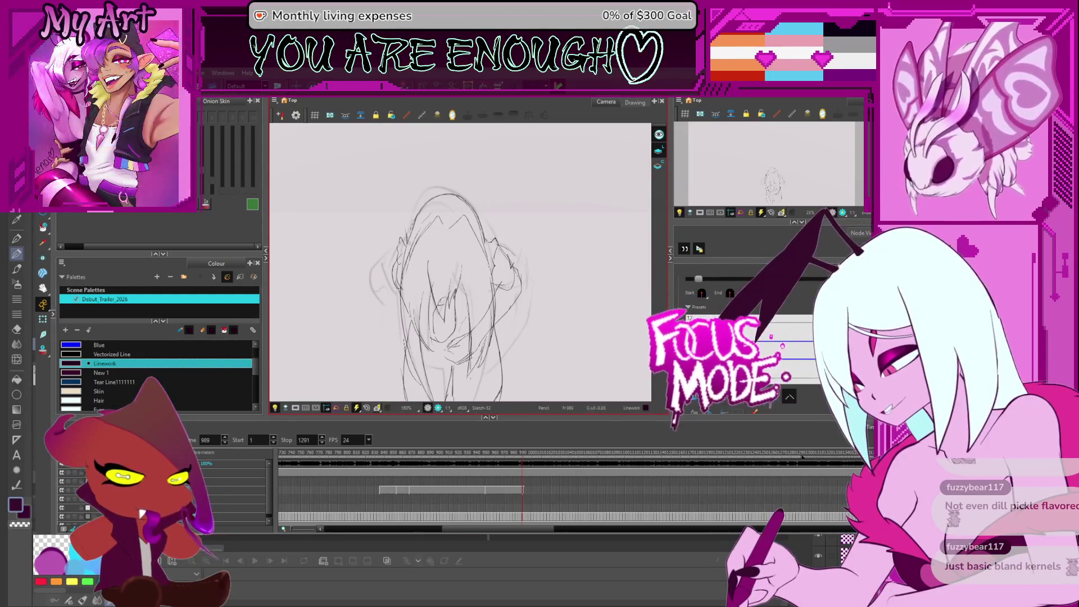
key(alt+/)
drag(491, 285, 478, 277)
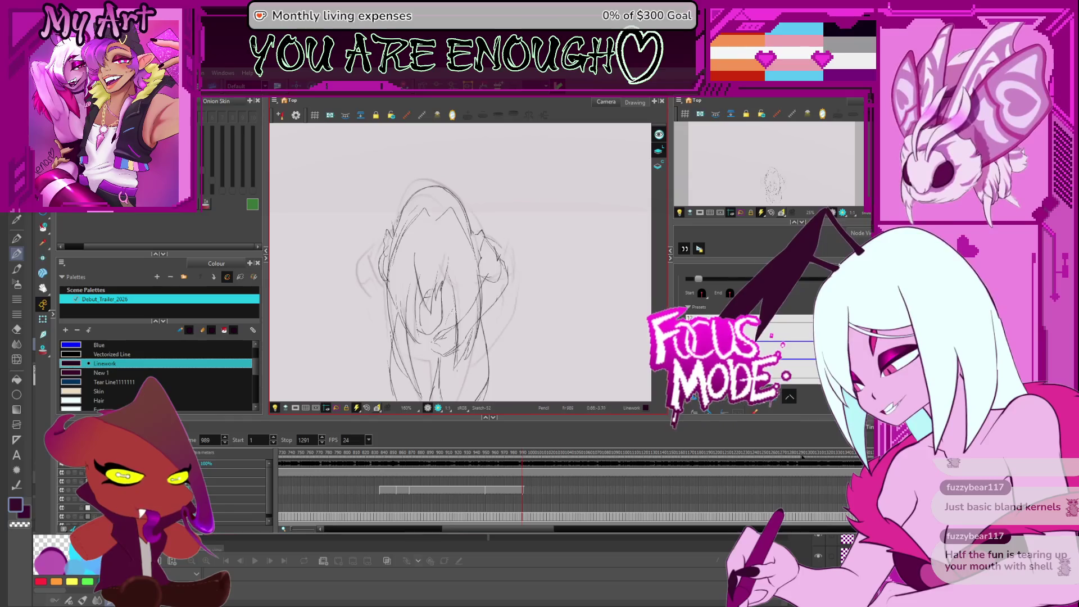
key(2)
key(2)
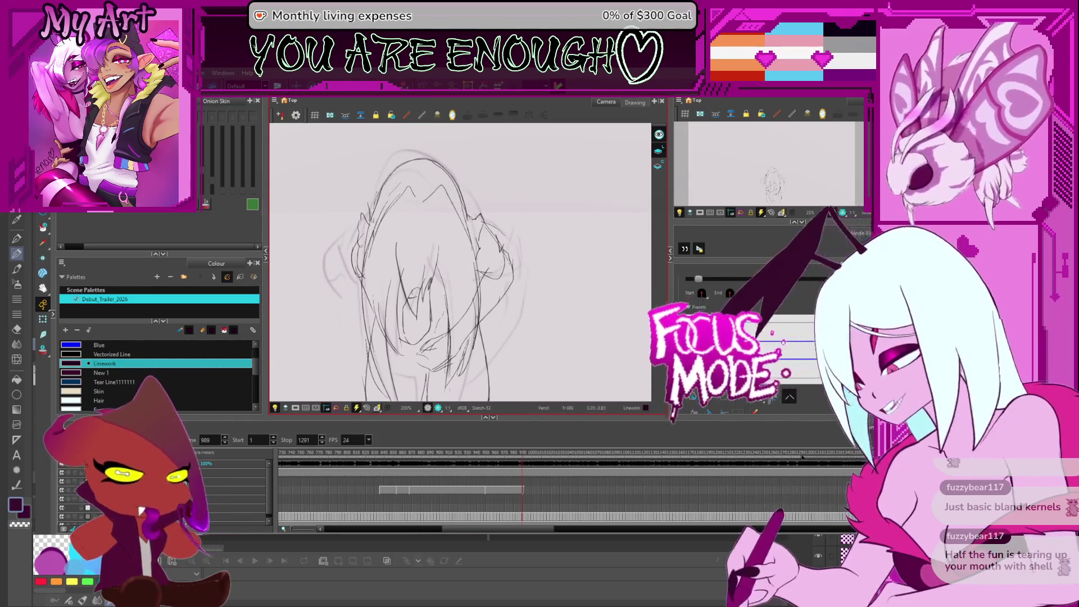
drag(427, 308, 455, 288)
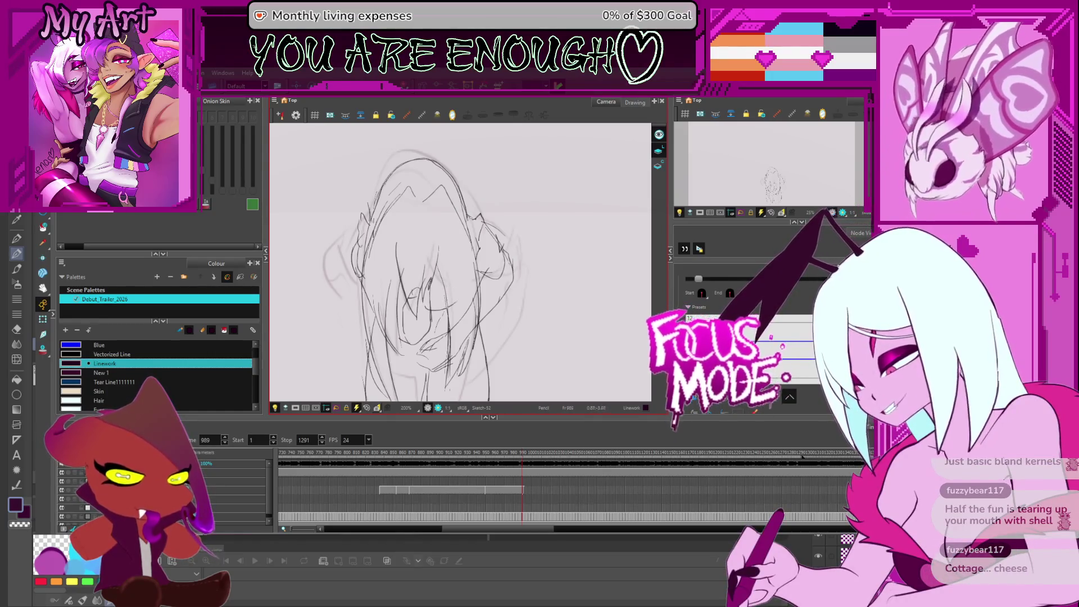
drag(416, 320, 449, 312)
key(ctrl+z)
- Go to frame 985, rotate the view and back upright, pan, then step back two more frames
key(comma)
key(comma)
key(comma)
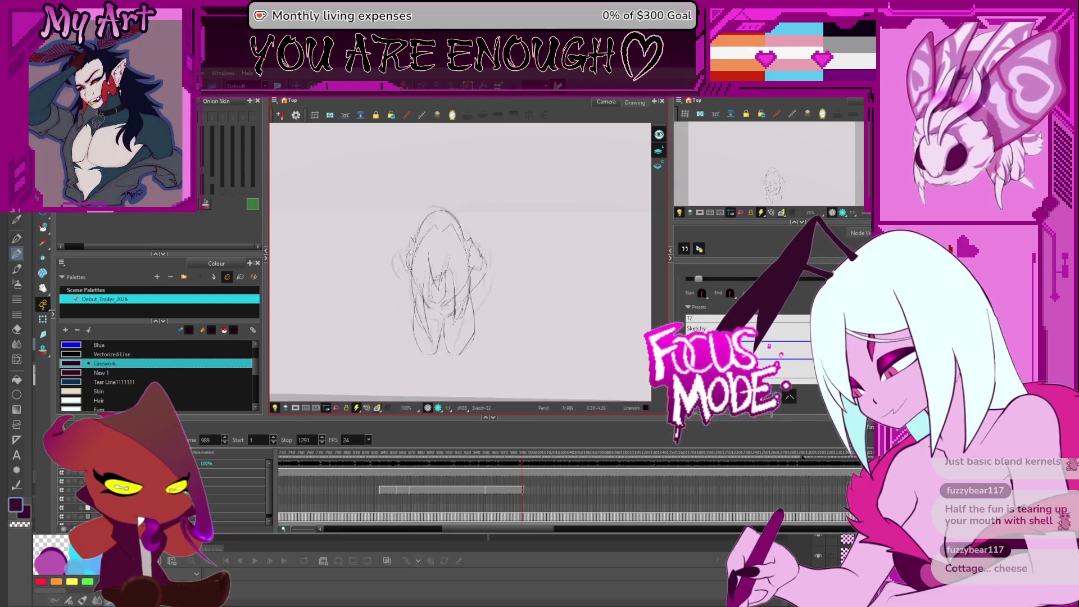
key(c)
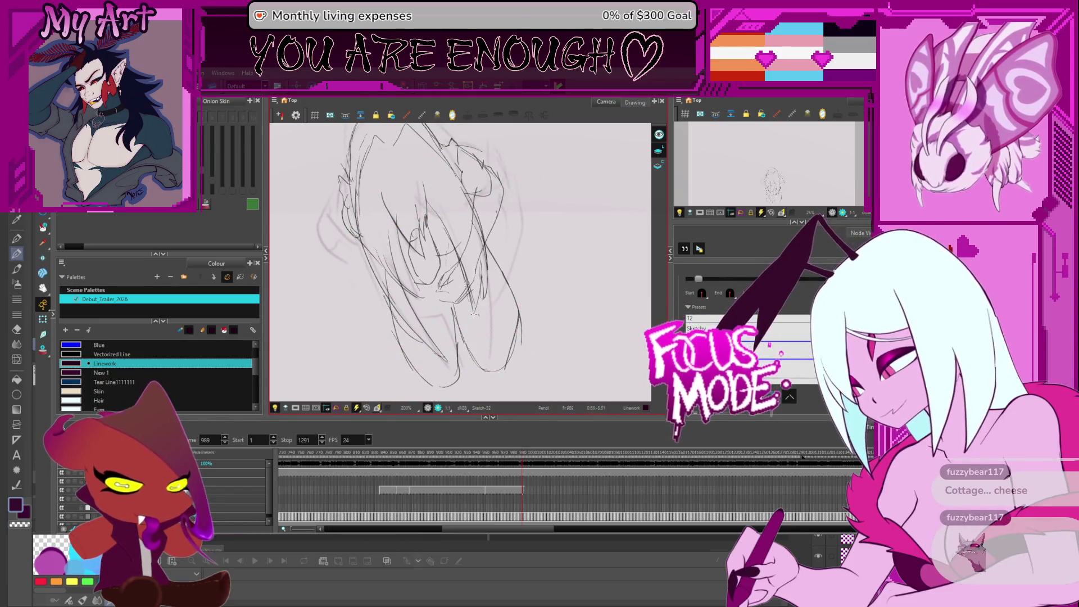
key(v)
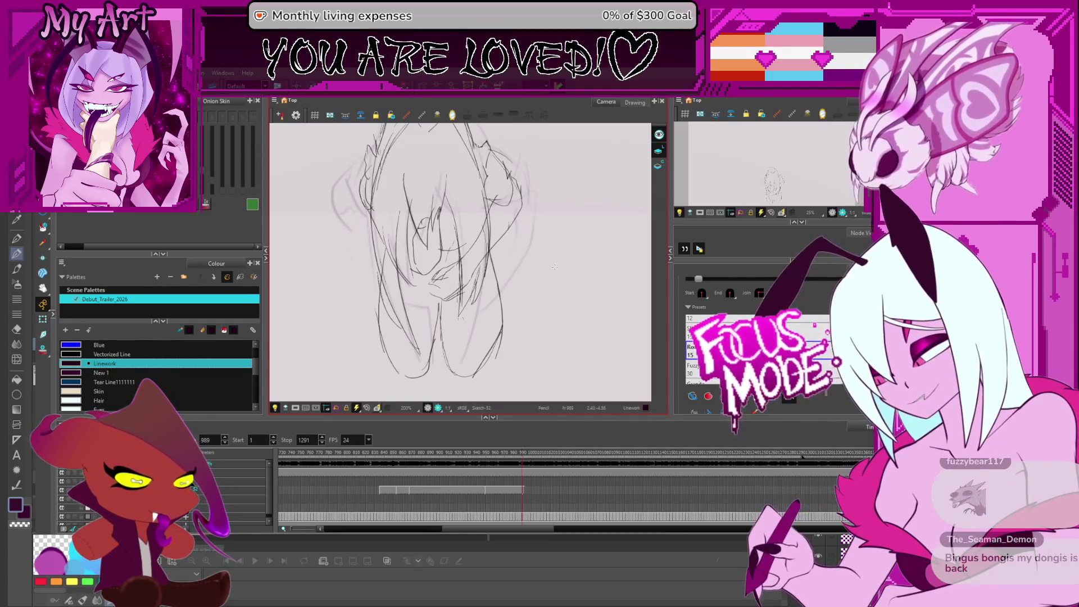
key(space)
drag(554, 265, 537, 279)
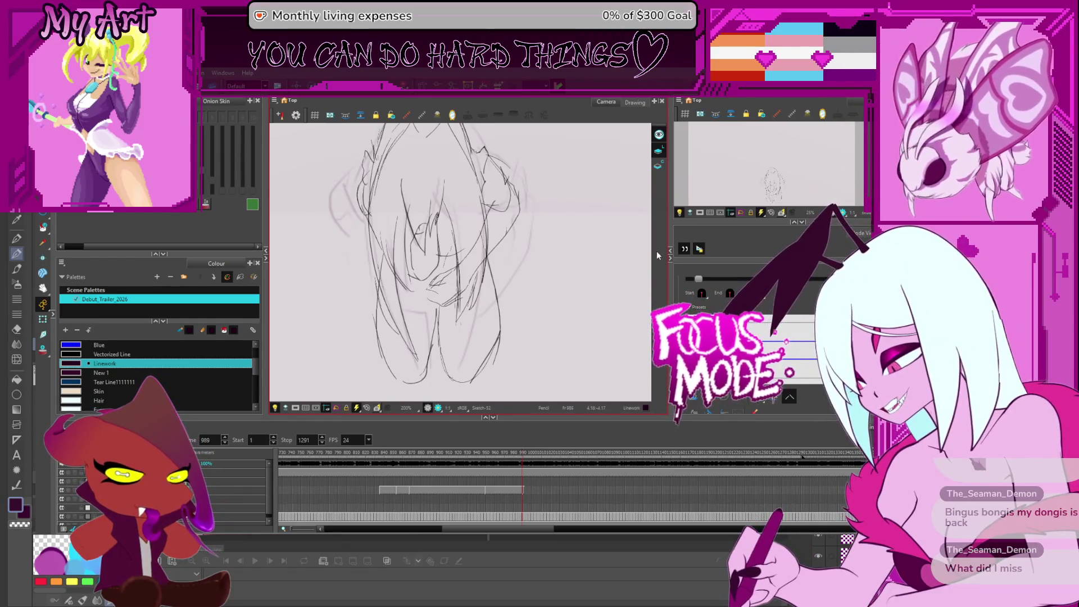
scroll(509, 281, down, 2)
scroll(504, 215, up, 2)
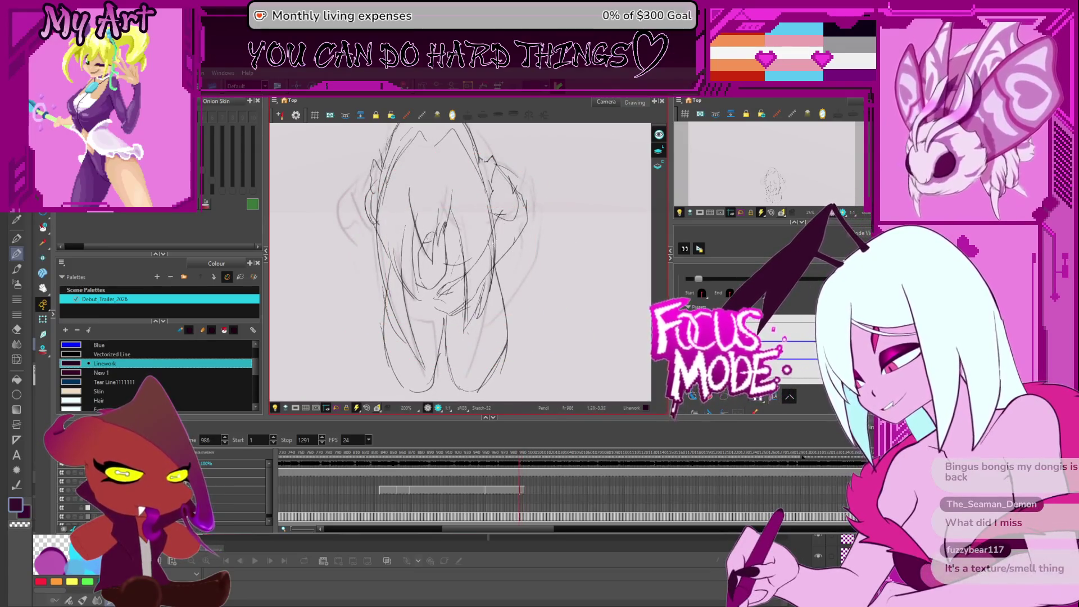
key(comma)
key(comma)
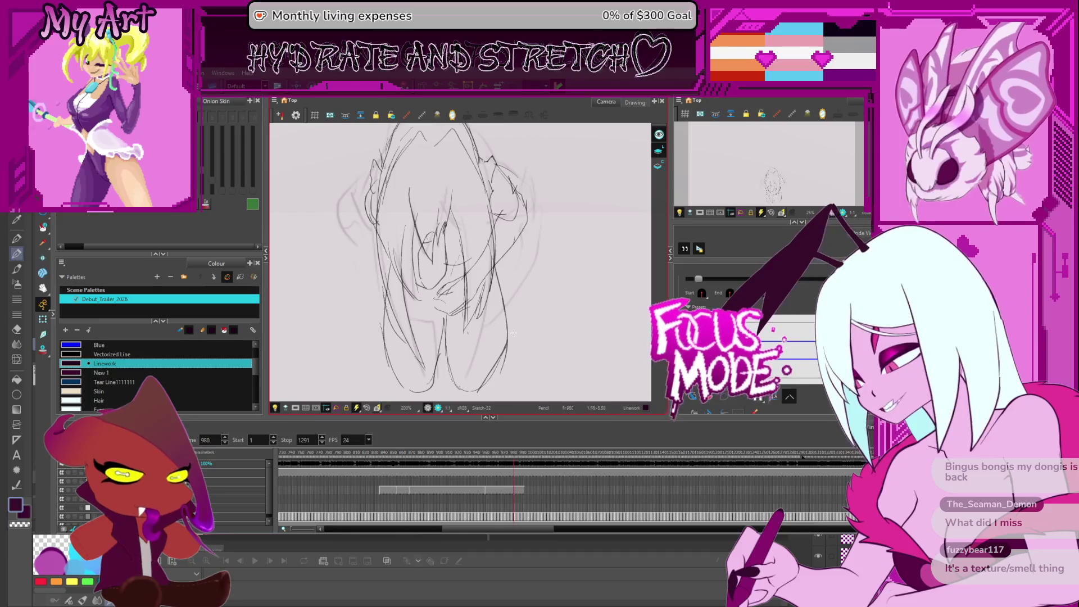
- Step via frames 1013 and 1002 back to 989, zoom out, and select all strokes with Ctrl+A
key(period)
key(period)
key(period)
key(comma)
key(comma)
key(comma)
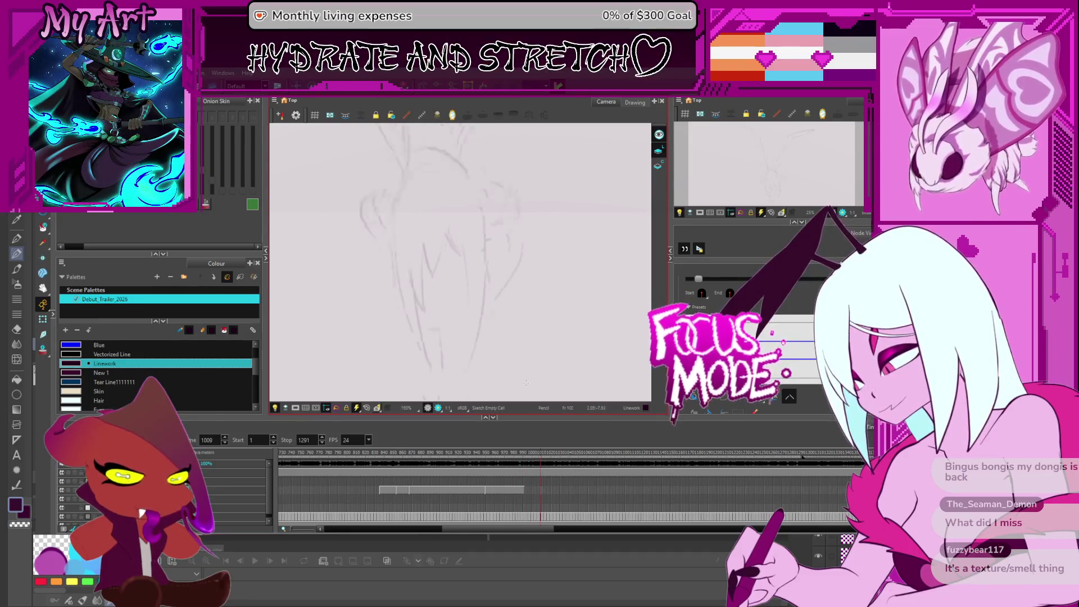
scroll(490, 311, down, 2)
key(comma)
key(comma)
key(comma)
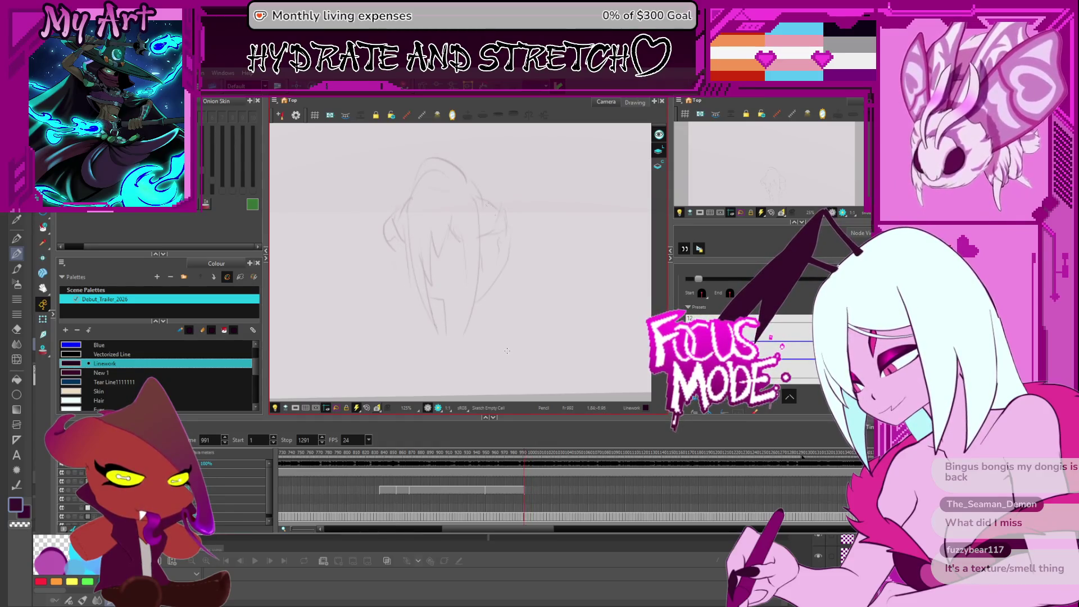
key(comma)
key(comma)
key(comma)
scroll(488, 282, down, 3)
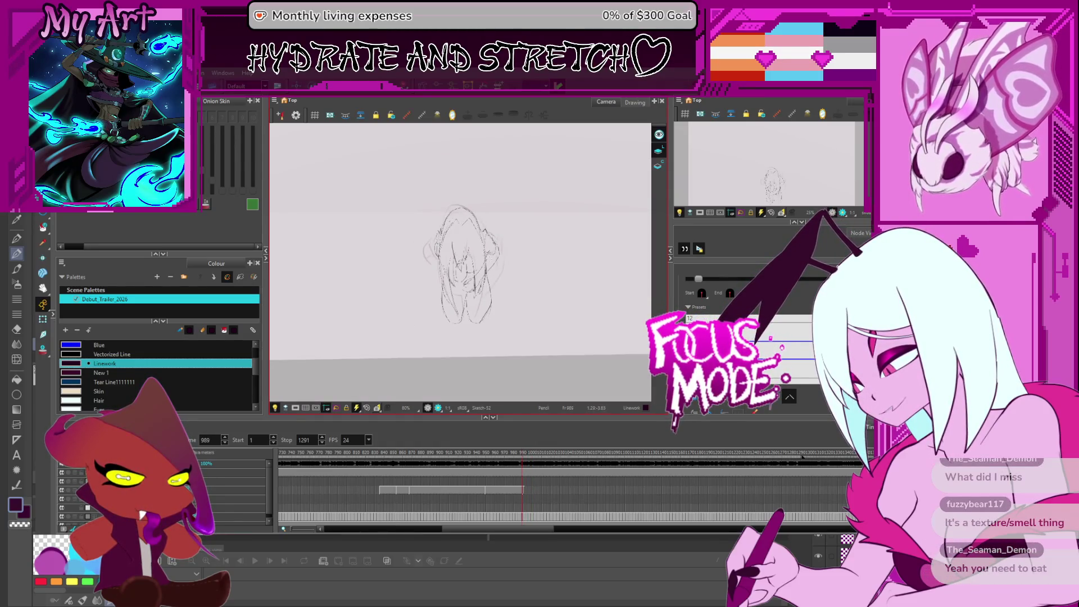
key(alt+s)
key(ctrl+a)
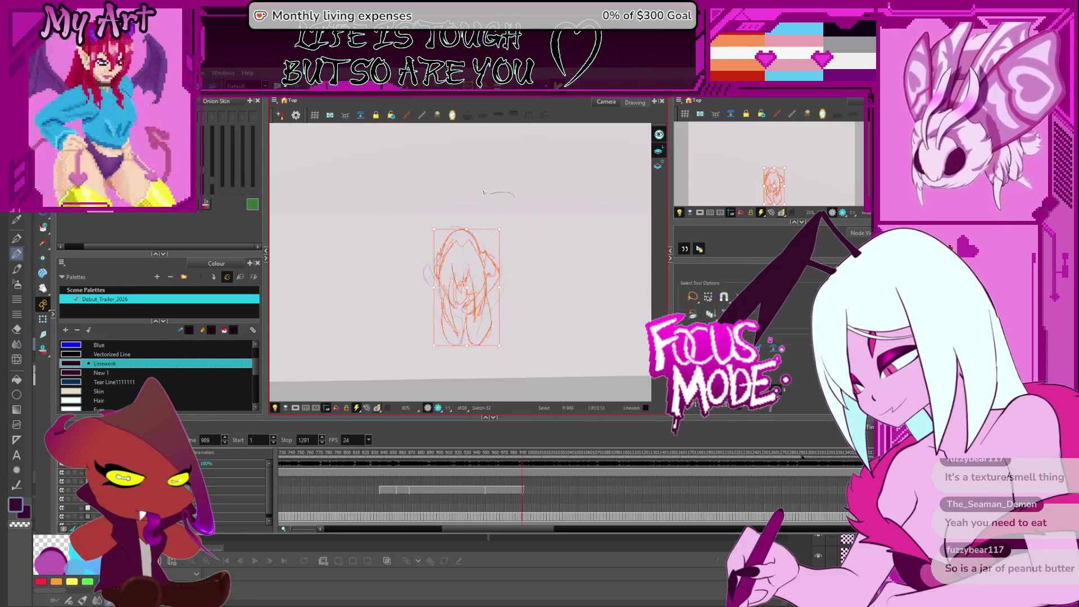
scroll(505, 281, up, 3)
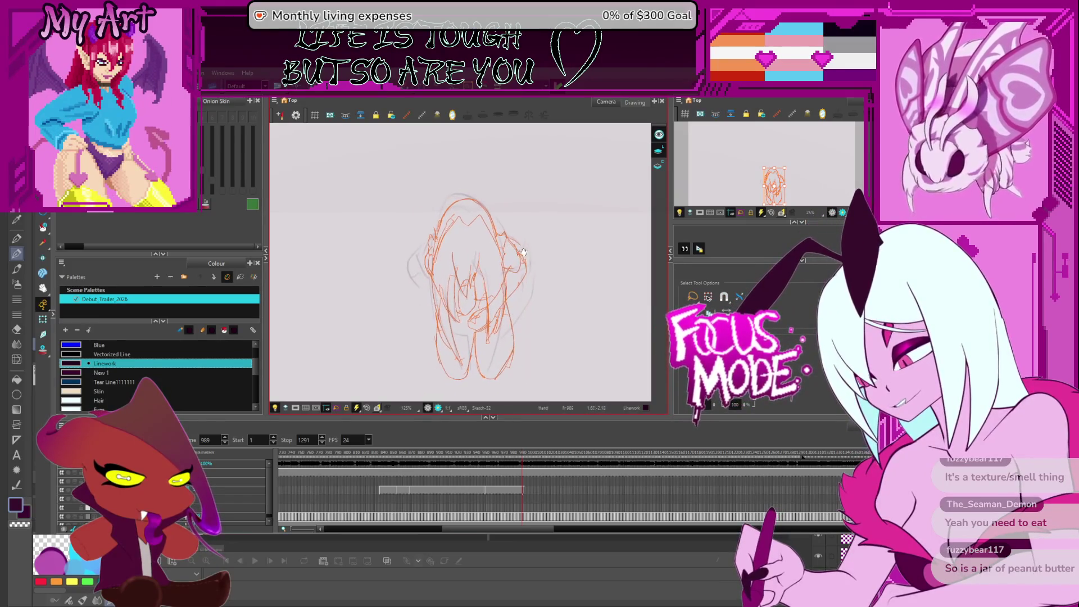
scroll(574, 243, up, 1)
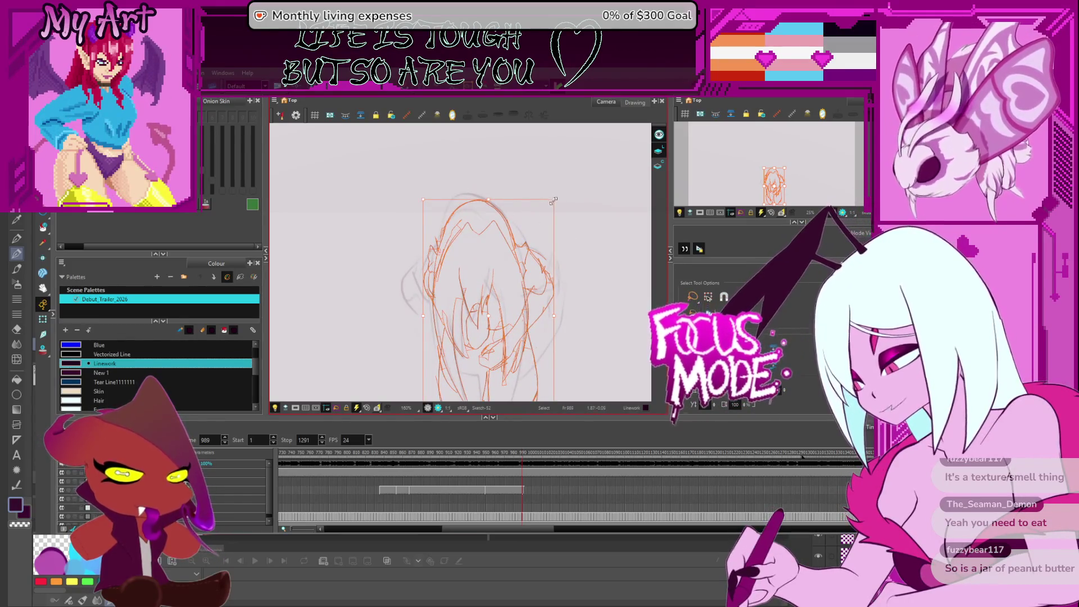
drag(556, 197, 556, 191)
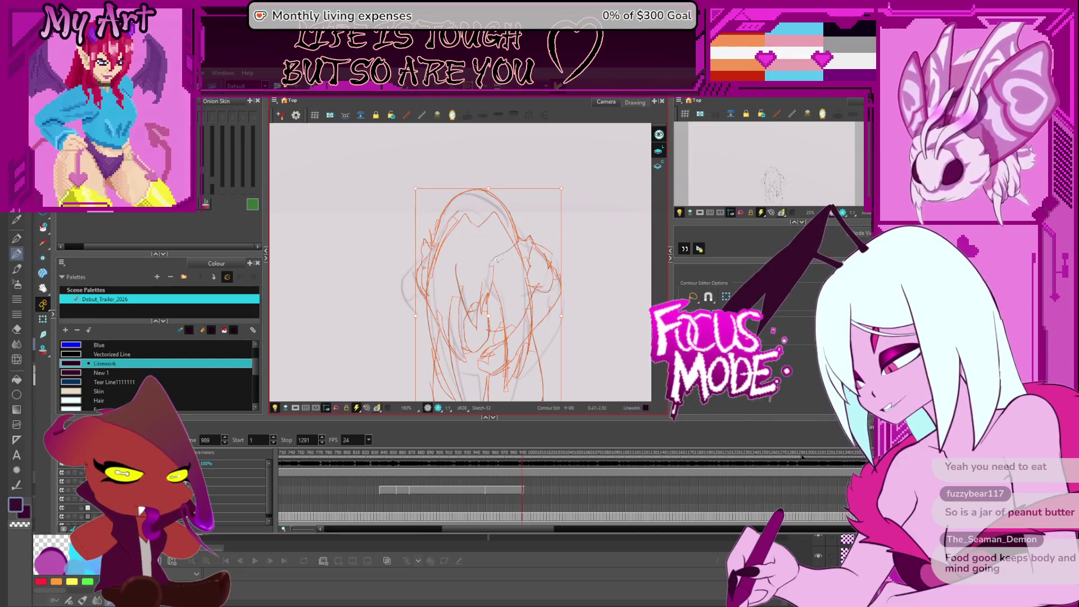
scroll(537, 300, down, 1)
drag(538, 299, 529, 247)
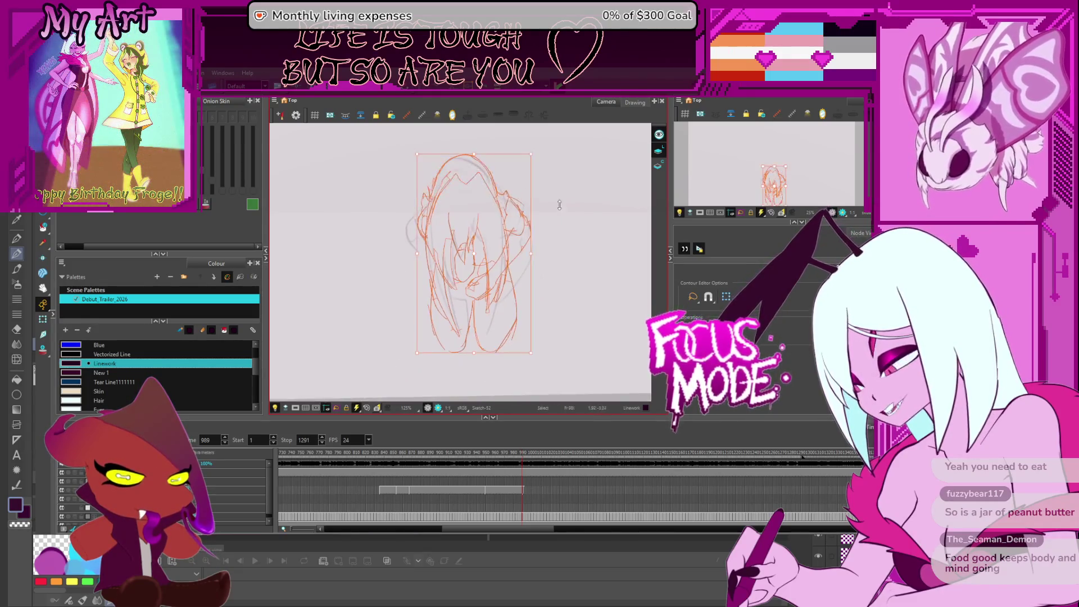
scroll(488, 373, up, 2)
scroll(443, 310, down, 2)
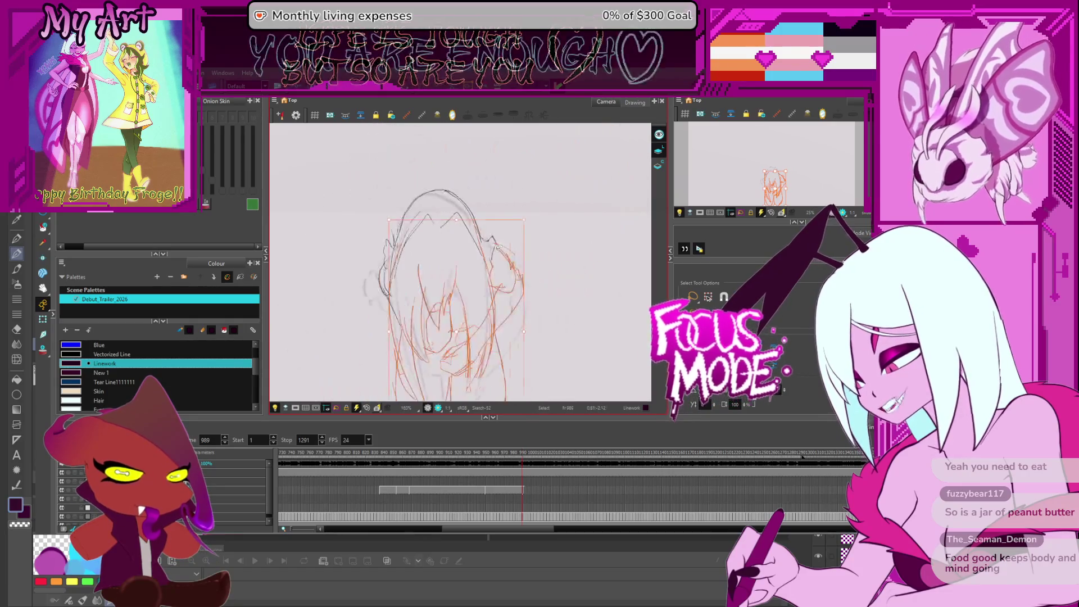
scroll(443, 310, up, 5)
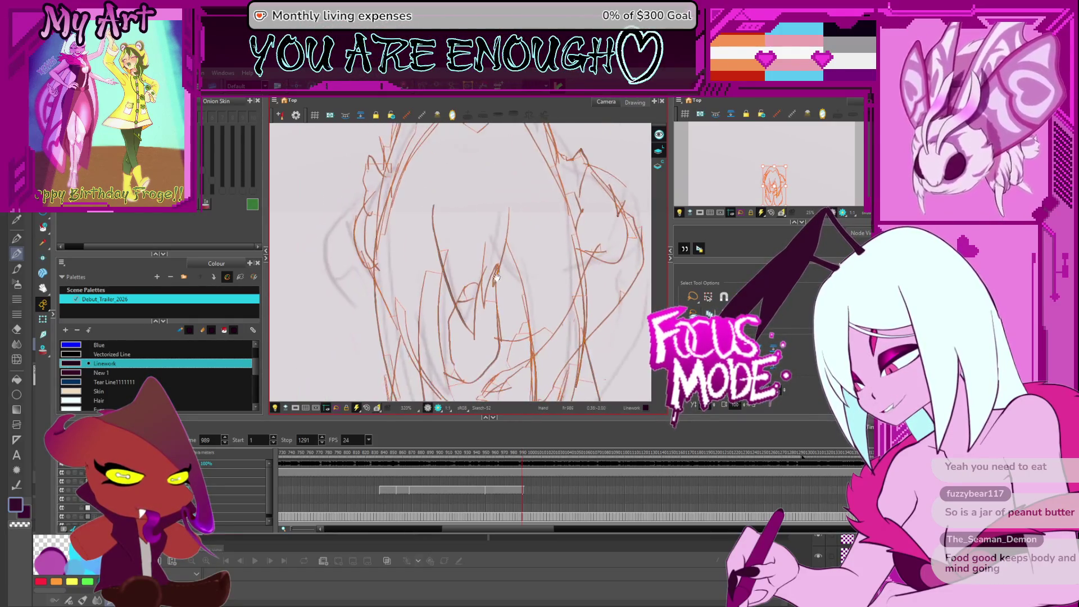
click(494, 306)
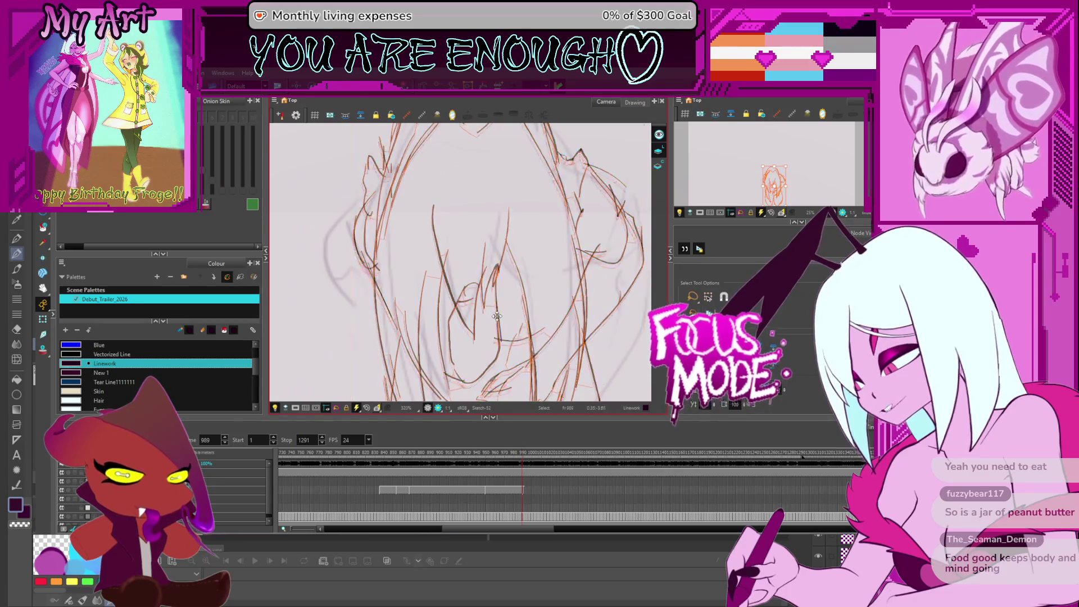
scroll(496, 236, down, 5)
drag(496, 236, 500, 261)
click(530, 271)
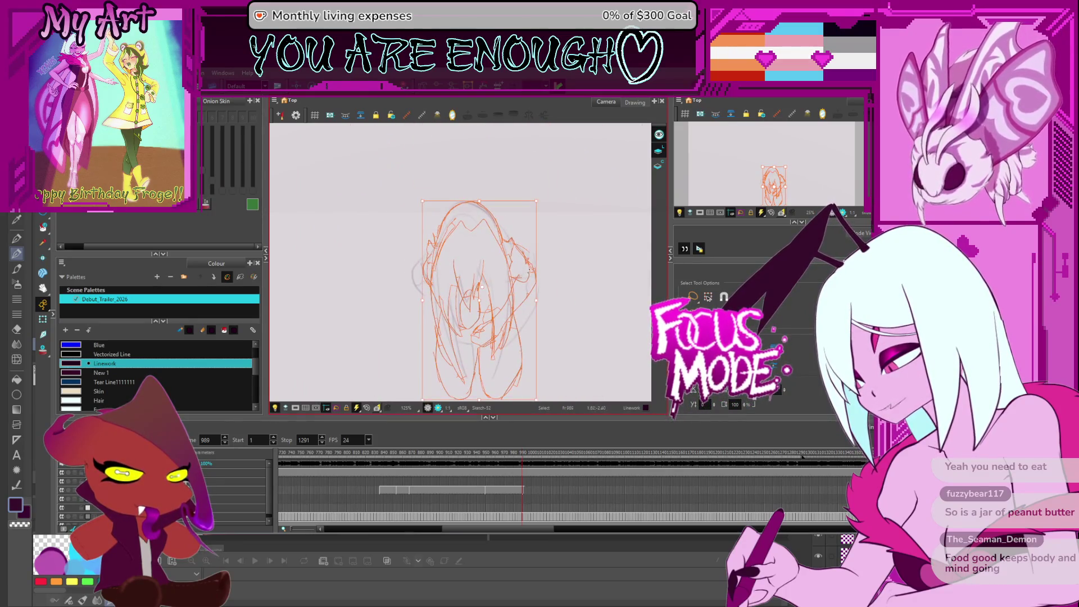
click(513, 295)
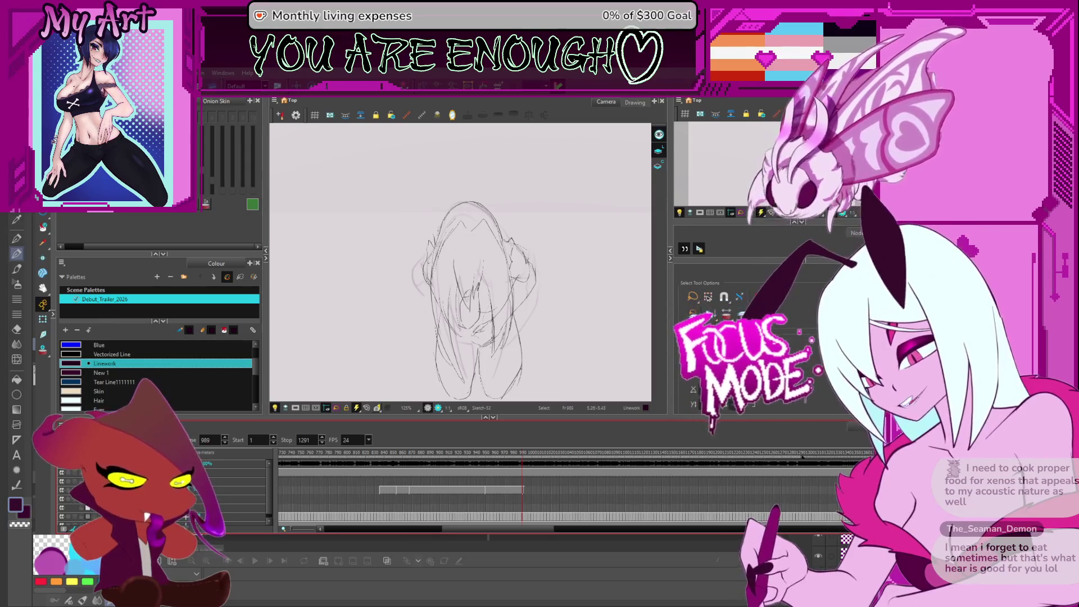
- Nudge the view, then flip through frames 984 and 990 with comma/period to land on 1012
drag(509, 287, 516, 268)
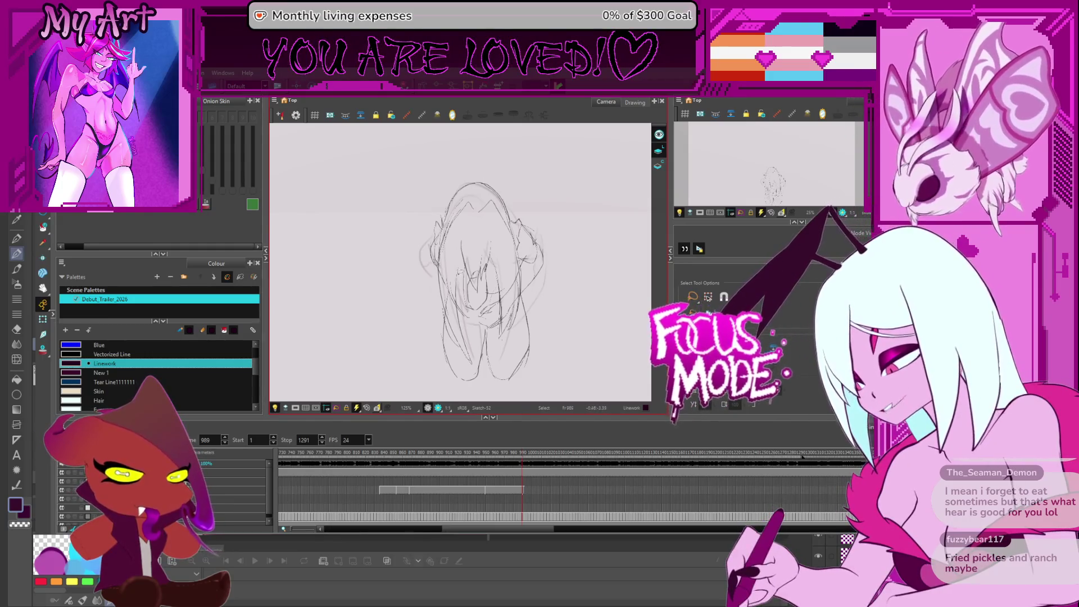
key(comma)
key(comma)
key(comma)
key(alt+slash)
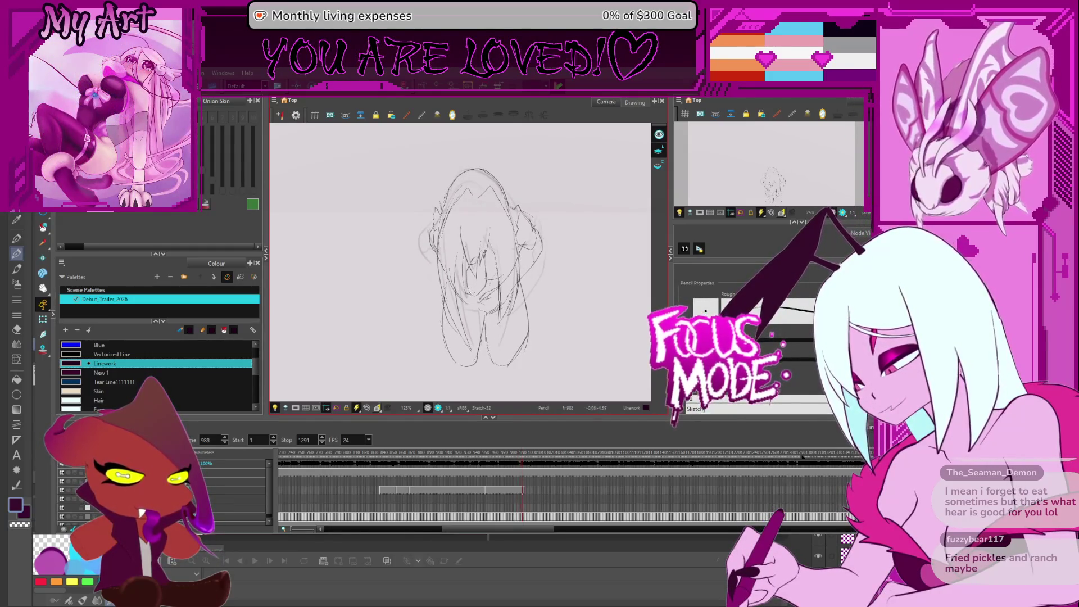
key(period)
key(period)
key(period)
key(period)
key(period)
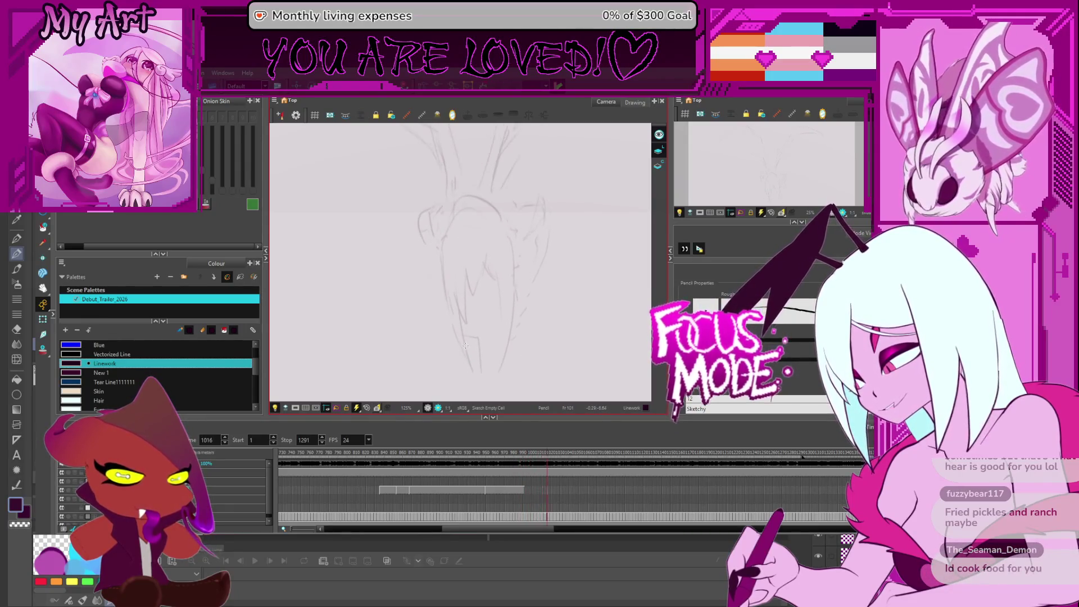
key(comma)
key(comma)
key(comma)
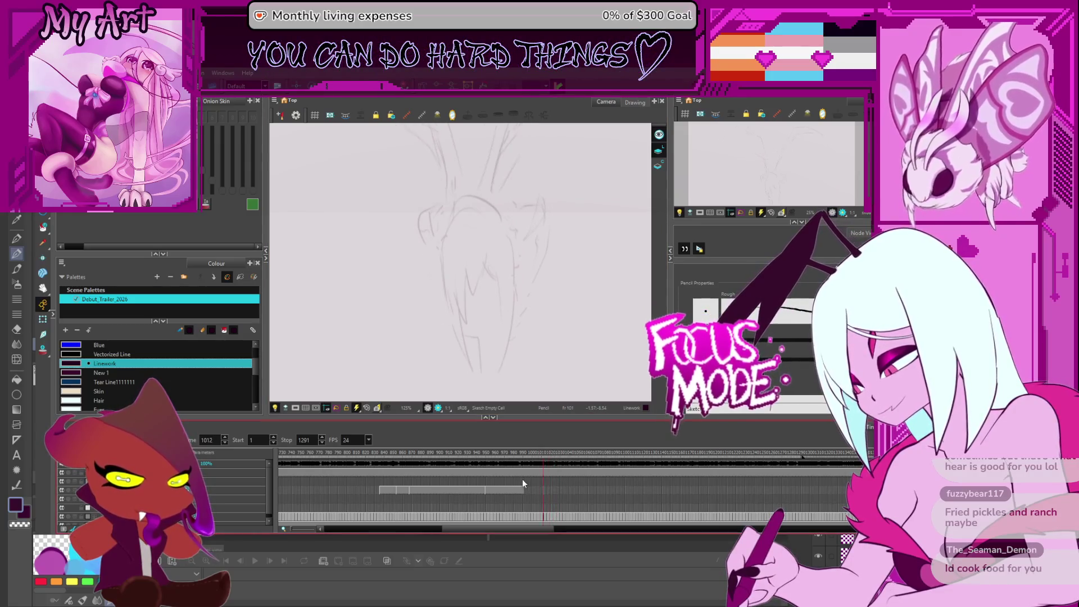
- Zoom the timeline around frames 980–1000 and jump via frames 997 and 990 to 989
click(527, 492)
scroll(528, 493, up, 3)
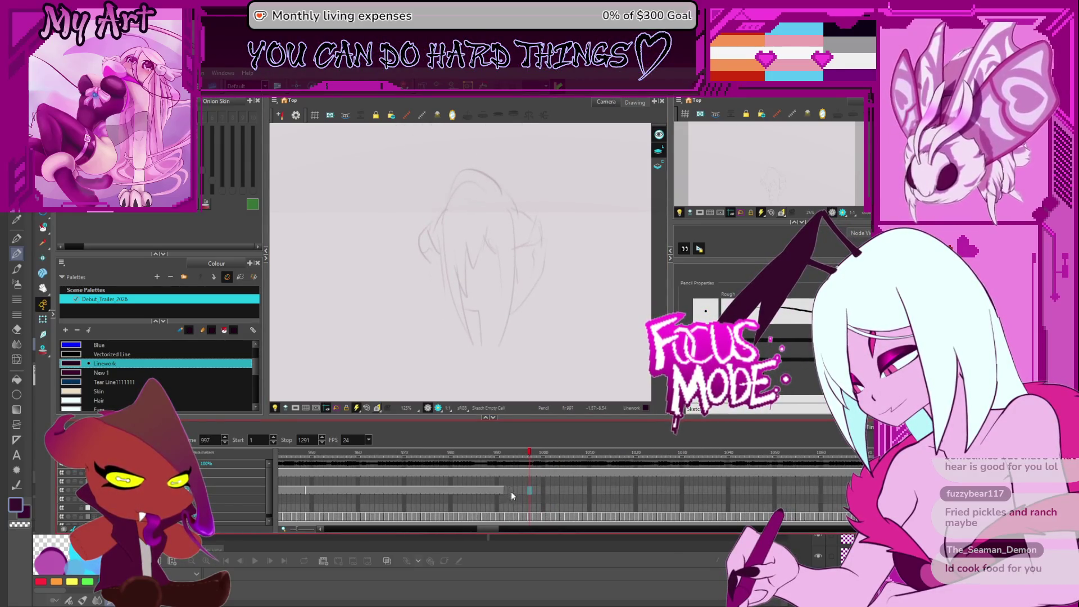
click(508, 491)
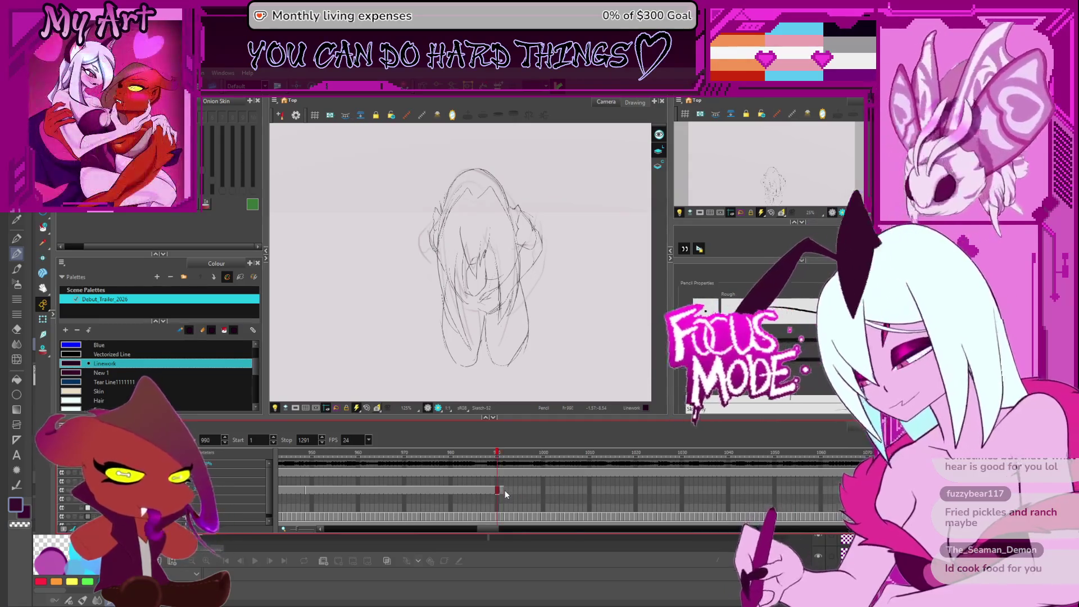
scroll(505, 491, up, 3)
key(comma)
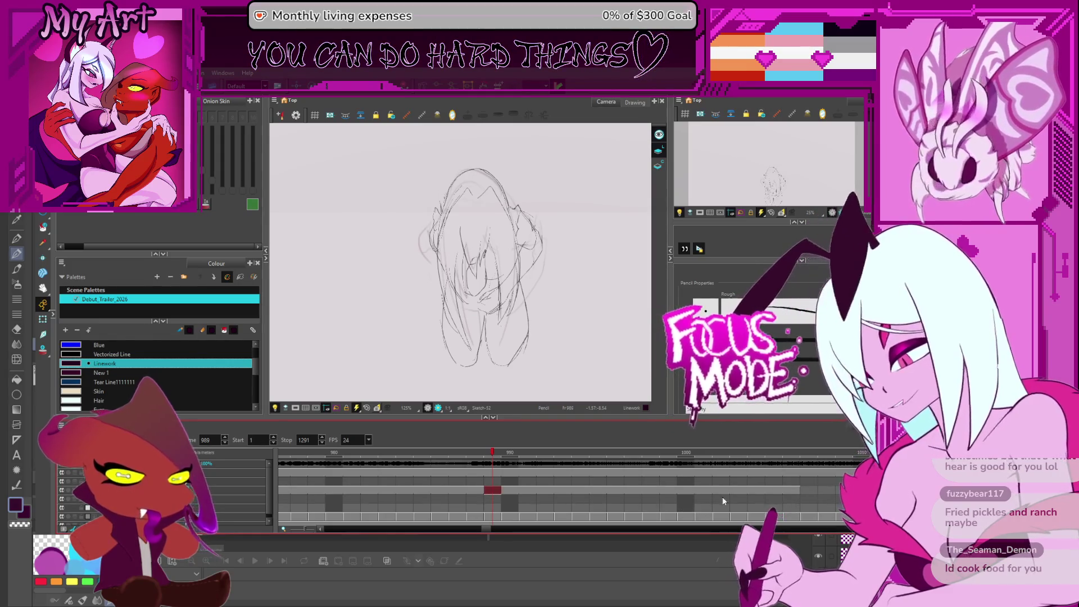
- Pan the sketch right and down, then flip through the drawings to settle on frame 993
mouse_move(572, 296)
mouse_down()
mouse_move(590, 298)
mouse_move(594, 318)
mouse_up()
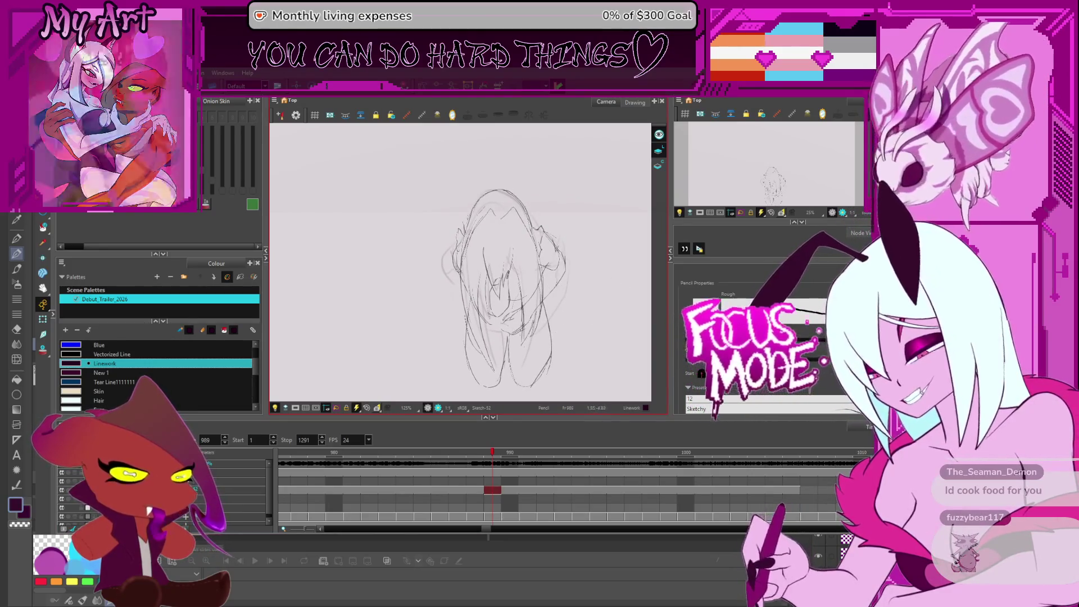
drag(486, 282, 531, 281)
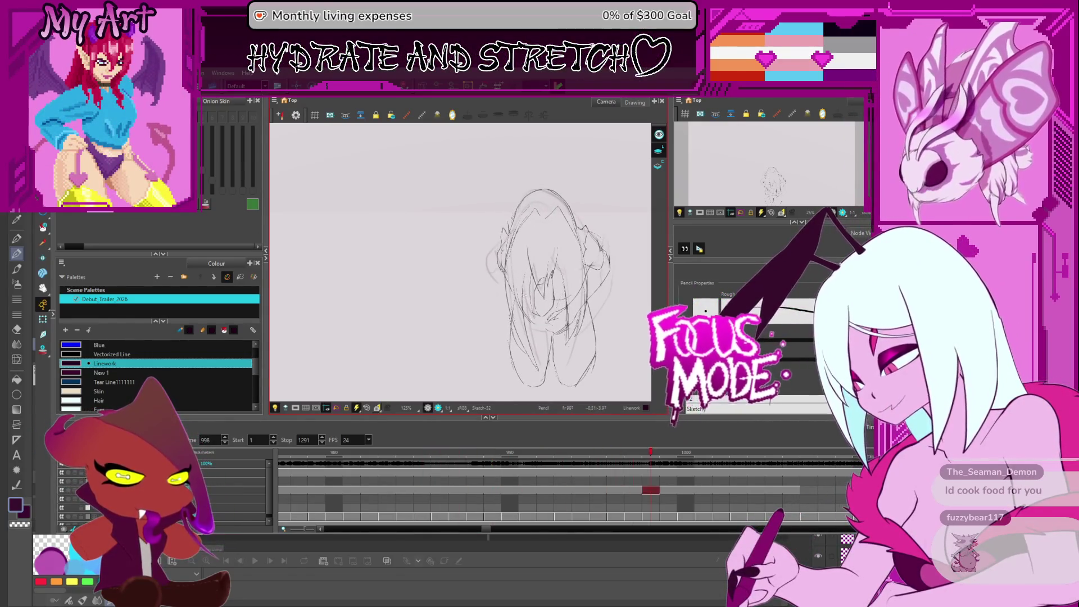
key(period)
key(period)
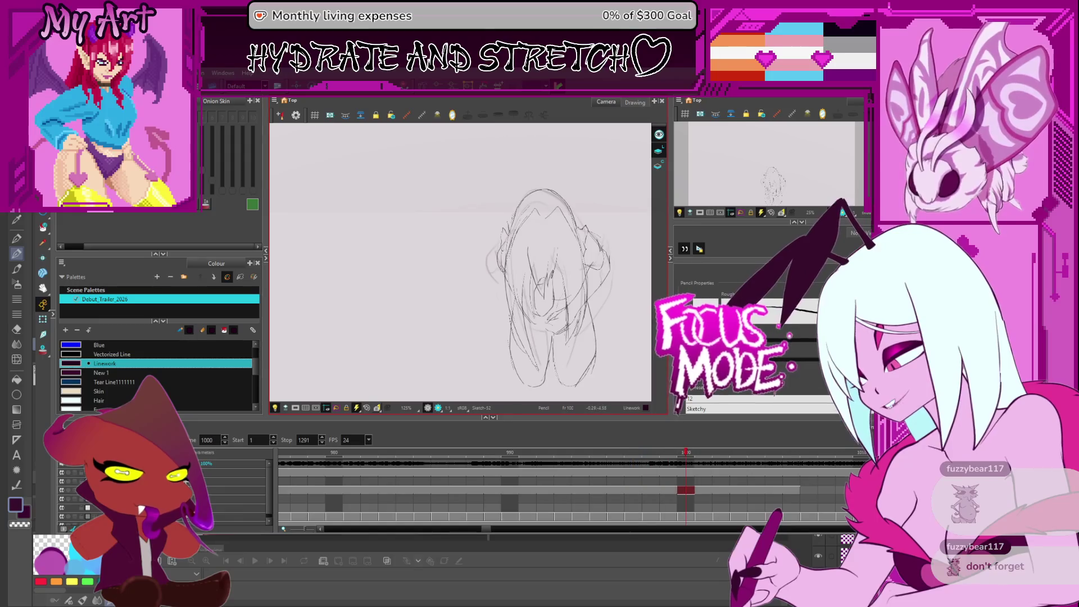
key(comma)
key(comma)
key(comma)
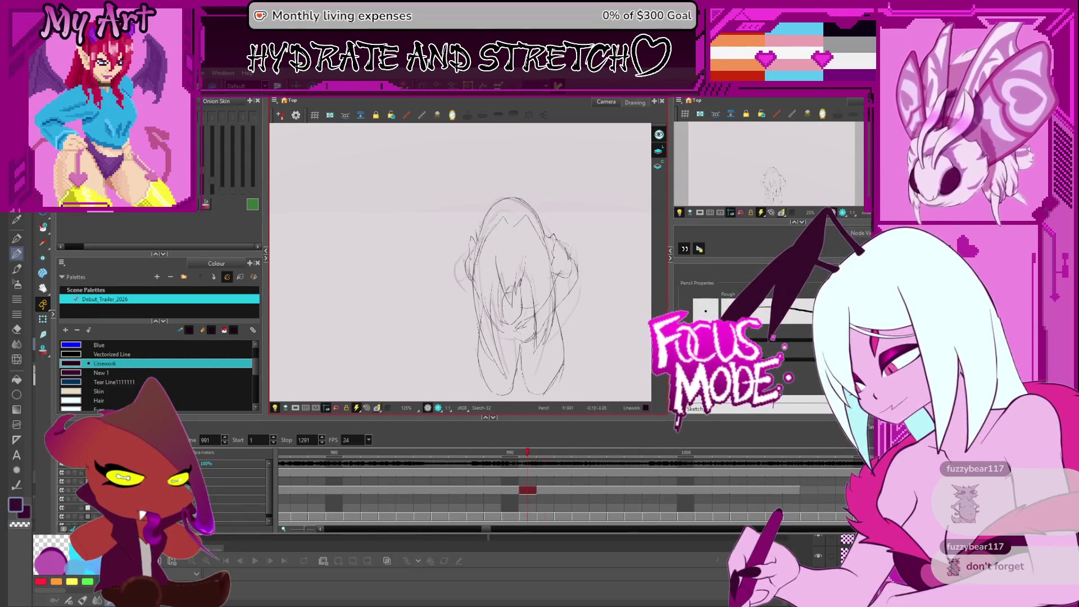
key(period)
key(period)
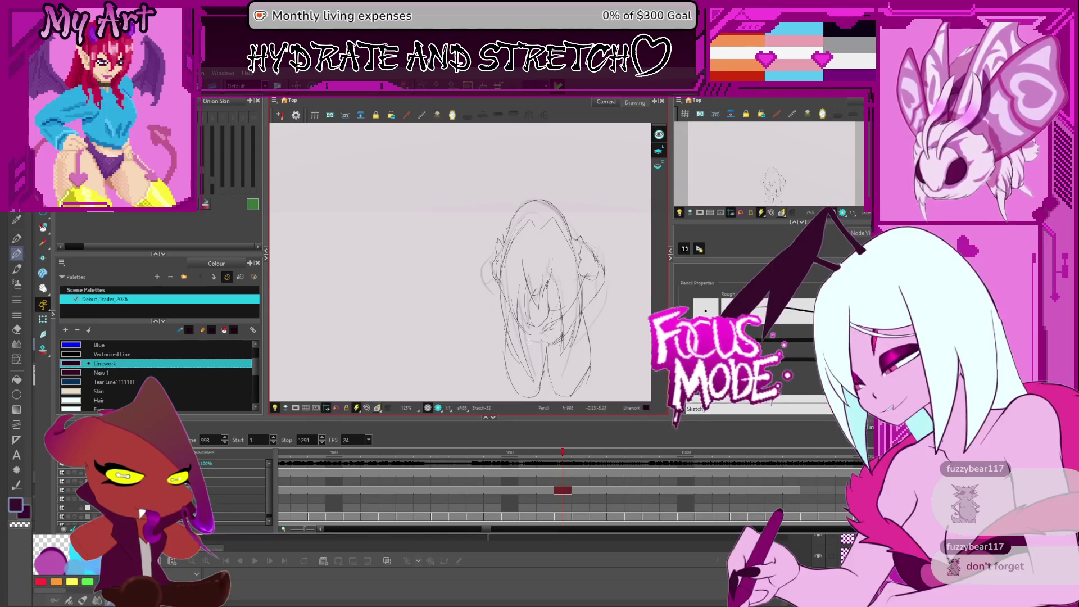
- Select the strokes around the figure's hands with the Select tool
key(alt+s)
drag(543, 309, 510, 302)
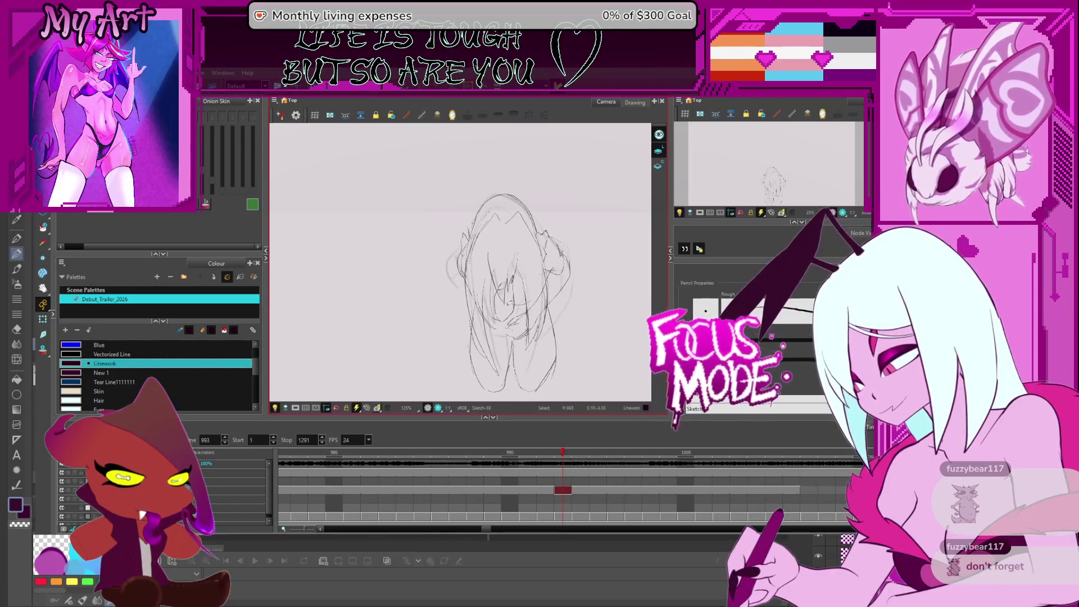
click(520, 324)
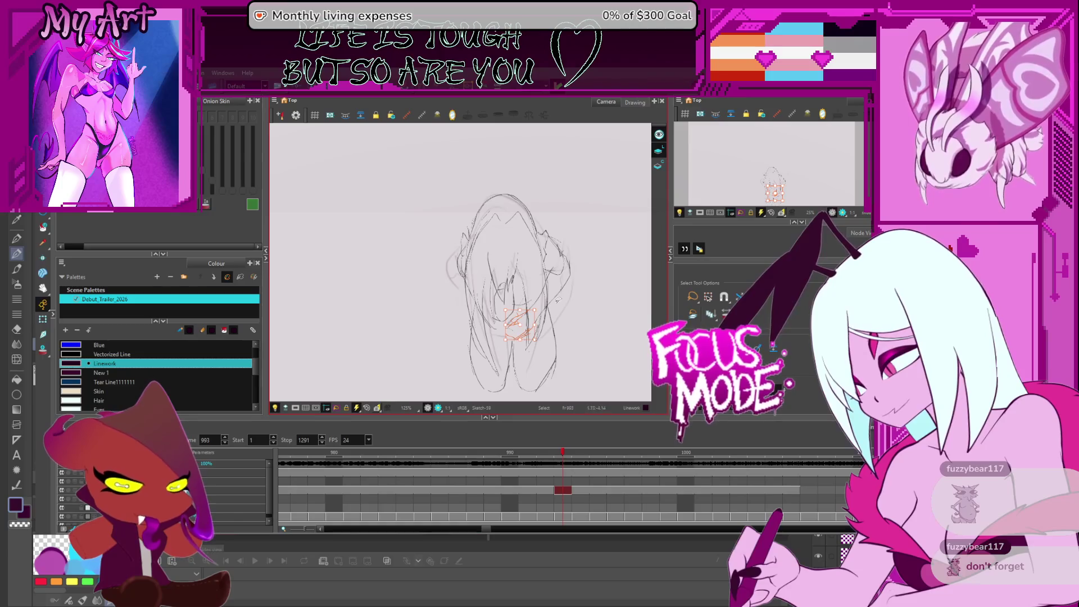
- Rotate and shift the long arm strokes toward the lower right, then select the face strokes
shift+click(531, 309)
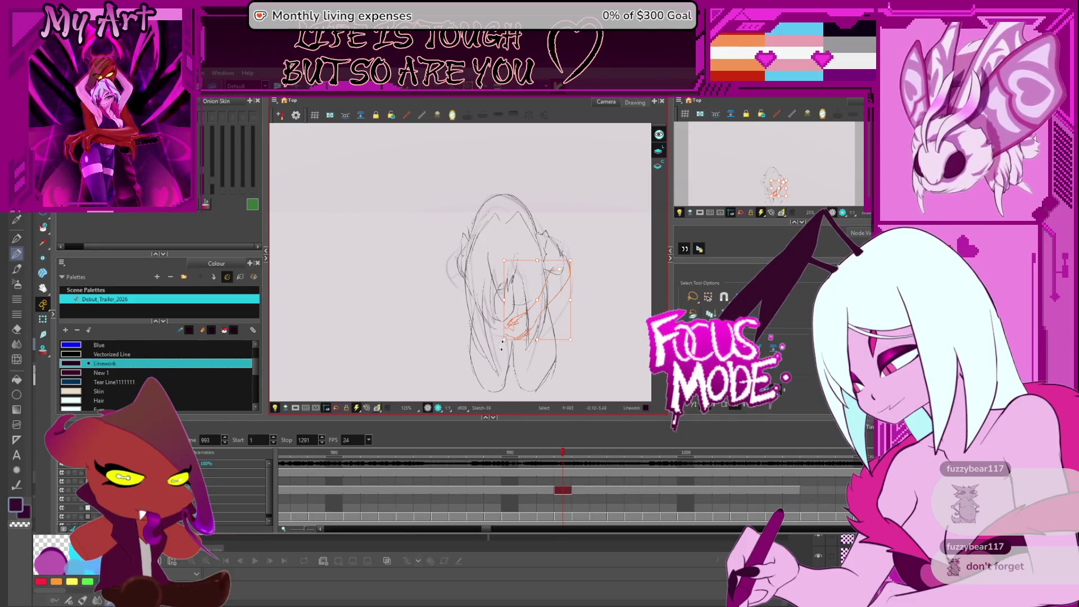
drag(502, 343, 517, 351)
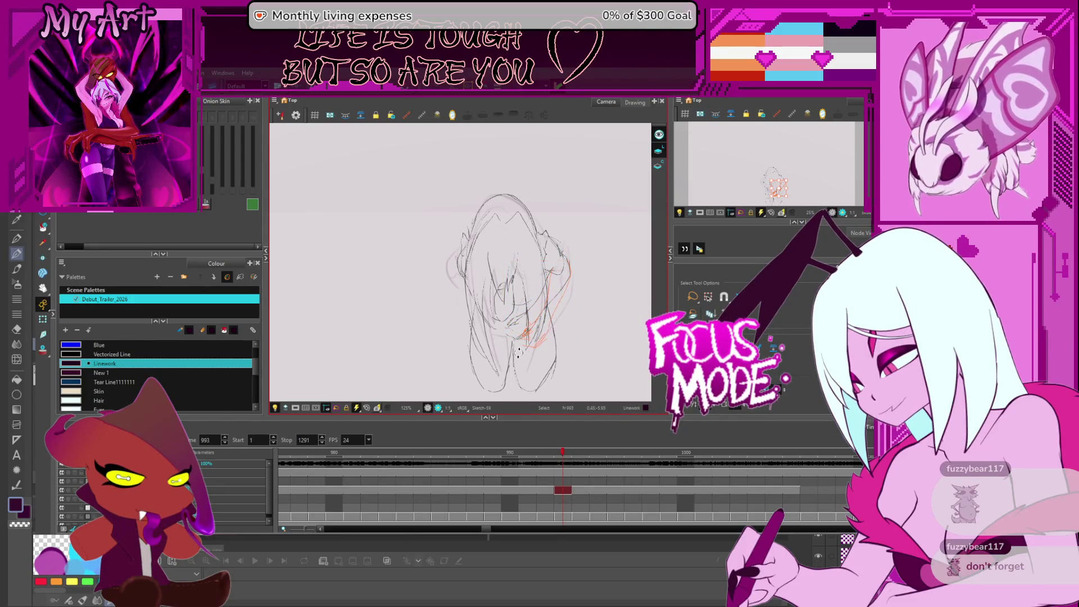
click(548, 337)
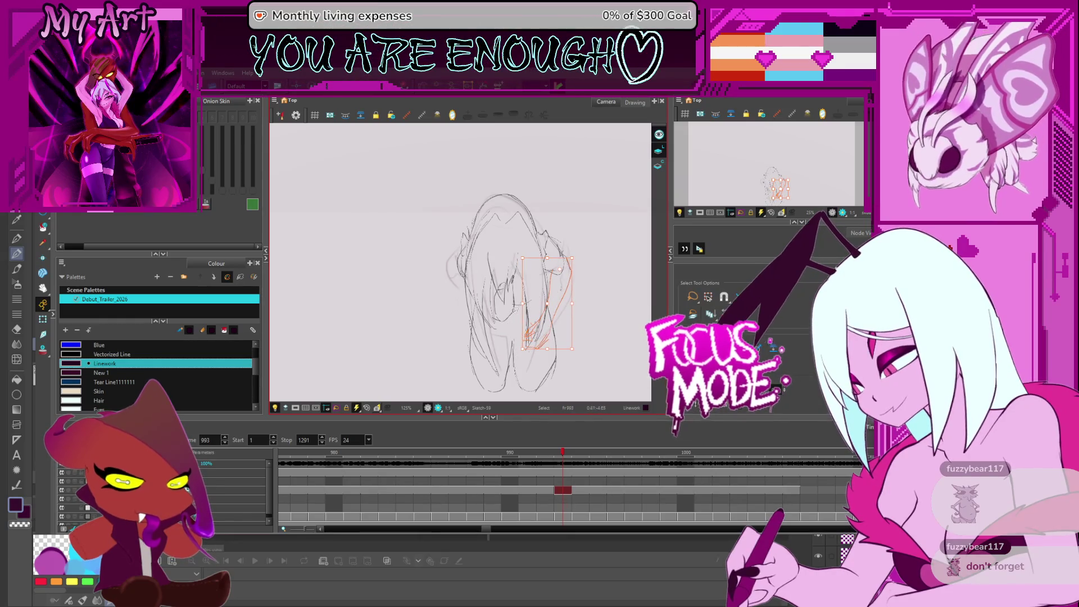
click(500, 315)
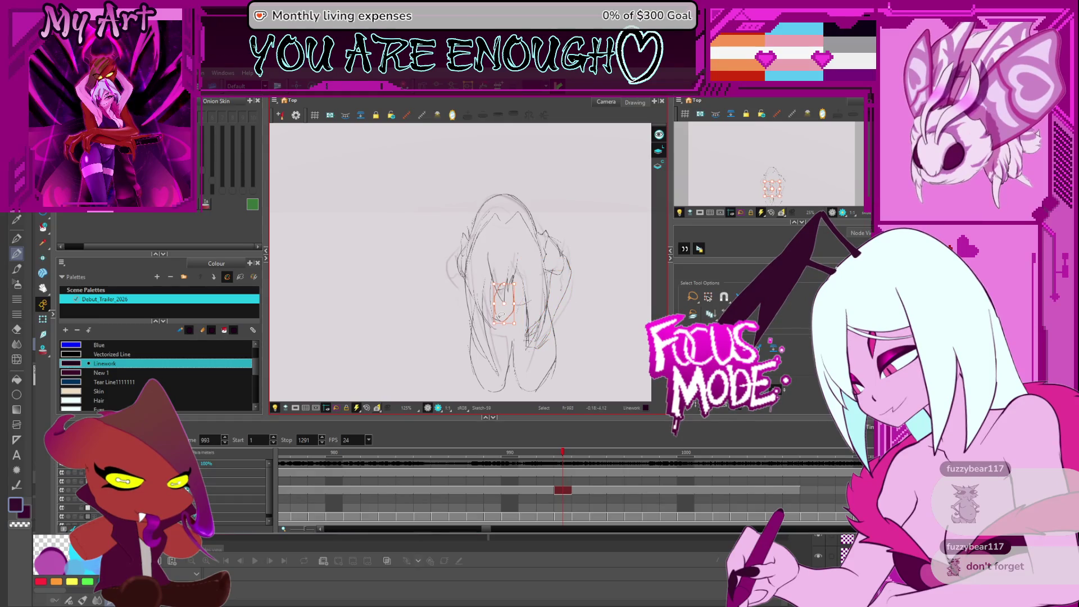
scroll(501, 315, up, 2)
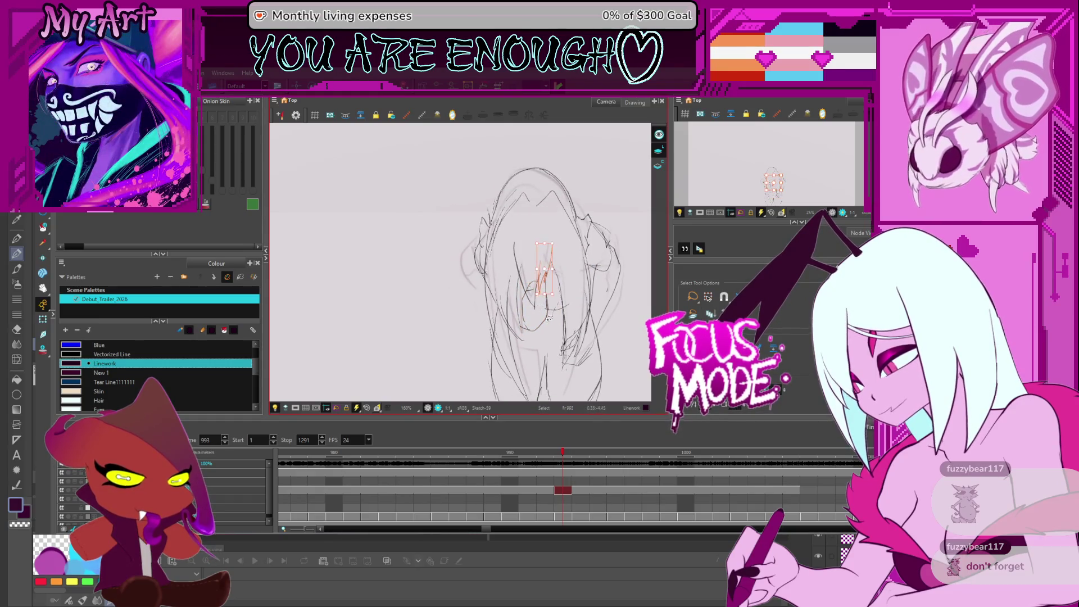
click(537, 335)
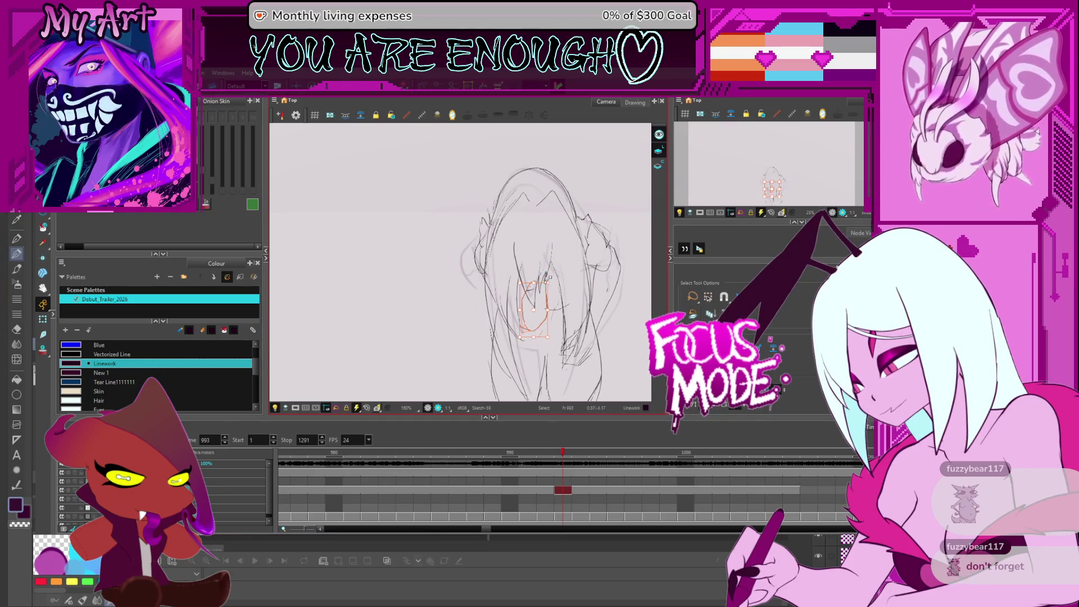
- Delete a stray face stroke, try a replacement pencil line and undo it
mouse_move(525, 277)
mouse_down()
mouse_move(528, 264)
mouse_move(542, 282)
mouse_up()
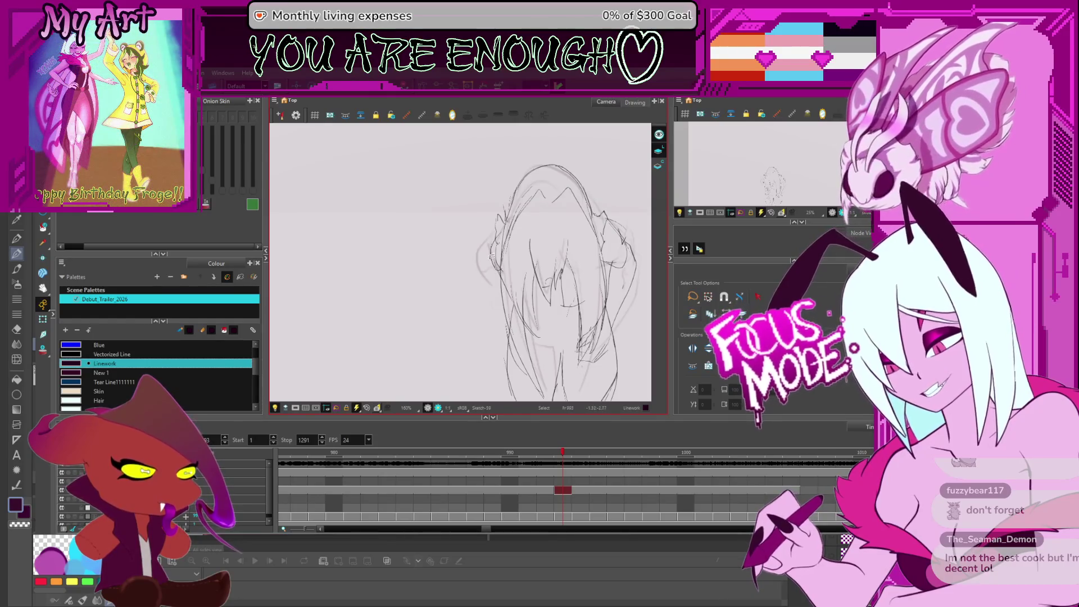
click(499, 274)
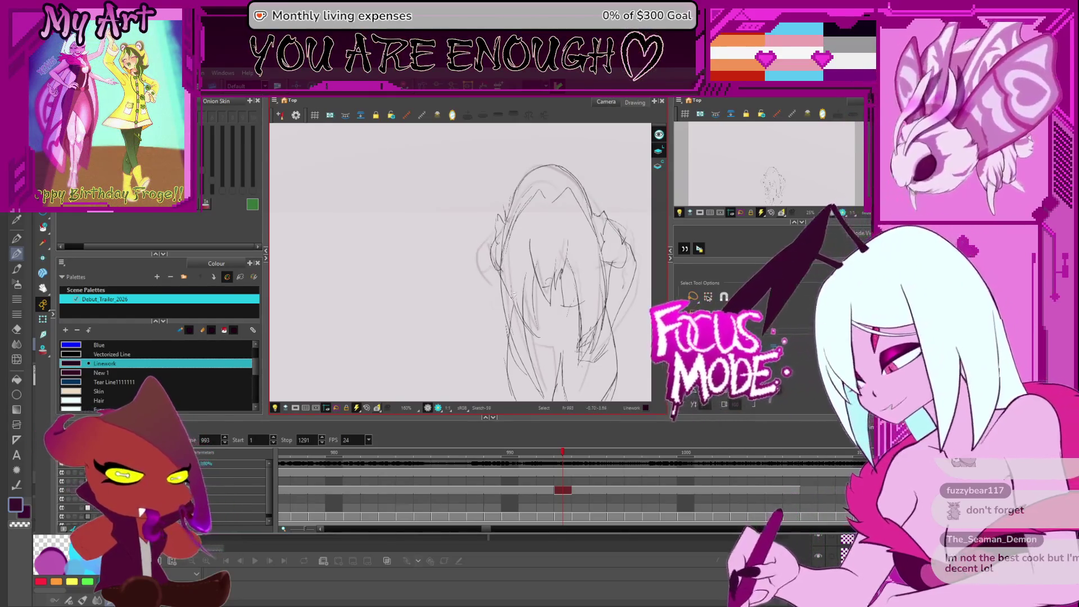
key(Delete)
drag(503, 324, 492, 261)
key(ctrl+z)
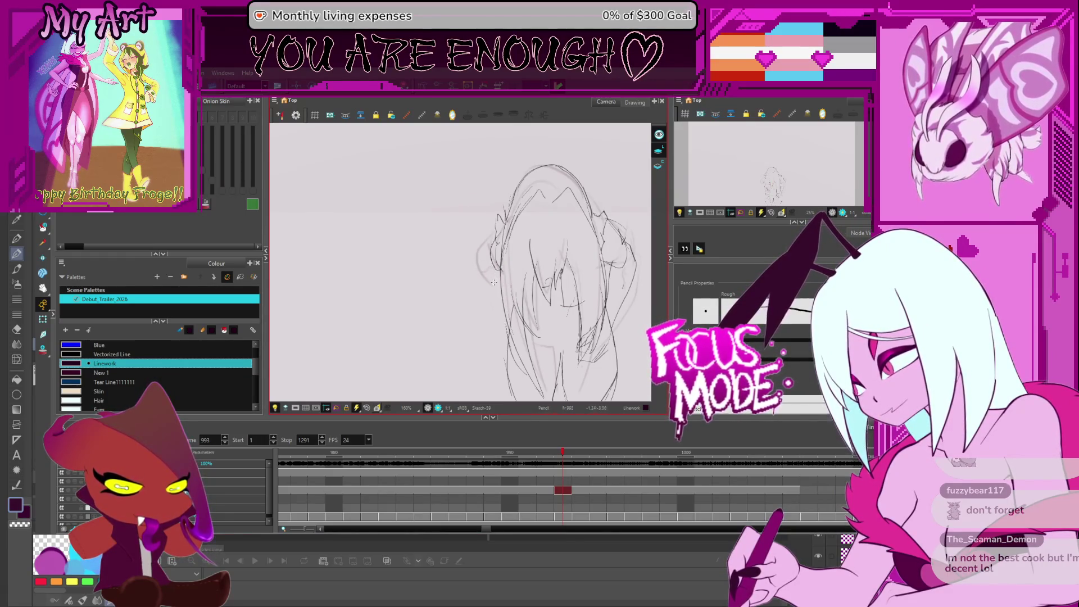
key(space)
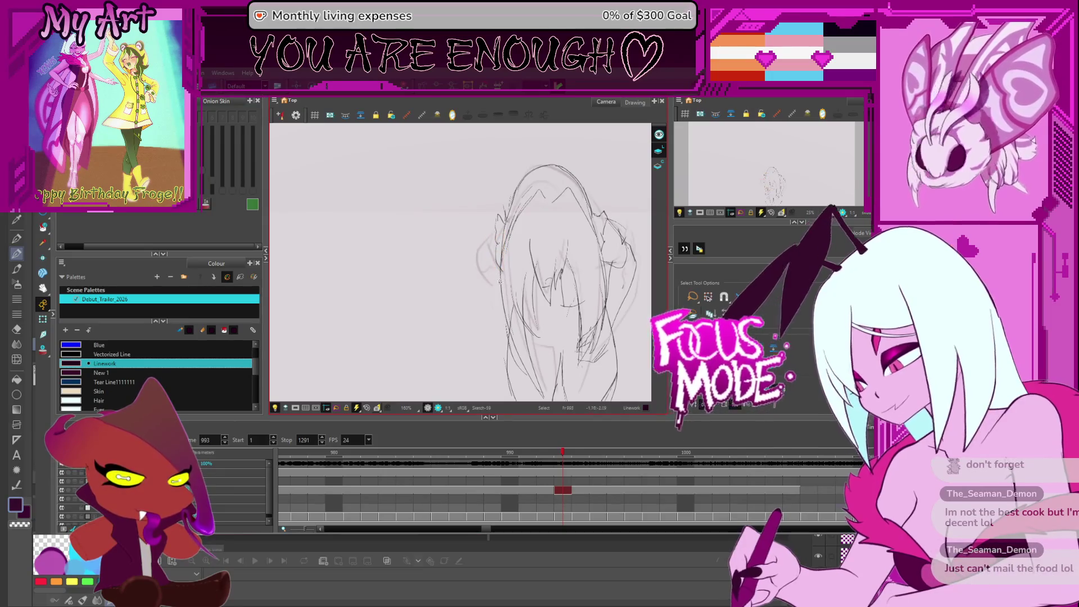
drag(486, 299, 464, 287)
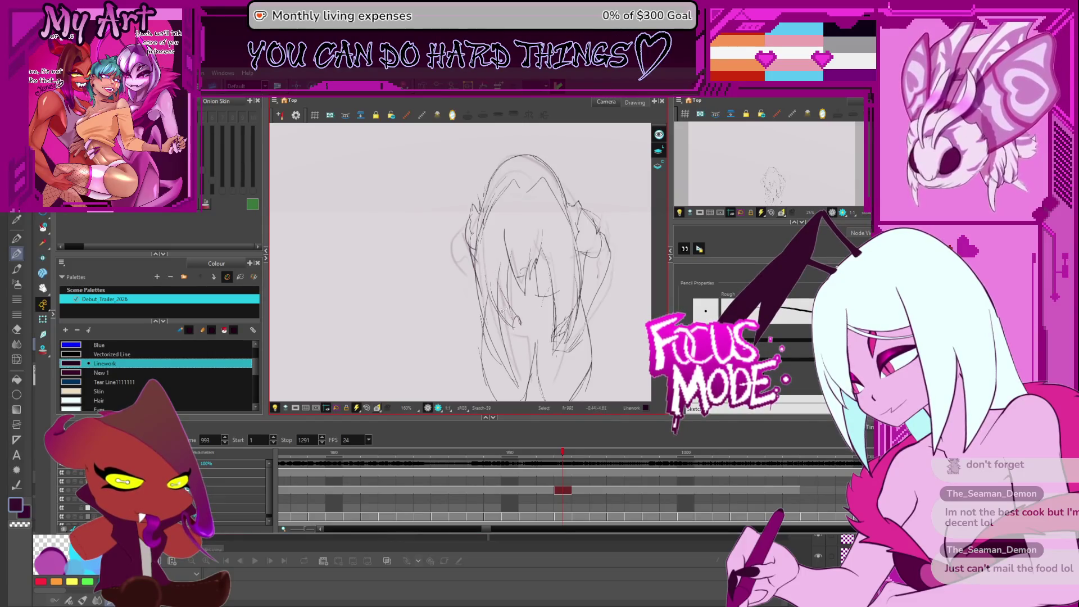
- Nudge the Camera view slightly up and right while sketching the lower body and knees
key(space)
drag(533, 343, 530, 333)
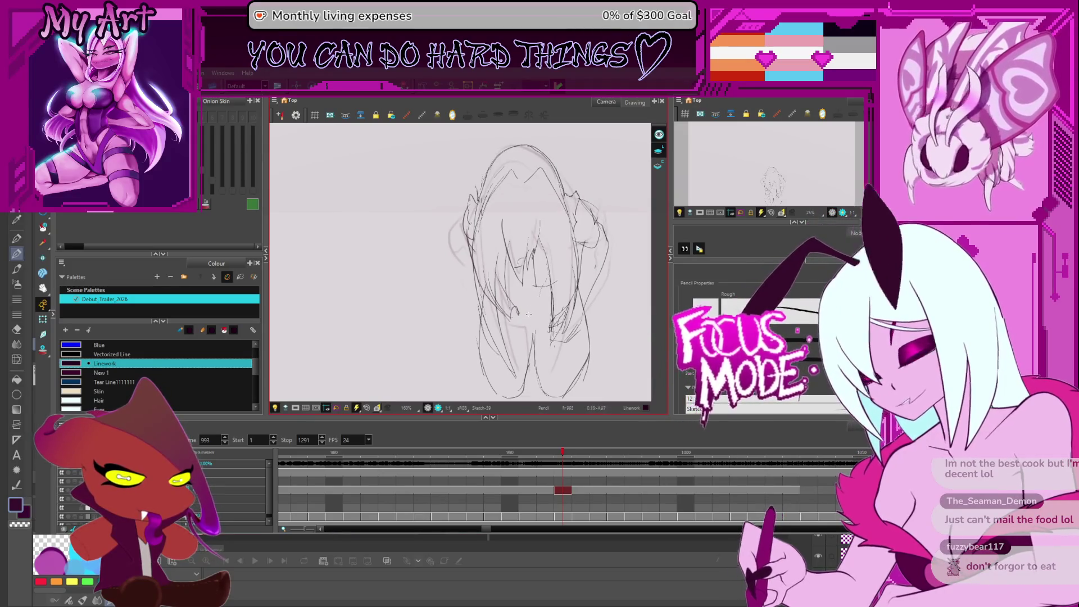
key(space)
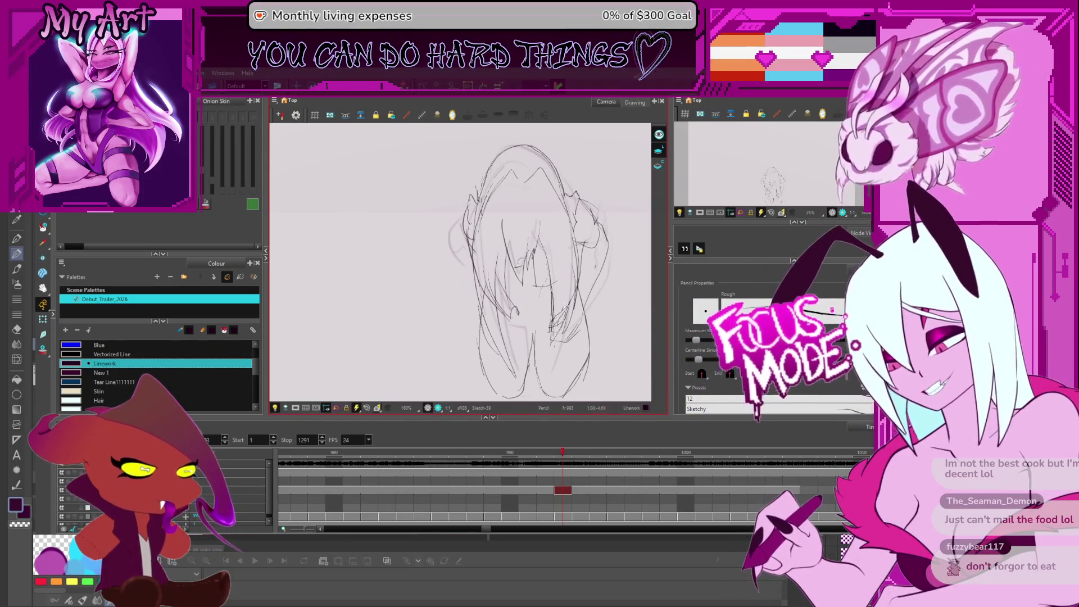
drag(541, 275, 547, 280)
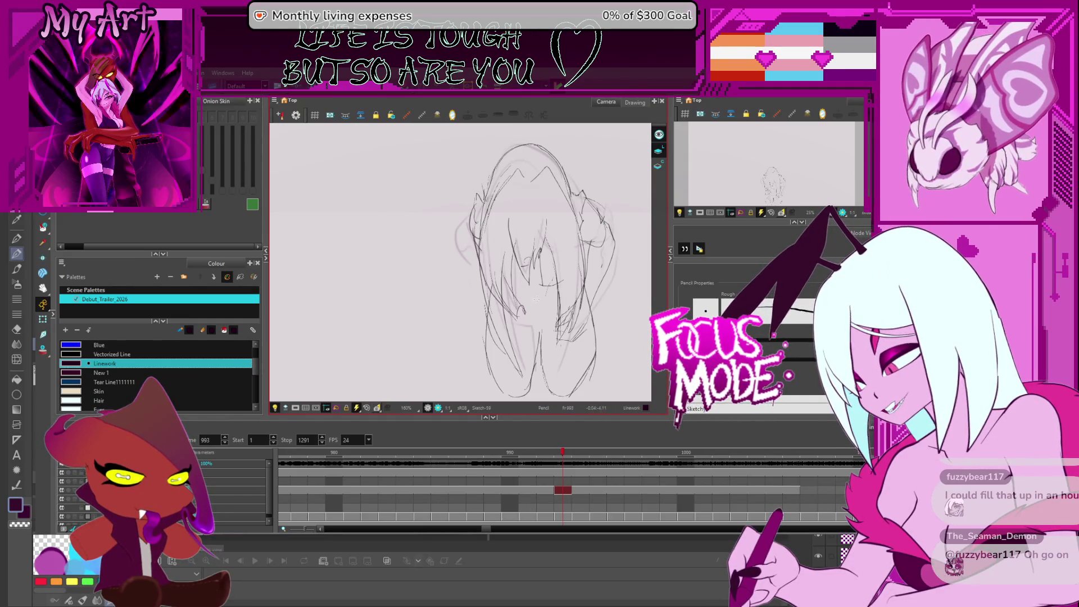
- Undo the chin stroke, select and nudge the stray arm stroke, then remove it and zoom in
key(ctrl+z)
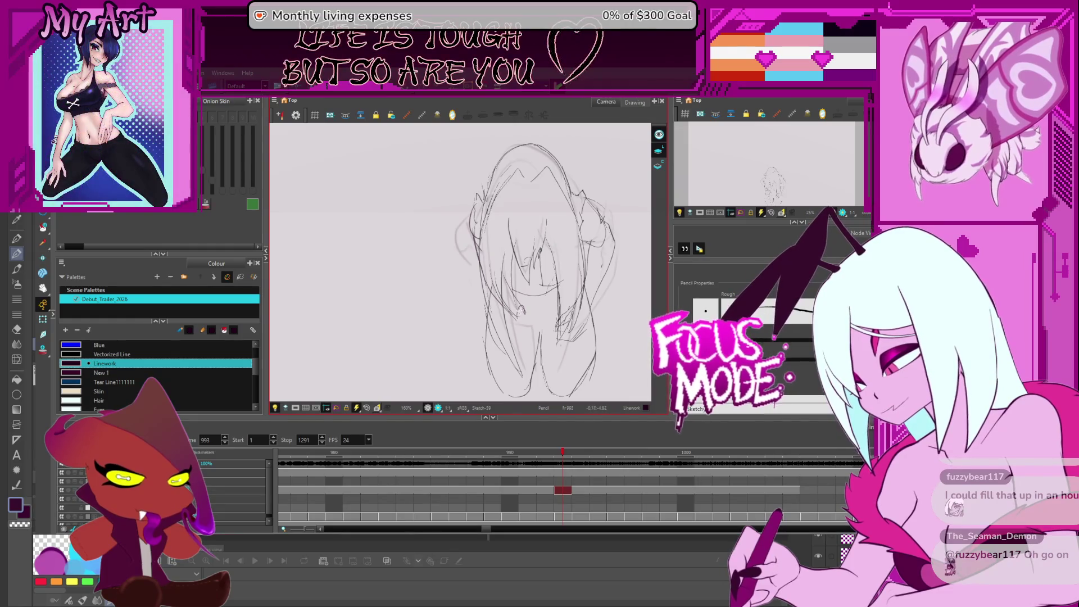
key(alt+s)
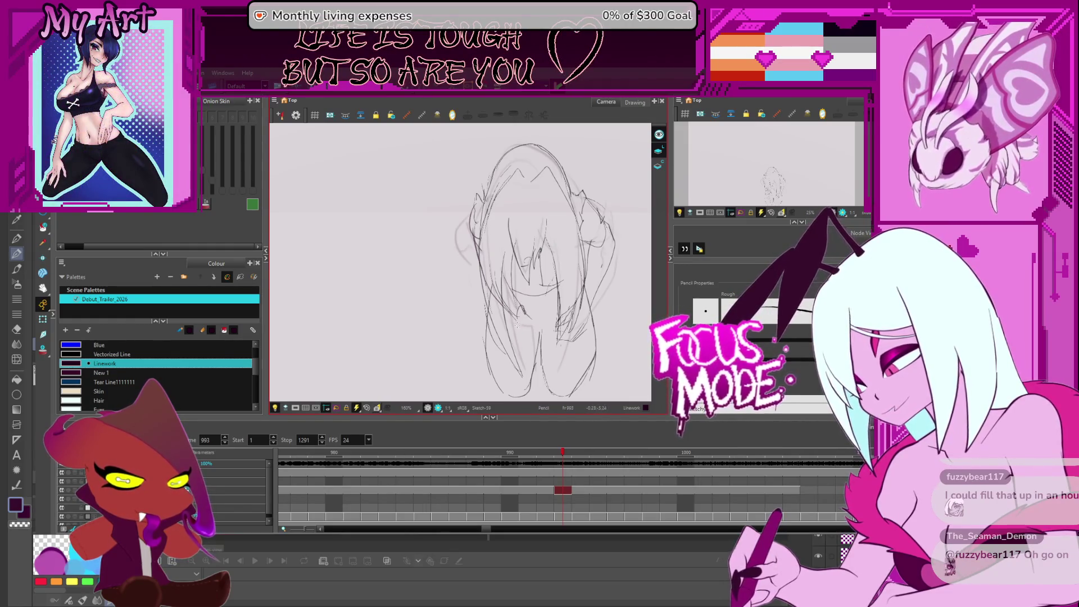
click(518, 315)
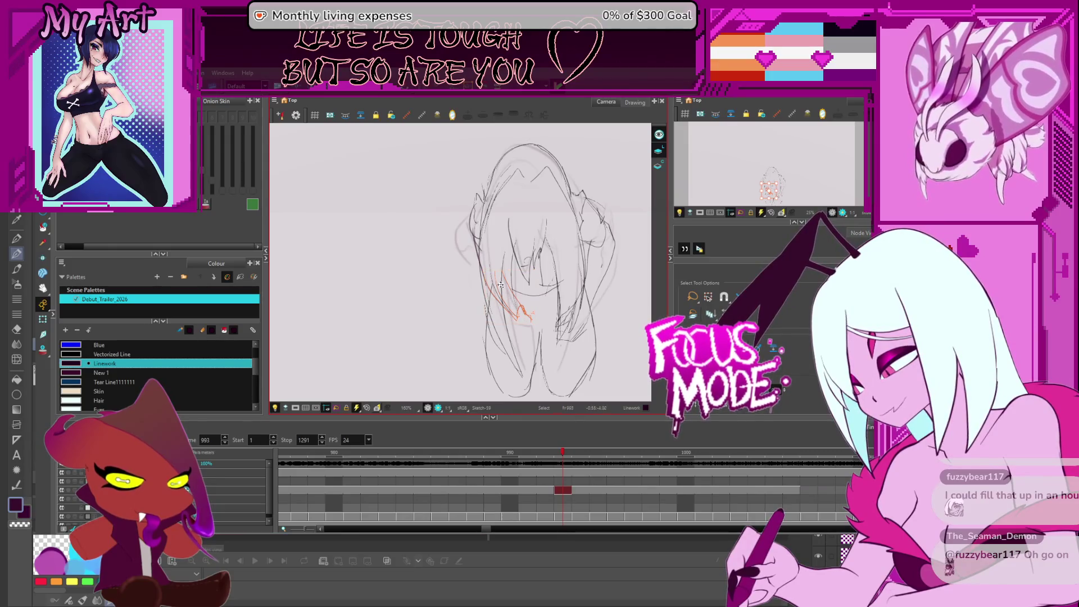
drag(538, 270, 531, 281)
key(alt+/)
key(ctrl+z)
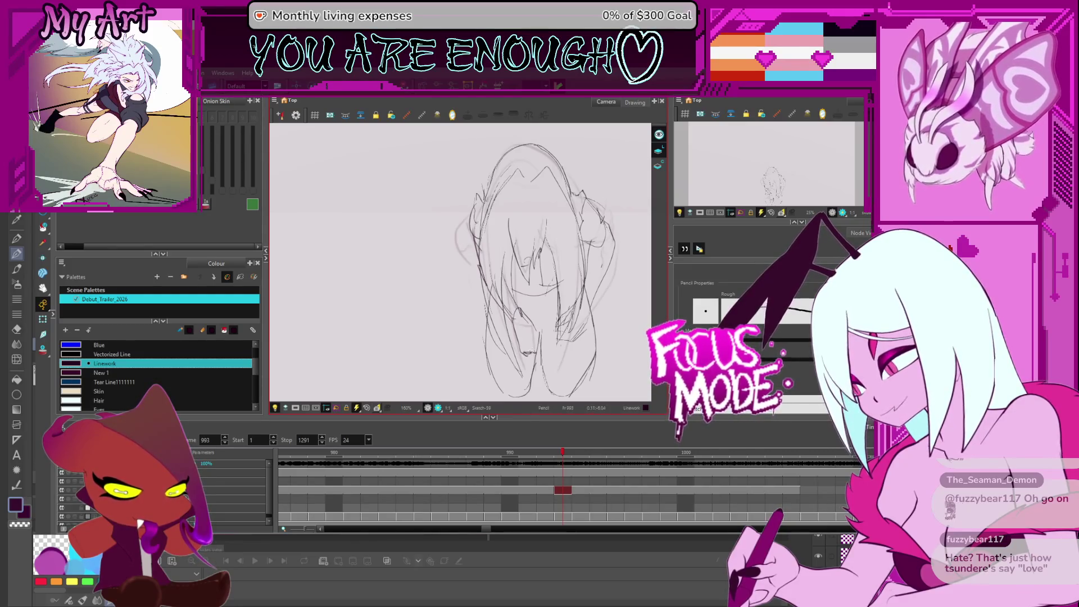
key(2)
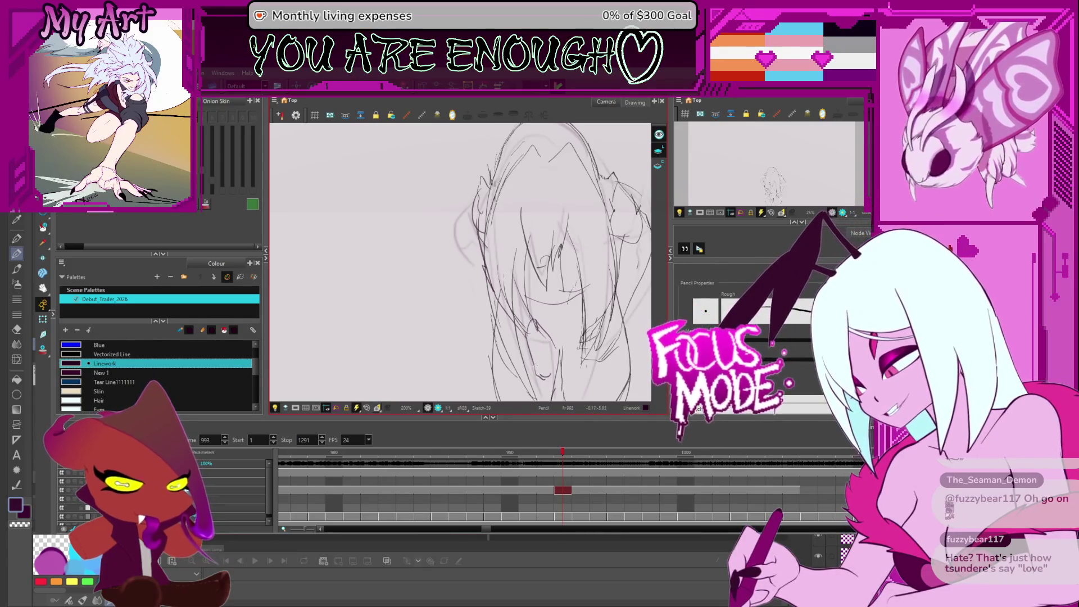
- Pan the sketch up-left and draw a short pencil hand stroke at the body's centre
drag(541, 355, 525, 337)
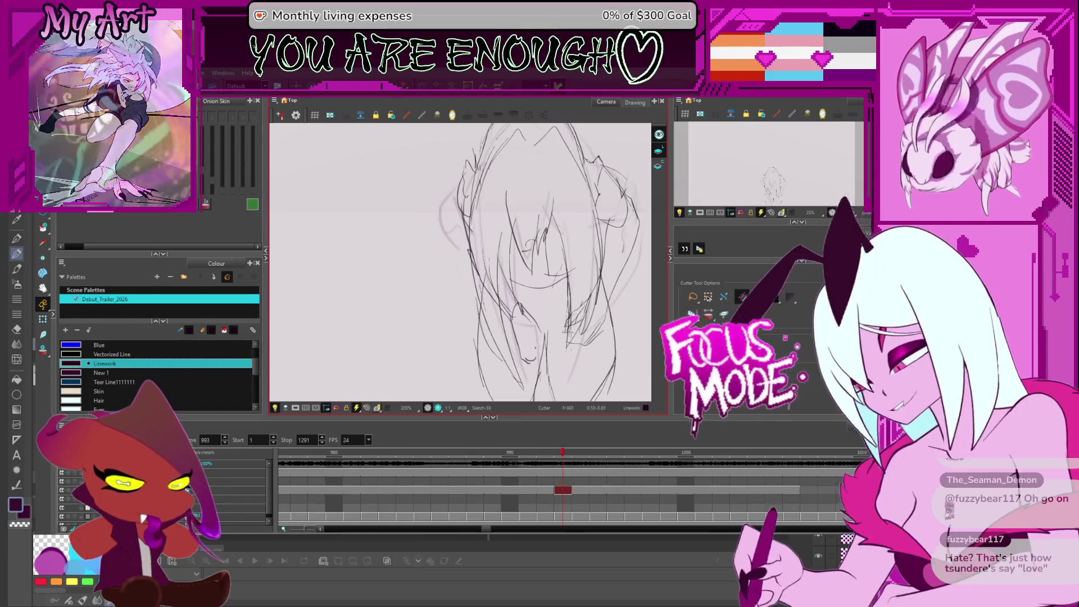
key(alt+i)
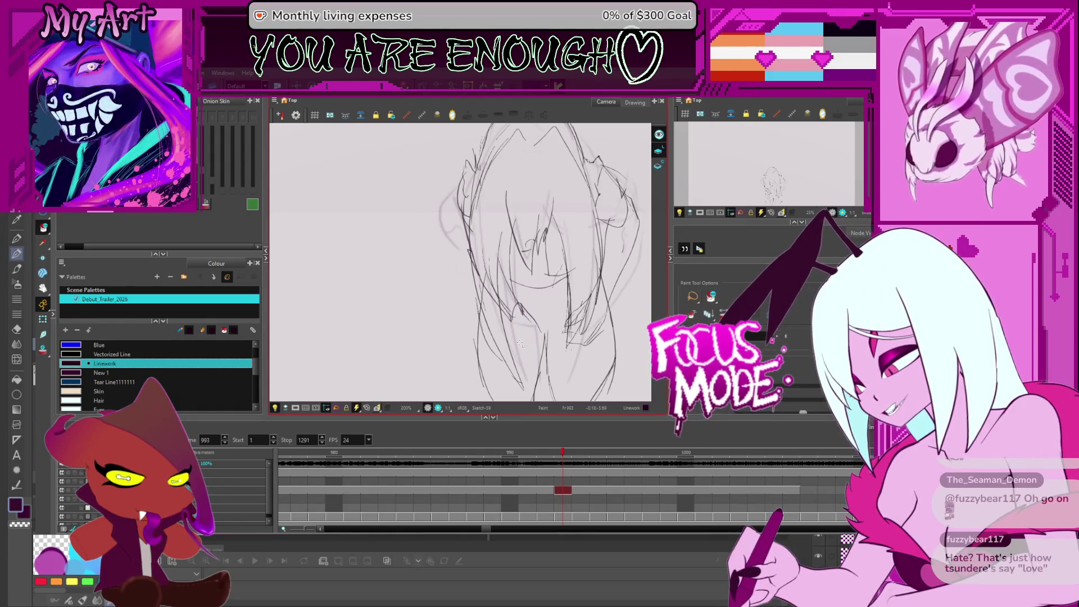
key(alt+slash)
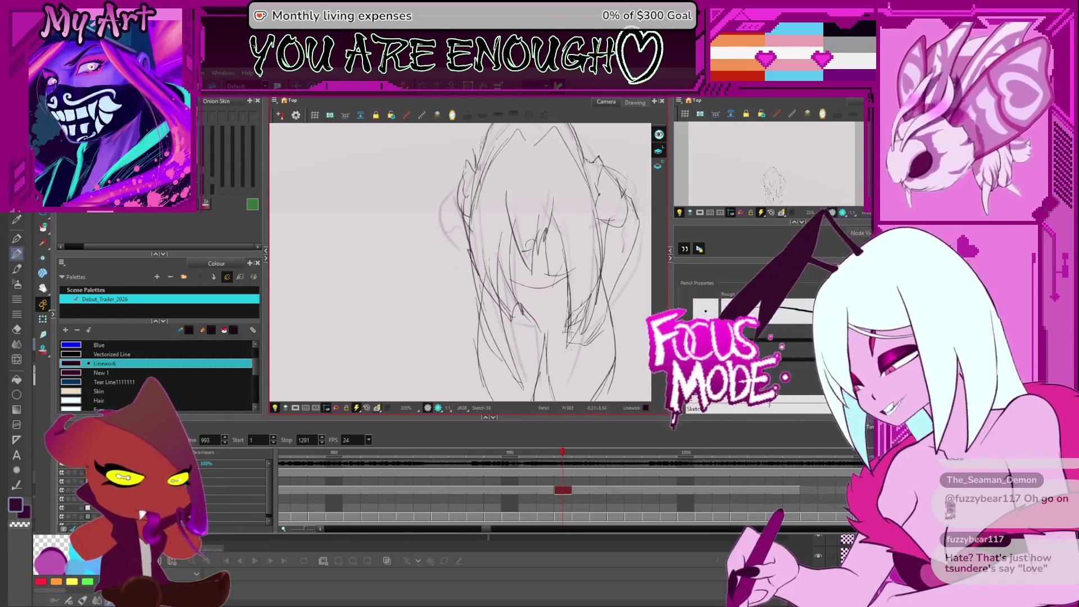
drag(517, 341, 531, 333)
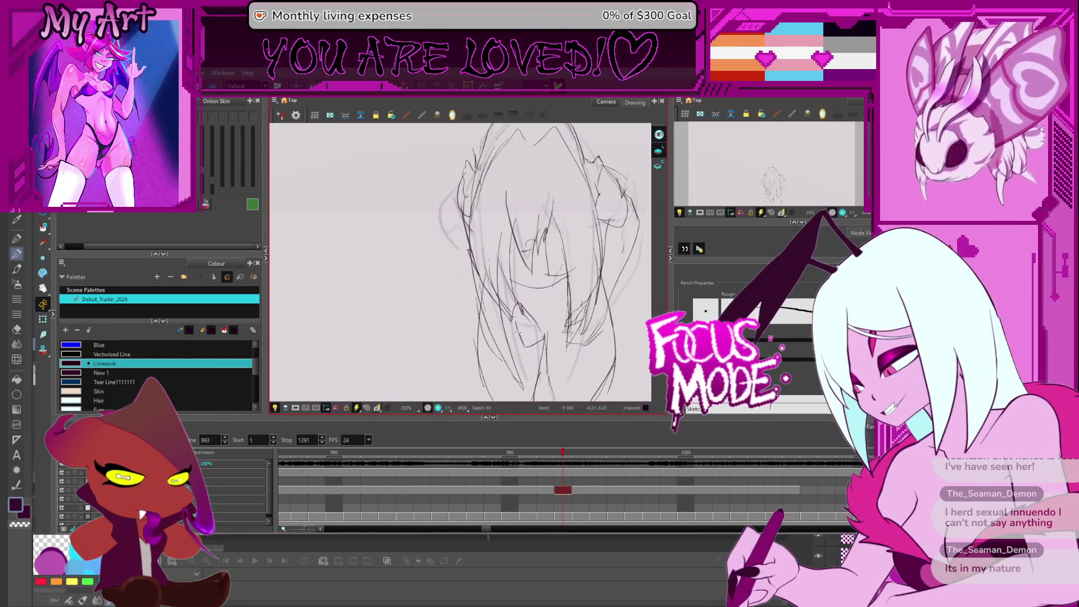
key(alt+s)
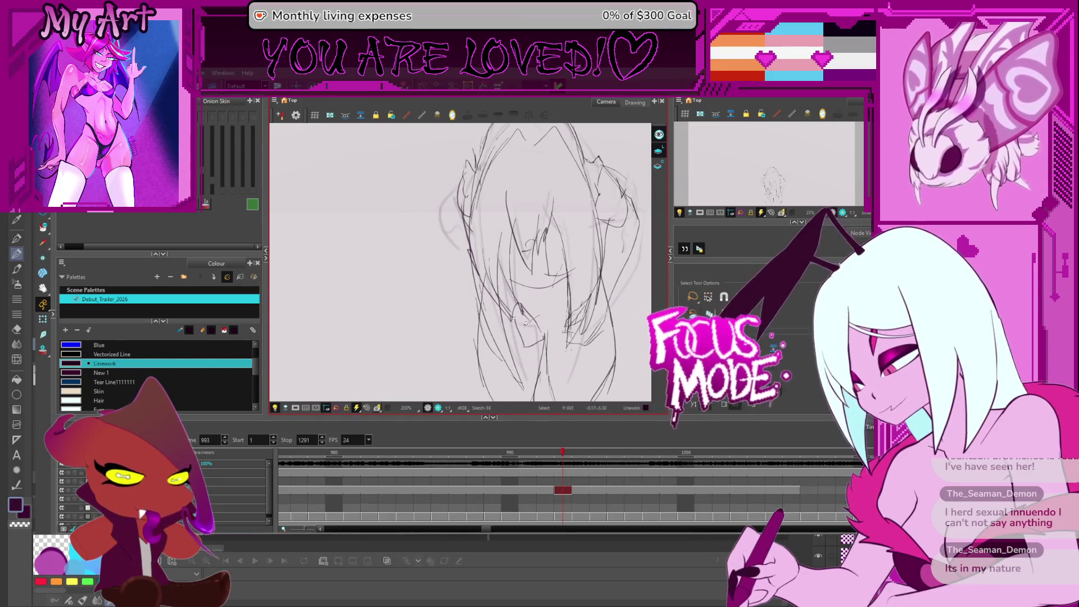
- Squeeze the hand strokes slightly narrower via the bounding-box handle, then pan the sketch upward
click(544, 324)
click(527, 321)
drag(549, 299, 541, 344)
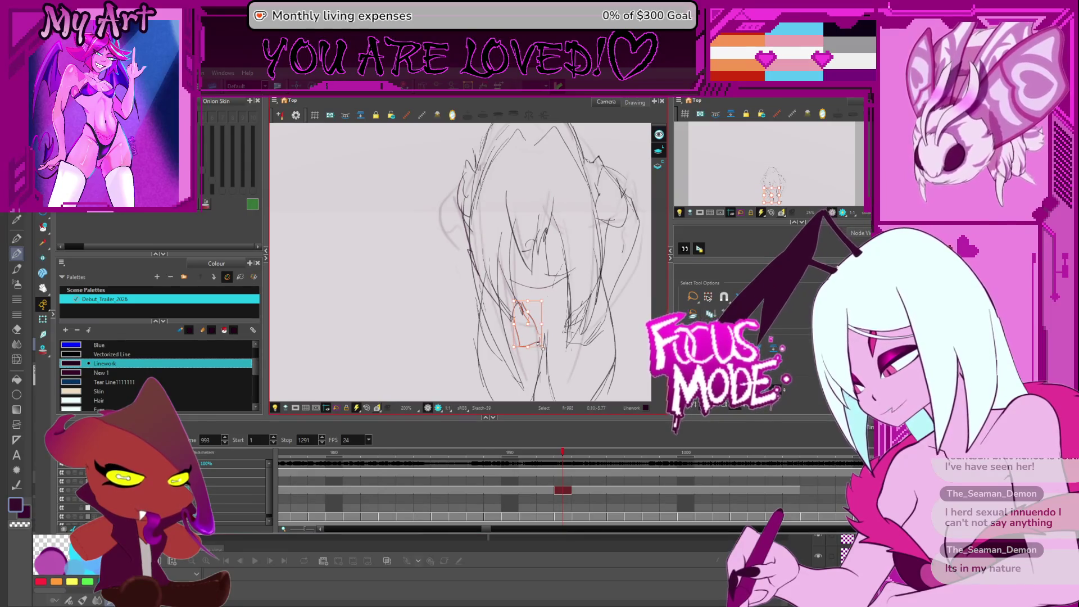
key(alt+x)
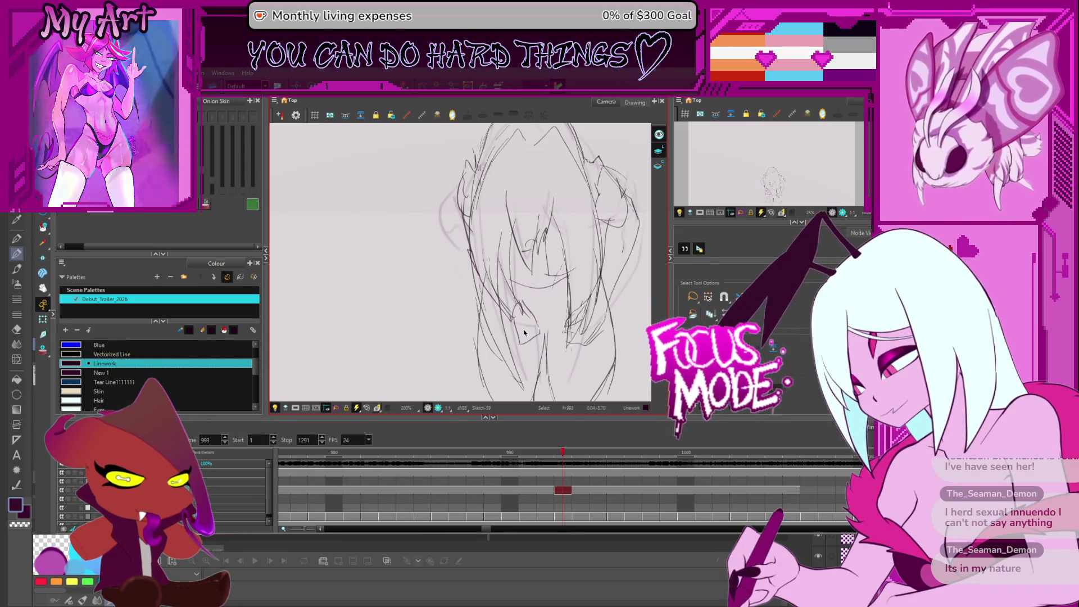
key(alt+s)
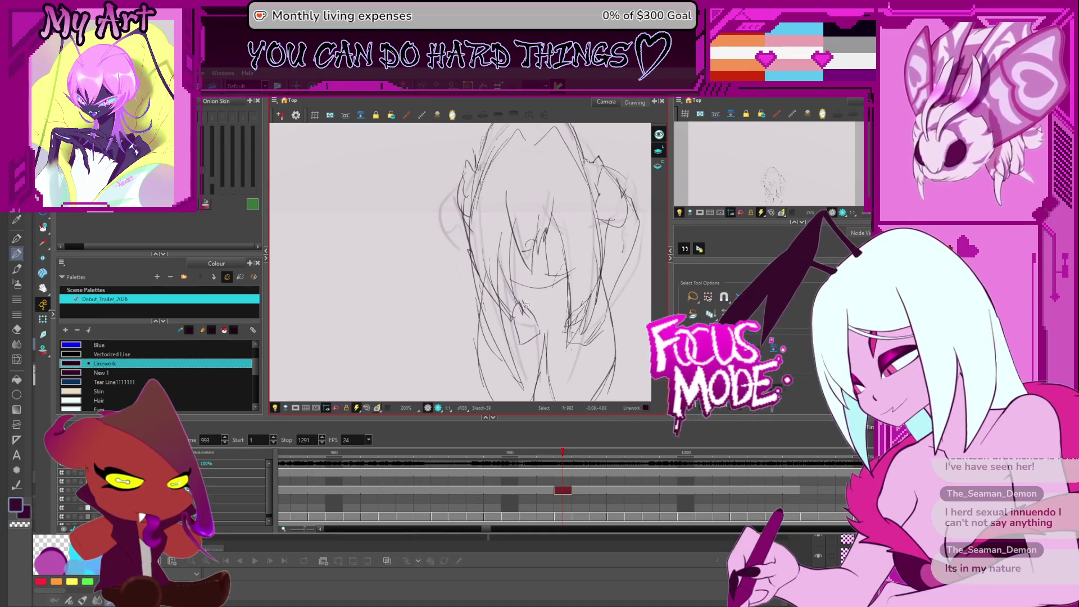
key(alt+t)
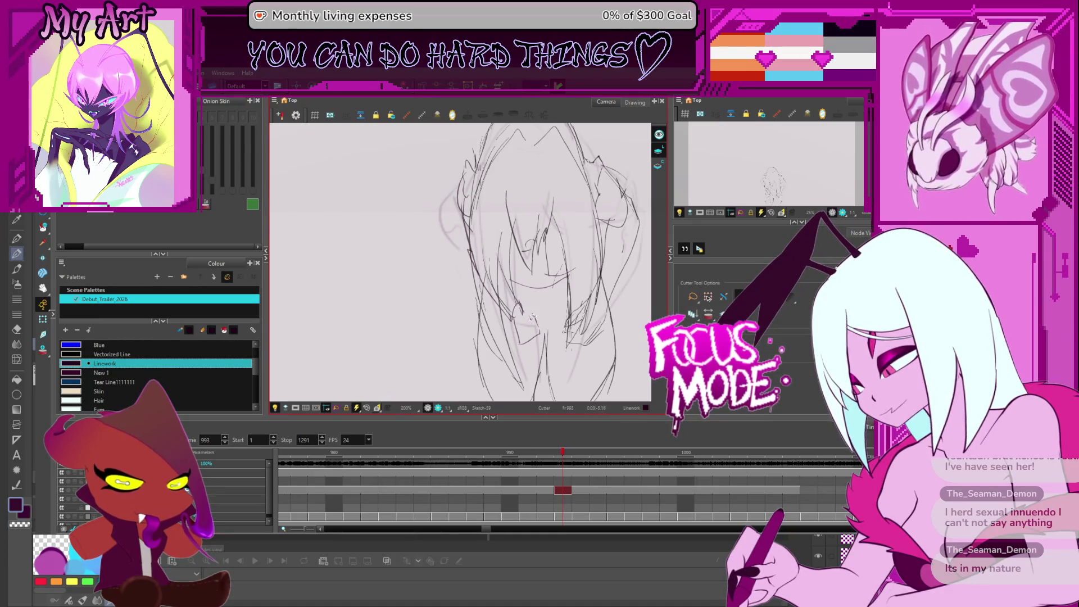
key(alt+s)
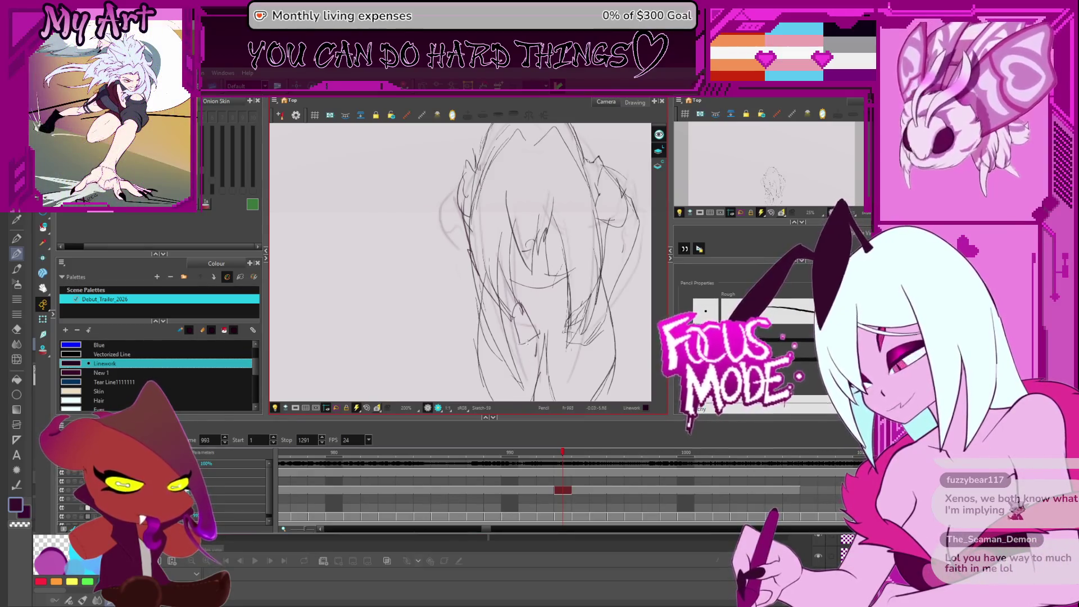
drag(579, 310, 582, 288)
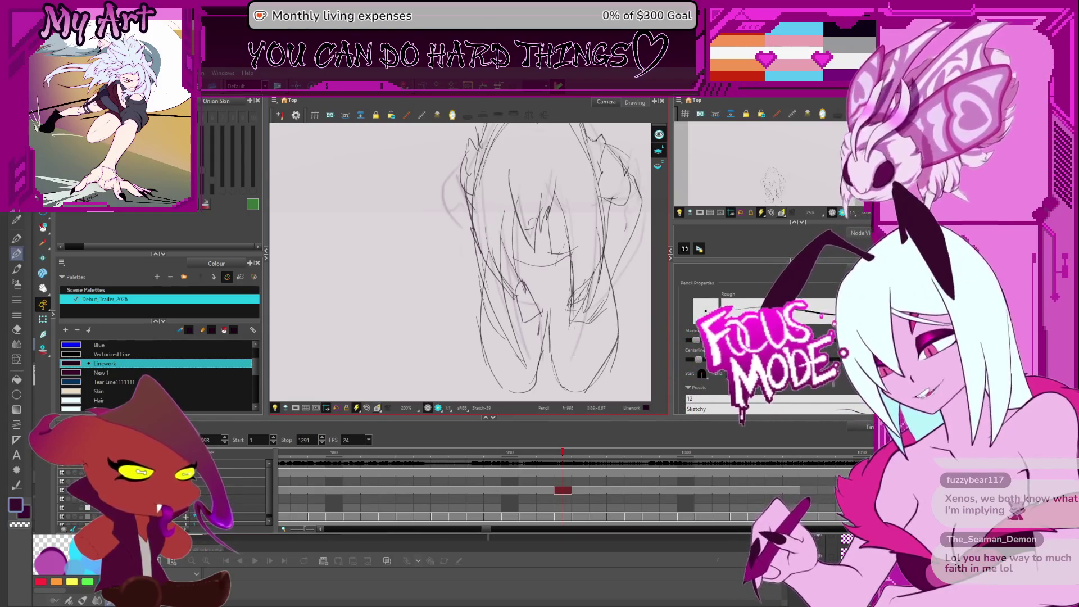
- Zoom in on the sketch and reposition it up-left, toggling between Cutter and Pencil
drag(513, 271, 530, 279)
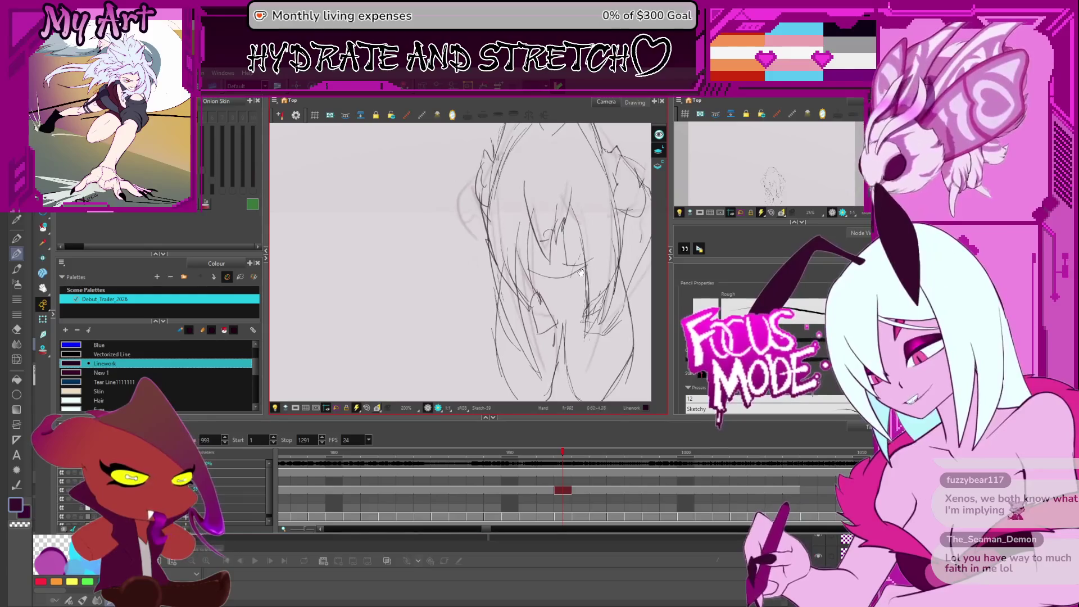
scroll(572, 253, up, 1)
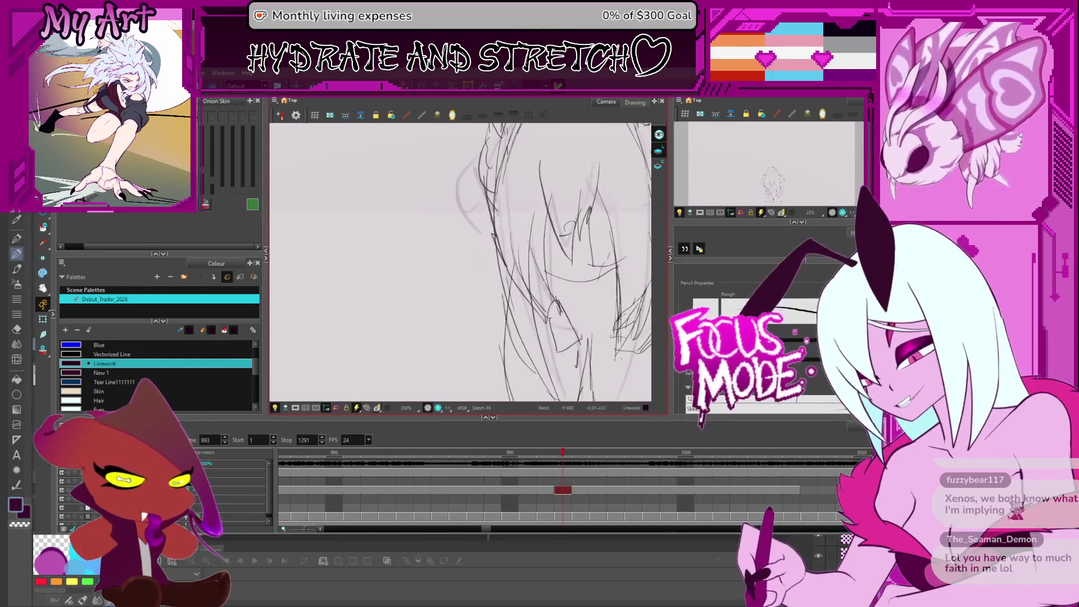
mouse_move(562, 265)
mouse_down()
mouse_move(467, 257)
mouse_move(498, 300)
mouse_up()
key(alt+t)
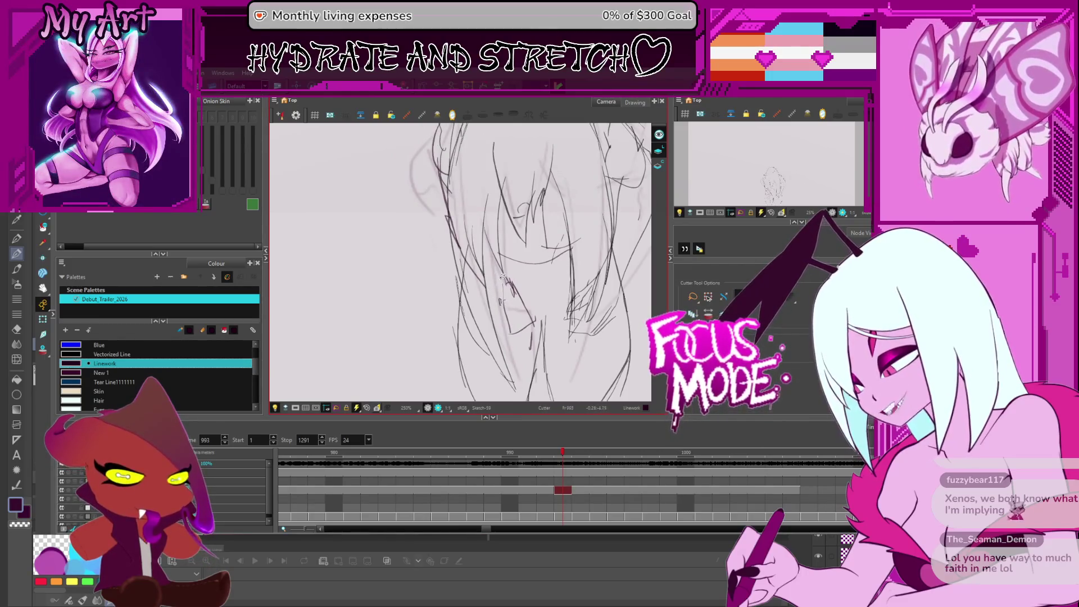
key(alt+slash)
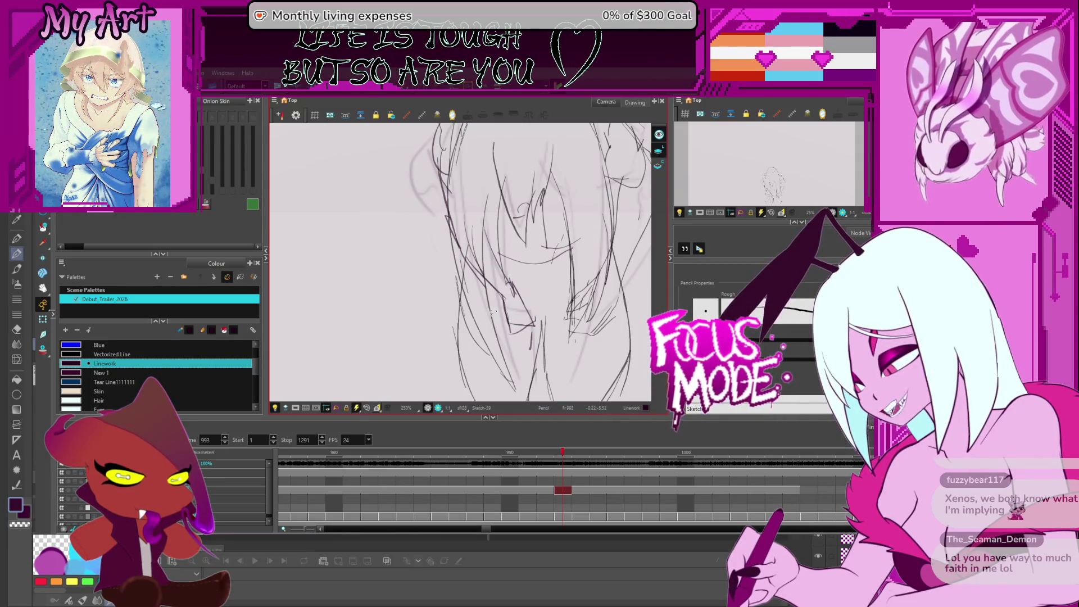
- Pan across the figure's upper body, then step forward to the next frame
key(alt+t)
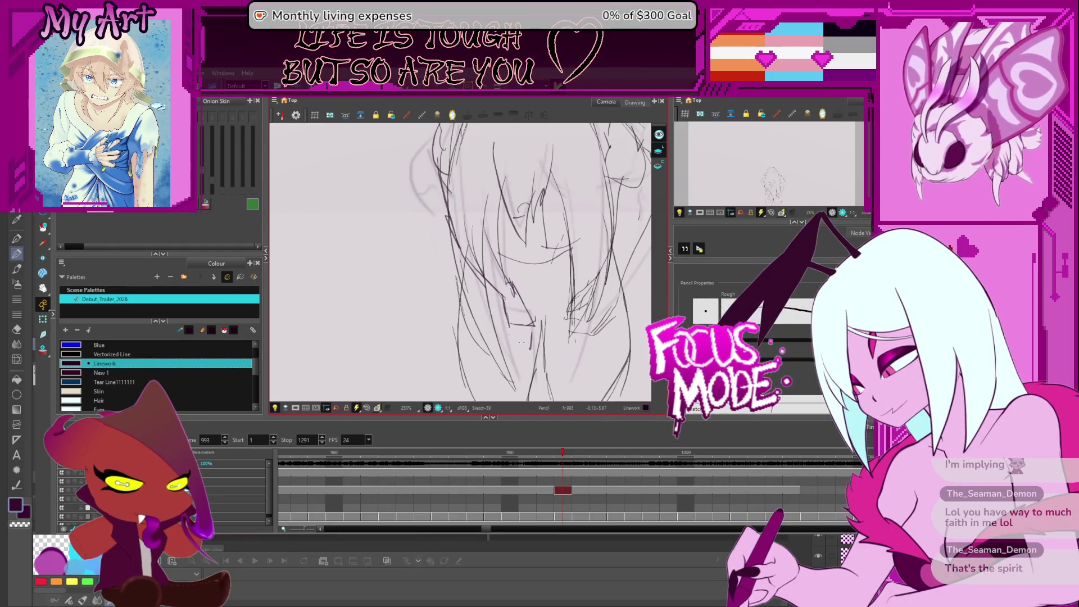
key(space)
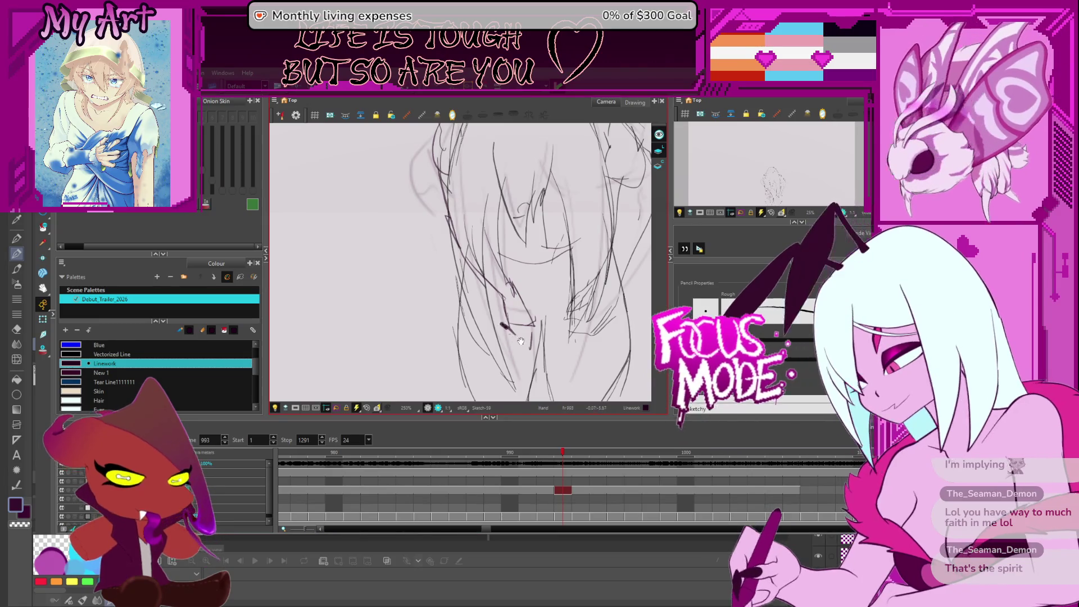
drag(521, 341, 478, 331)
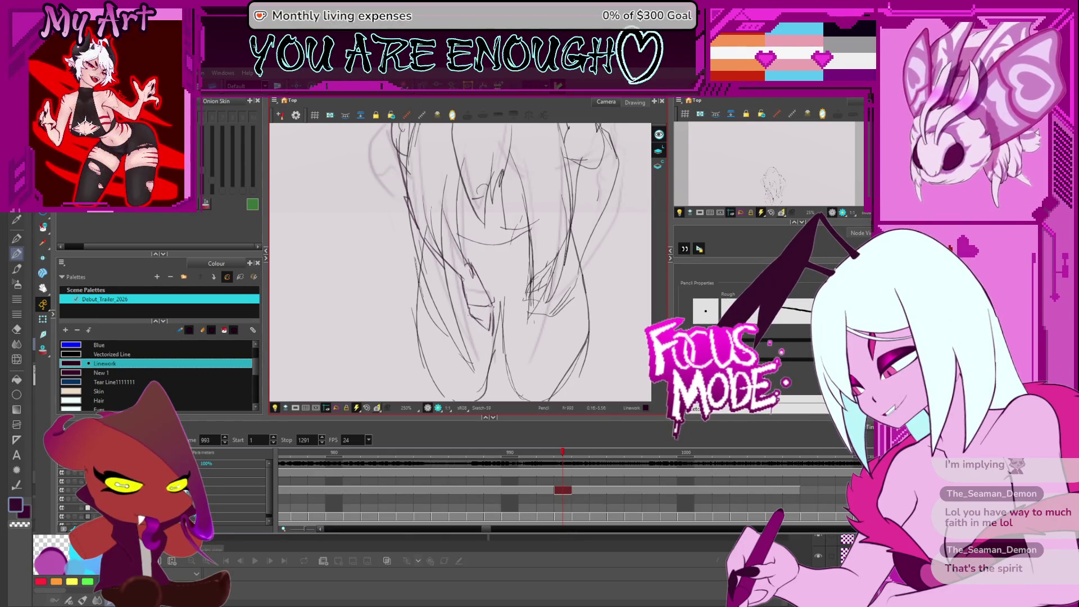
drag(502, 274, 467, 303)
mouse_move(470, 266)
mouse_down()
mouse_move(449, 281)
mouse_move(542, 245)
mouse_move(574, 293)
mouse_up()
key(period)
key(period)
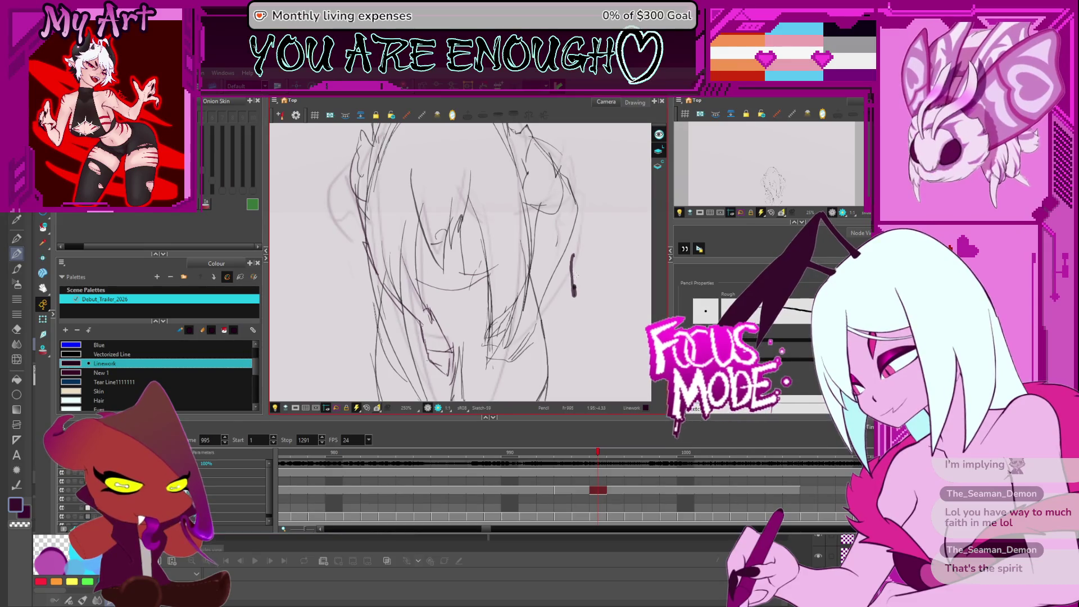
- Zoom out to fit the whole sketch, recentre it, and switch over to Clip Studio Paint
key(shift+z)
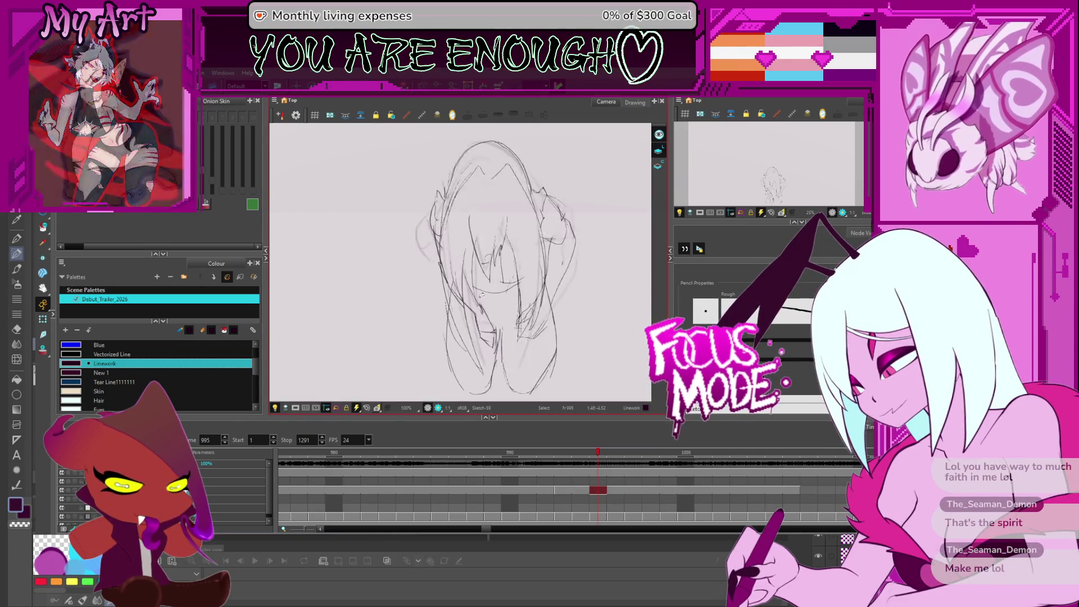
drag(482, 294, 481, 281)
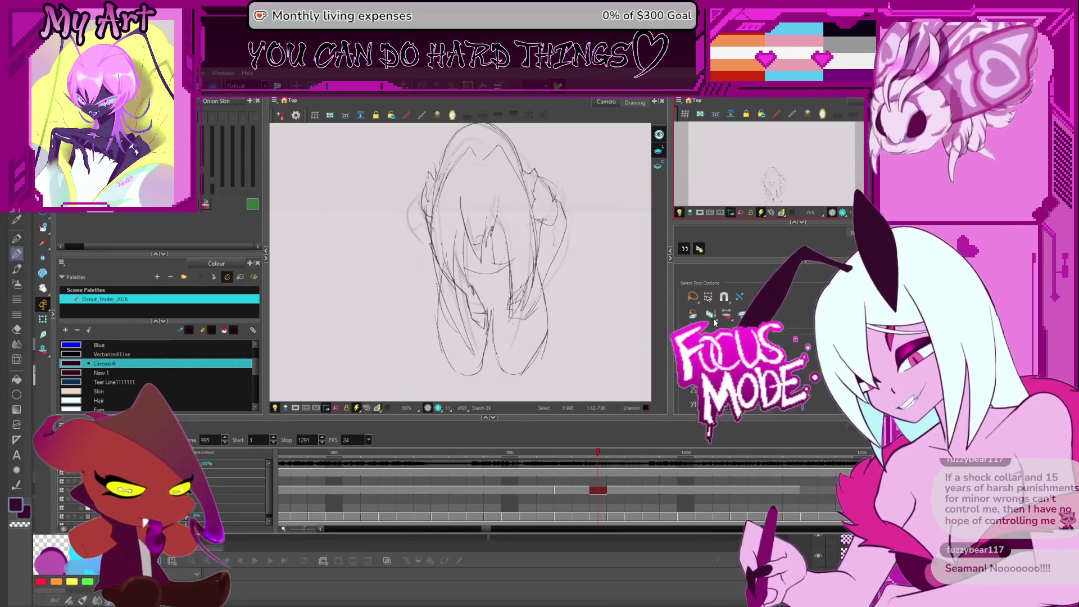
key(alt+Tab)
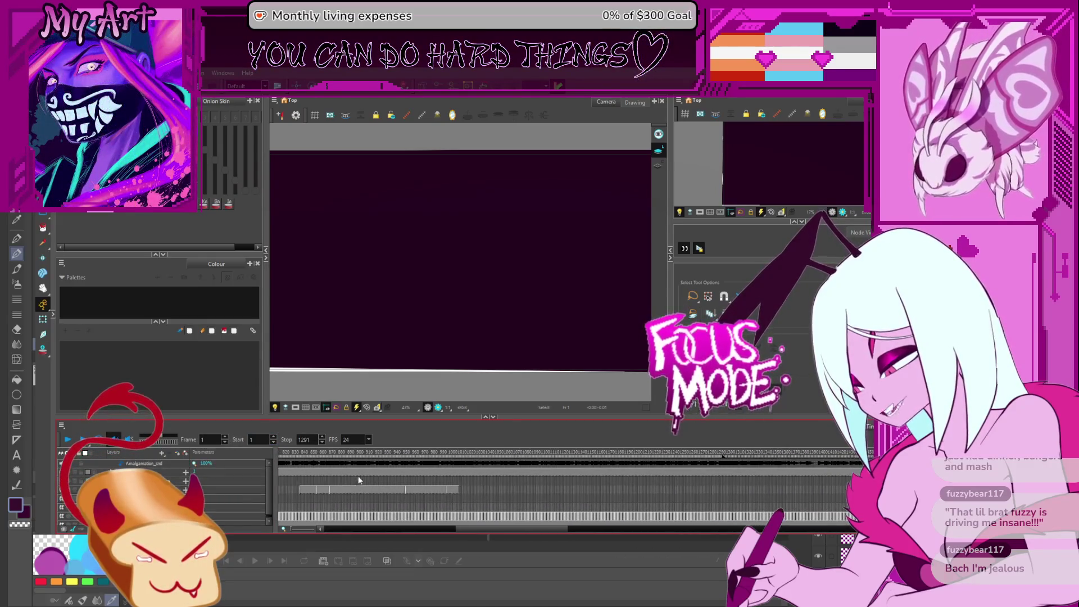
- Jump around the timeline through frames 1265 and 983 back to the coloured drawing at 575
click(697, 454)
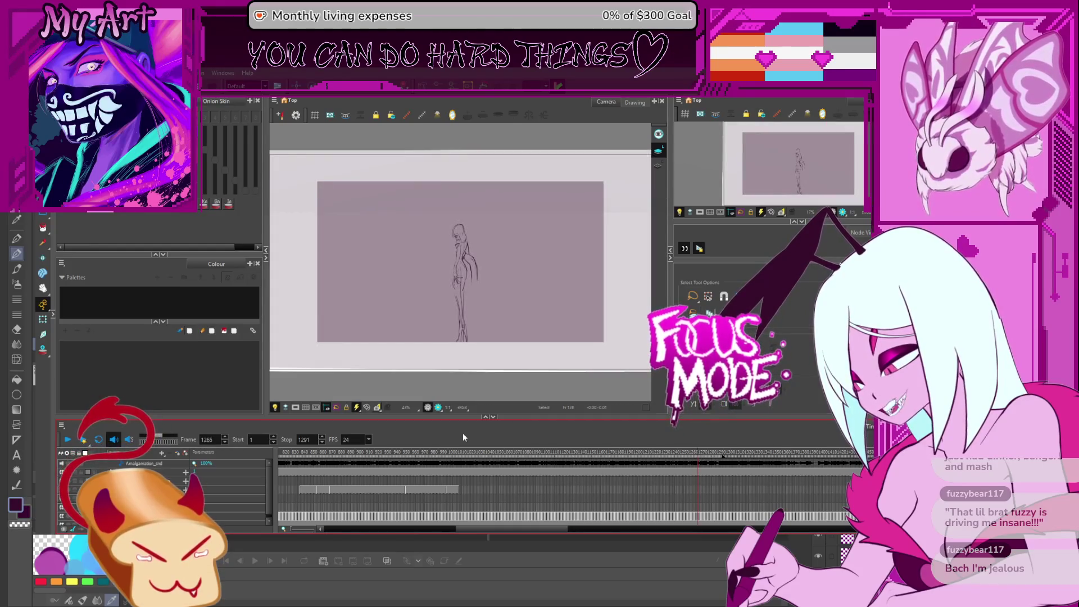
click(437, 454)
scroll(422, 485, left, 5)
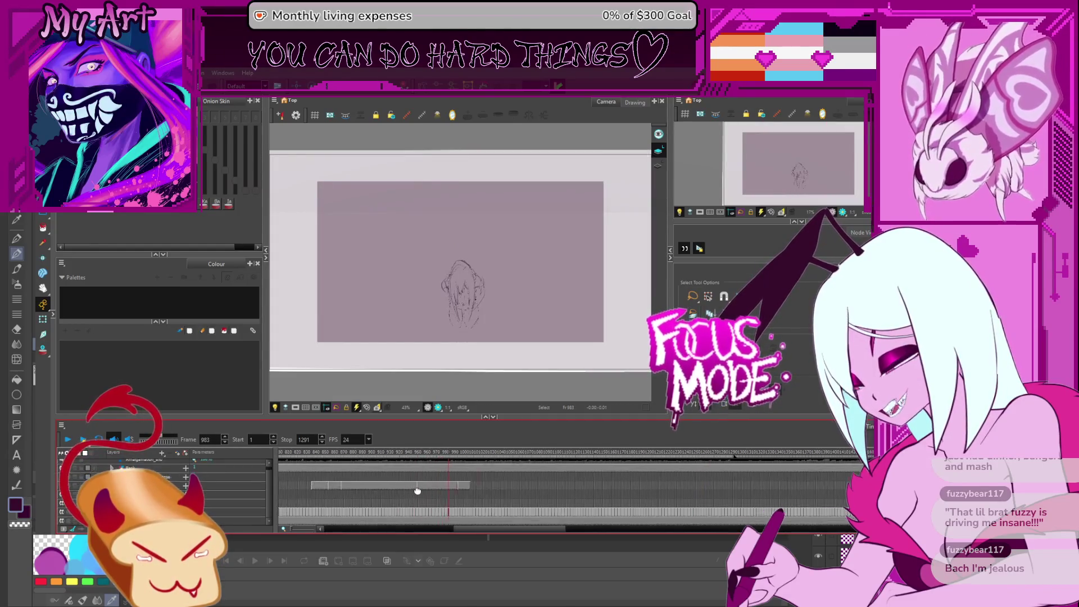
scroll(489, 478, left, 5)
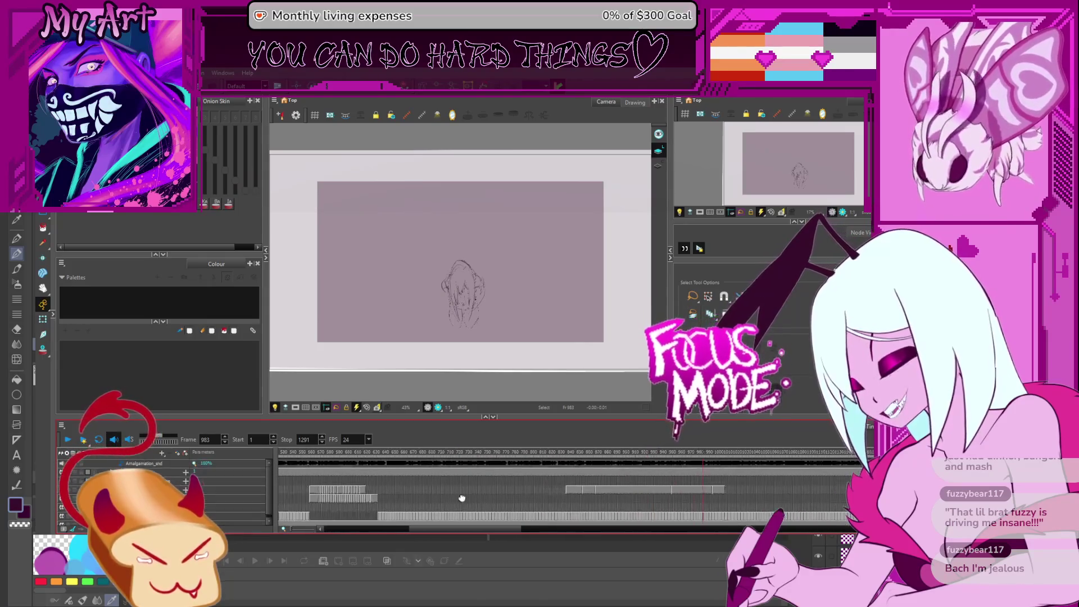
click(499, 454)
mouse_move(526, 454)
mouse_down()
mouse_move(568, 454)
mouse_move(511, 454)
mouse_up()
- Scrub ahead past frames 766 and 866 to the hunched figure sketch at frame 994
mouse_move(433, 461)
mouse_down()
mouse_move(272, 459)
mouse_move(589, 470)
mouse_move(776, 461)
mouse_up()
drag(831, 497, 870, 460)
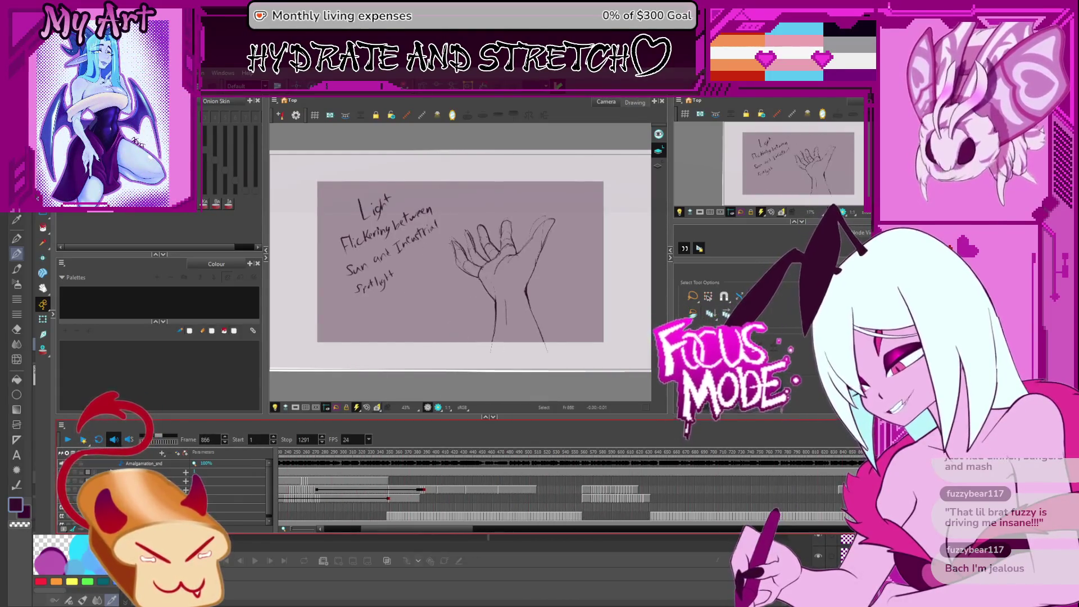
scroll(562, 489, right, 5)
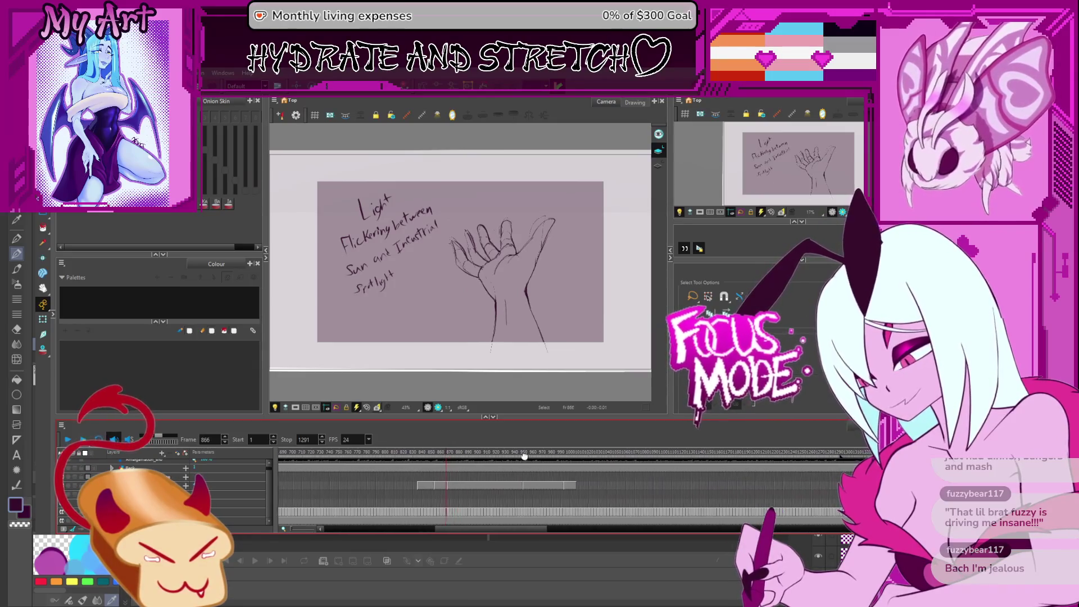
scroll(514, 471, up, 5)
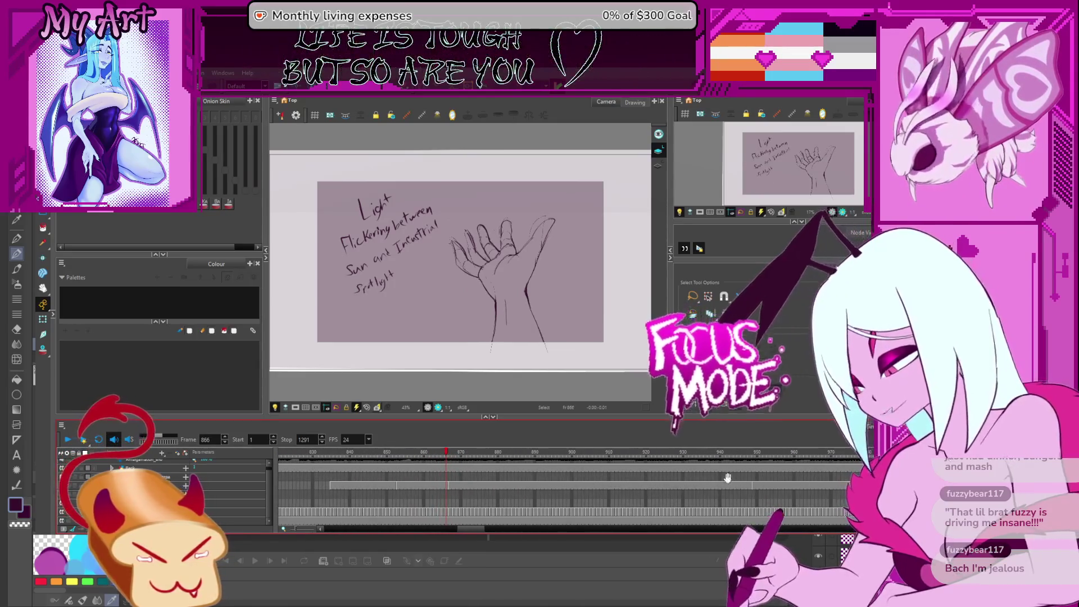
scroll(530, 478, right, 3)
click(593, 454)
scroll(603, 456, right, 2)
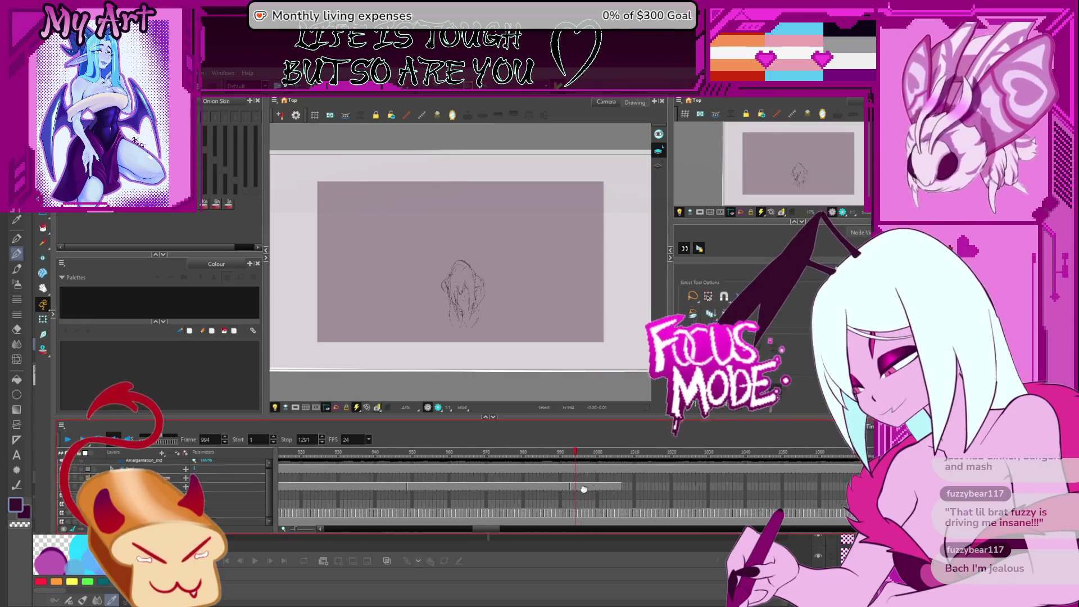
- Enter playback Start 990 and Stop 1020, then drag the start marker back to frame 959
click(250, 439)
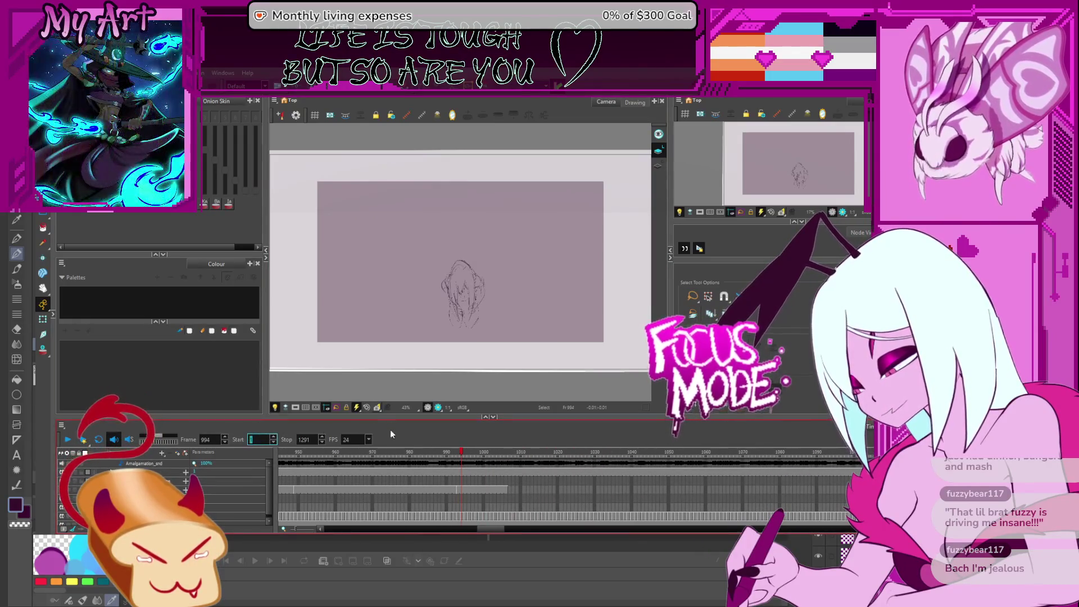
text(990)
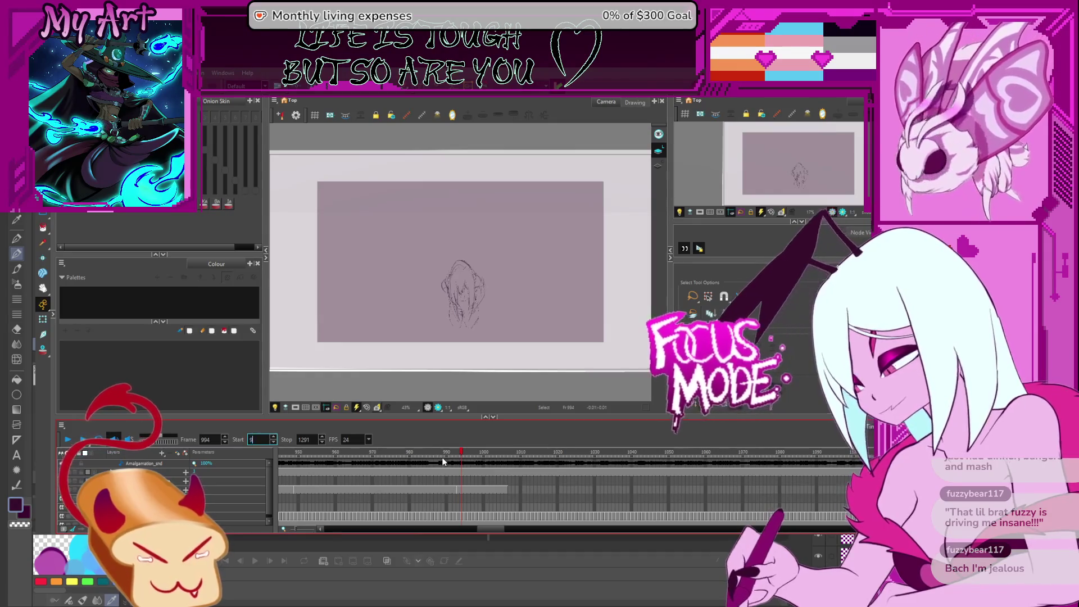
key(Tab)
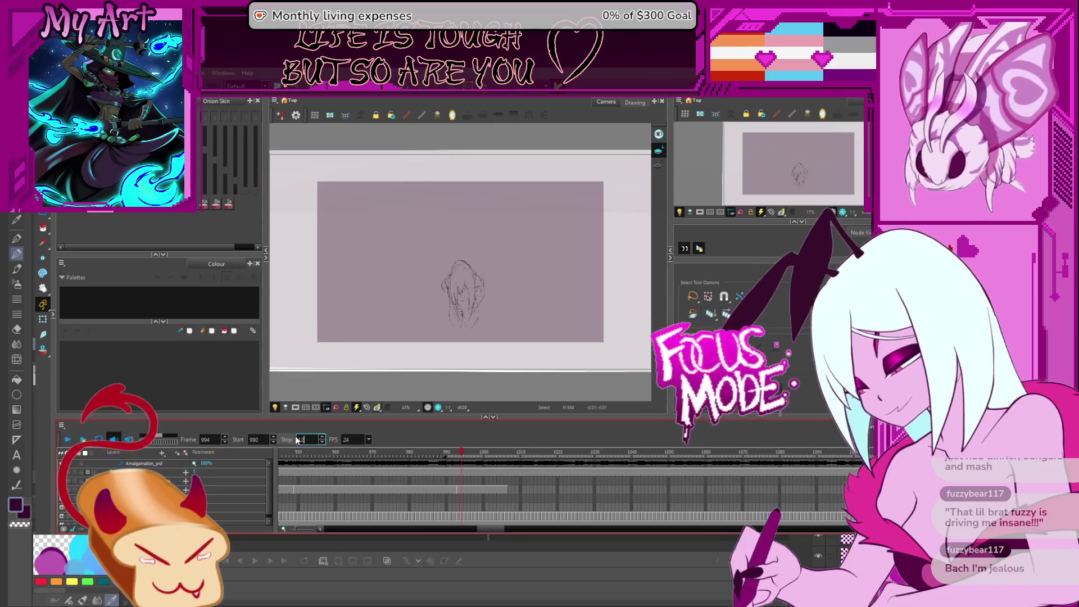
text(1020)
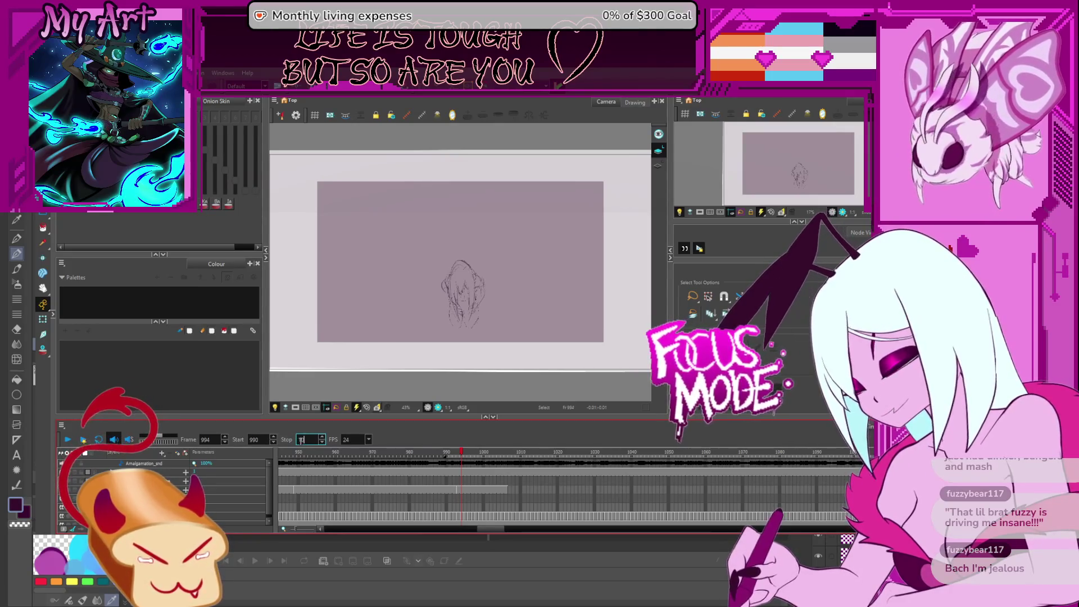
drag(447, 456, 332, 462)
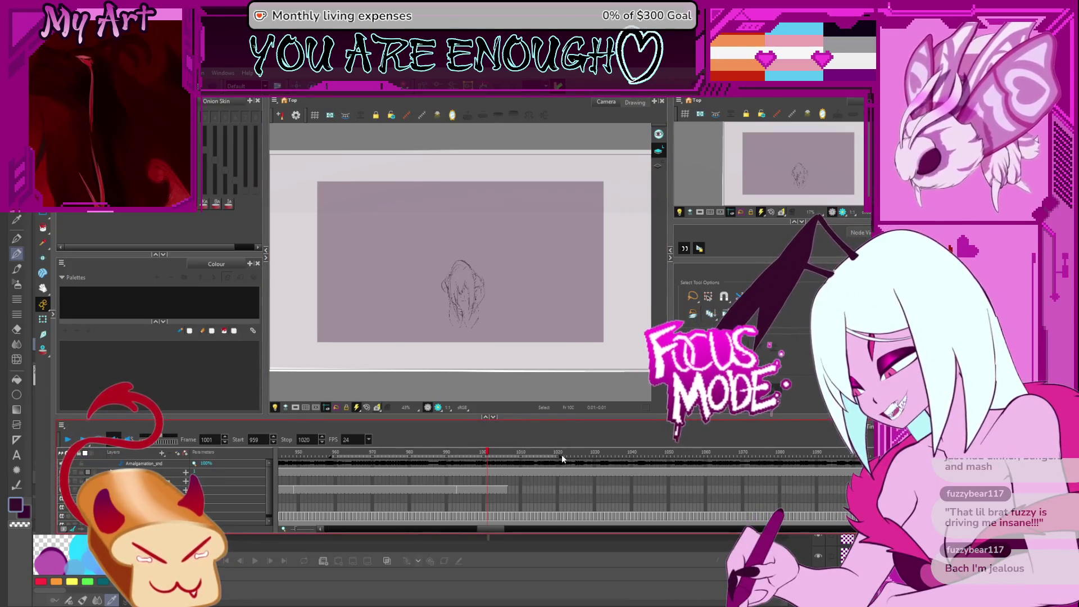
- Zoom the Camera view in until the sketch fills it, step back to frame 995, and pan up-right
scroll(562, 484, up, 3)
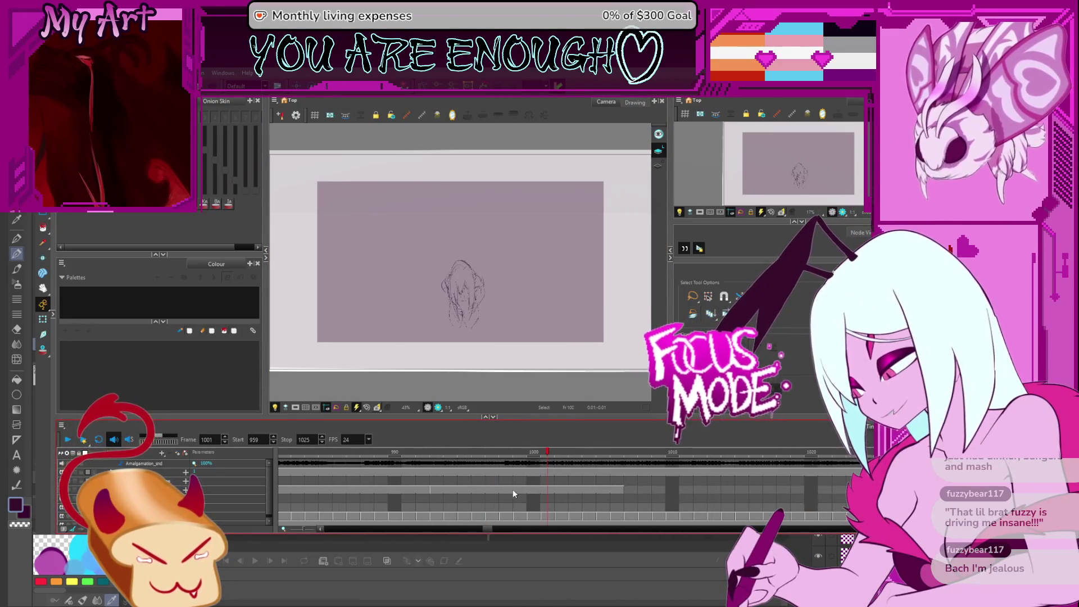
scroll(545, 304, up, 2)
scroll(545, 303, up, 4)
drag(528, 315, 513, 312)
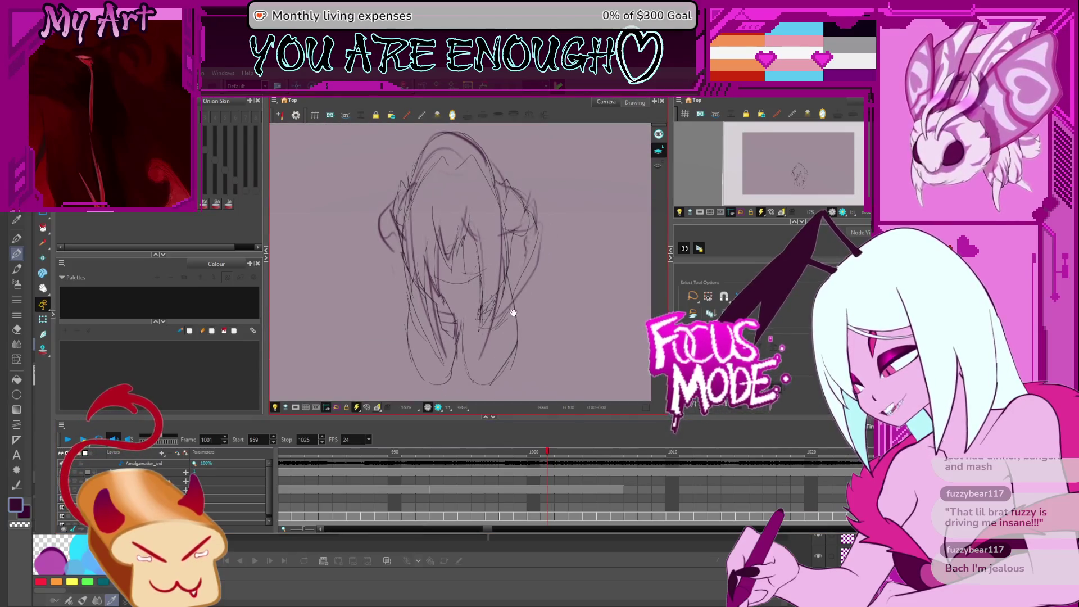
key(comma)
key(comma)
key(comma)
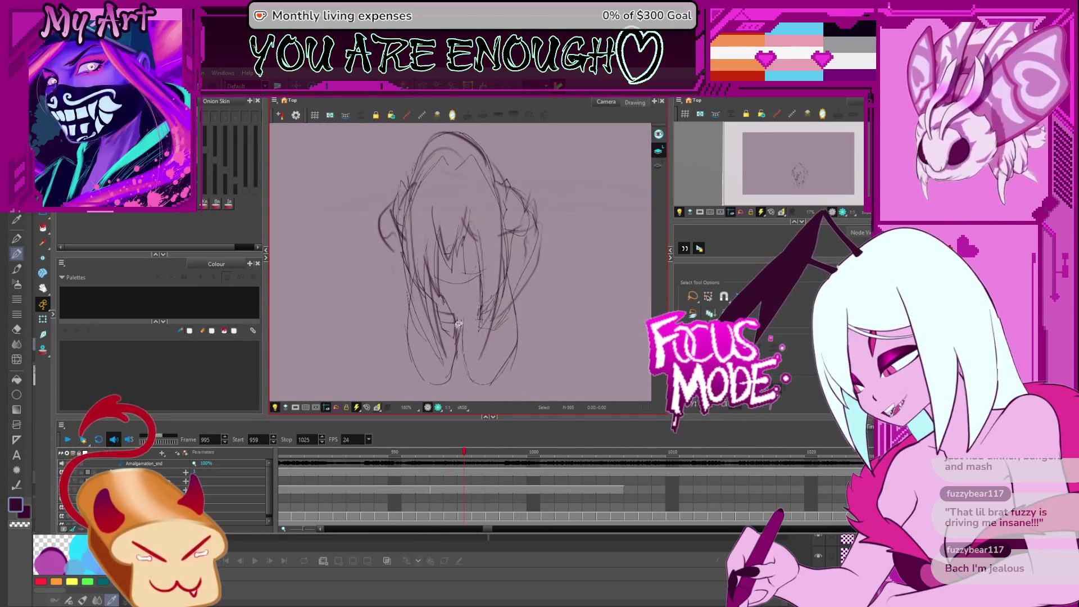
scroll(444, 360, up, 2)
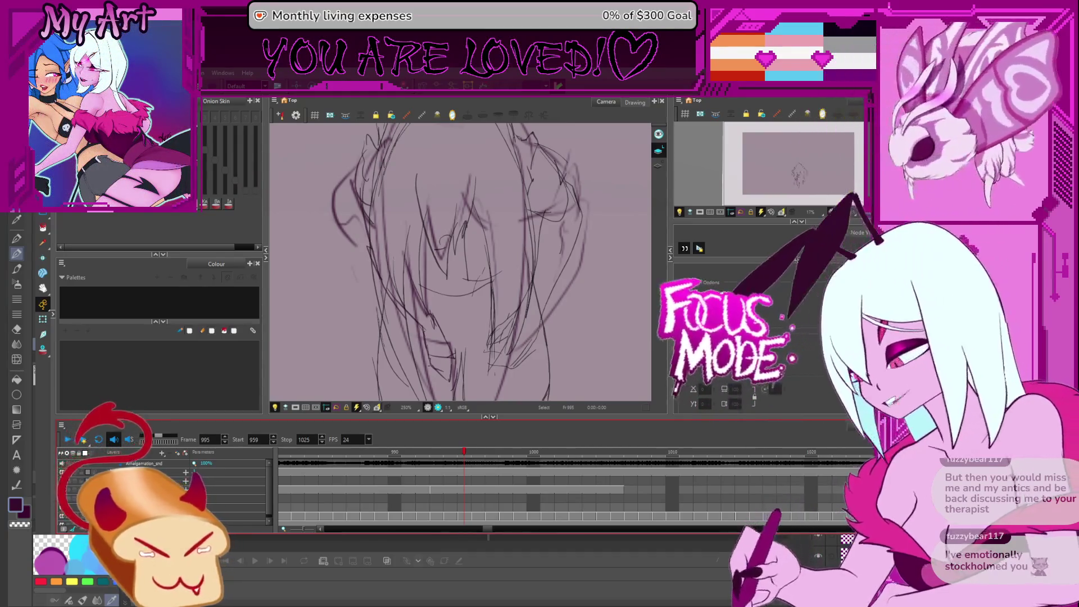
scroll(466, 347, down, 3)
scroll(466, 346, up, 3)
mouse_move(466, 347)
mouse_down()
mouse_move(504, 245)
mouse_move(504, 264)
mouse_up()
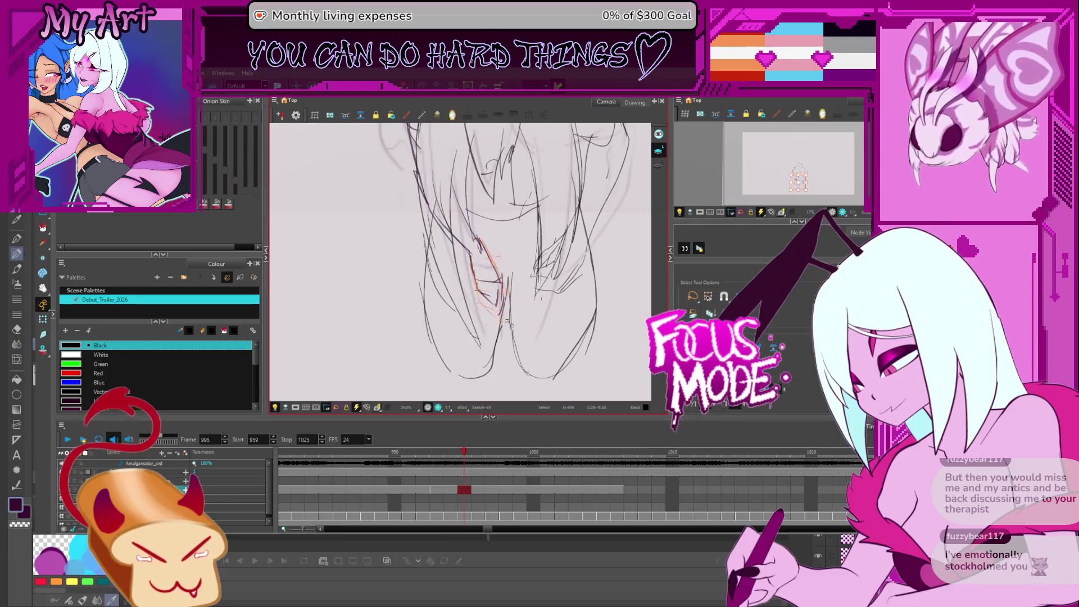
- Lasso the short strokes between the legs on frame 995 and shift them up and left
mouse_move(510, 327)
mouse_down()
mouse_move(497, 266)
mouse_move(502, 292)
mouse_up()
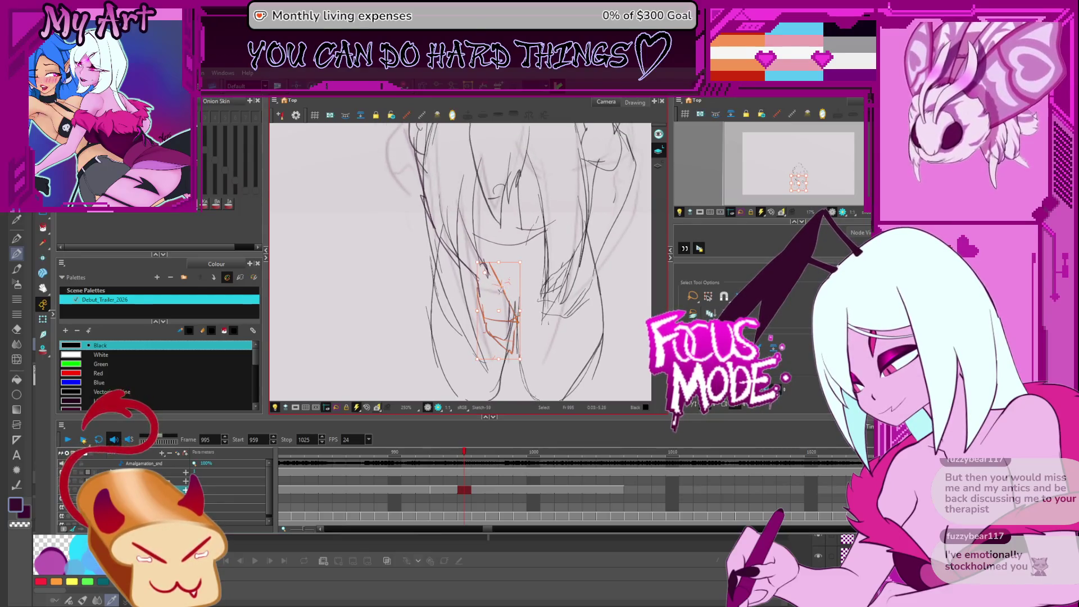
key(ctrl+z)
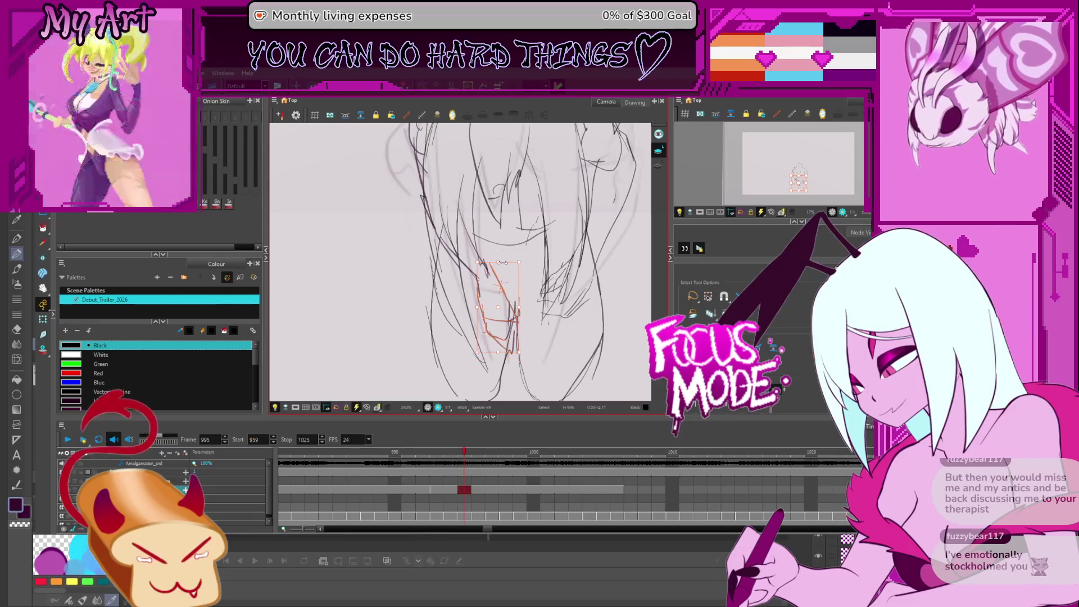
drag(502, 290, 499, 287)
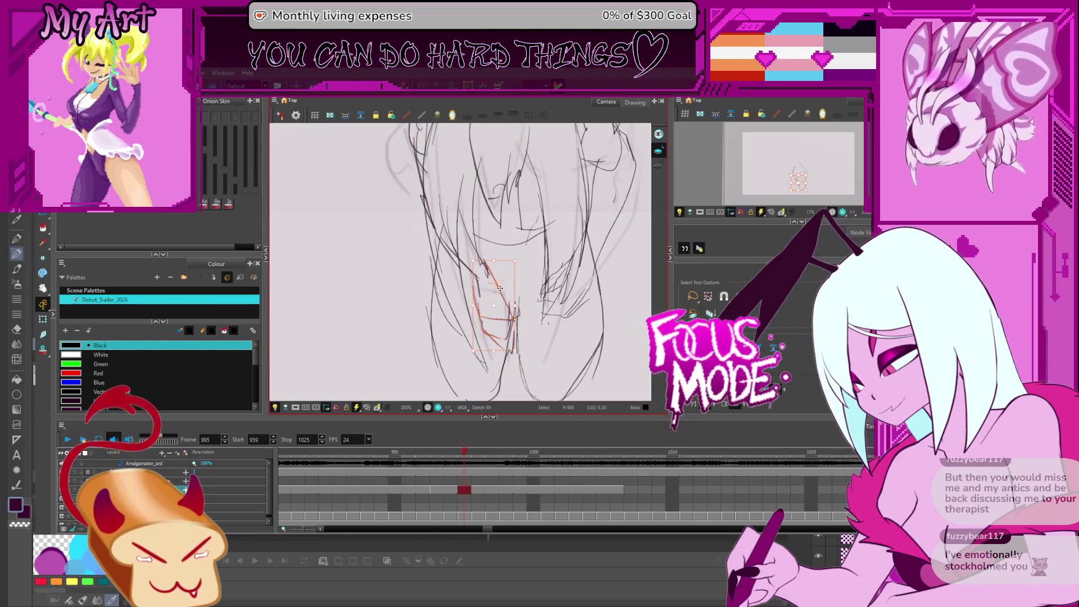
key(1)
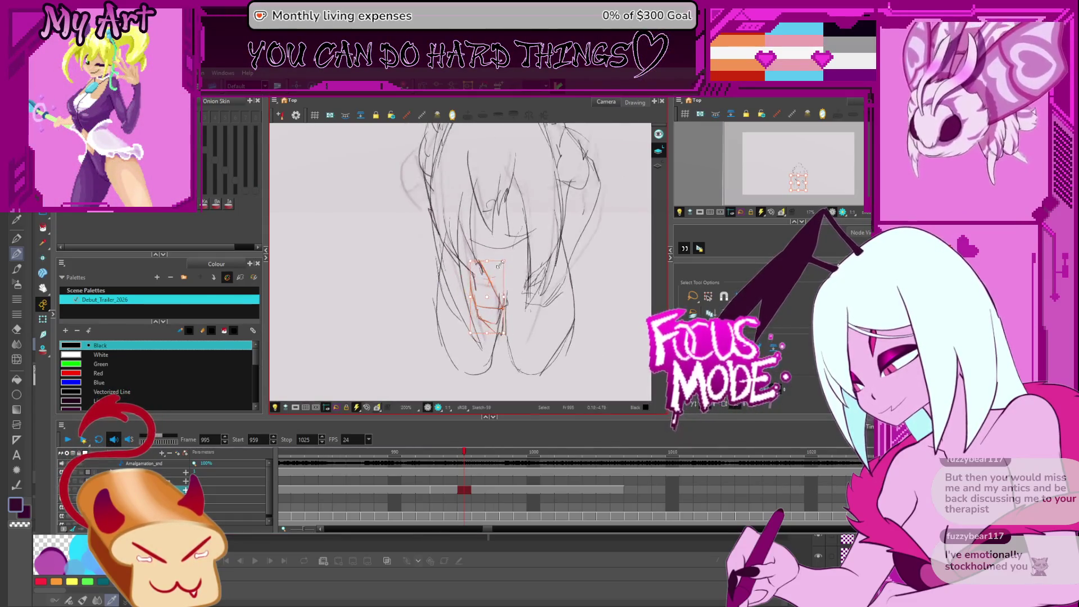
drag(470, 261, 504, 332)
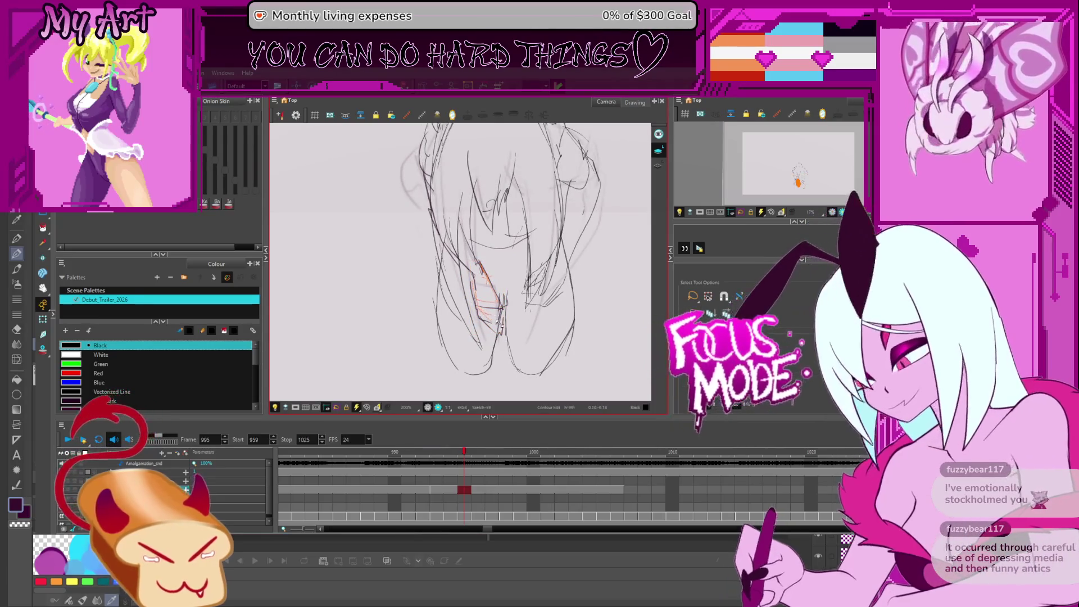
mouse_move(517, 293)
mouse_down()
mouse_move(512, 313)
mouse_move(512, 289)
mouse_move(540, 319)
mouse_up()
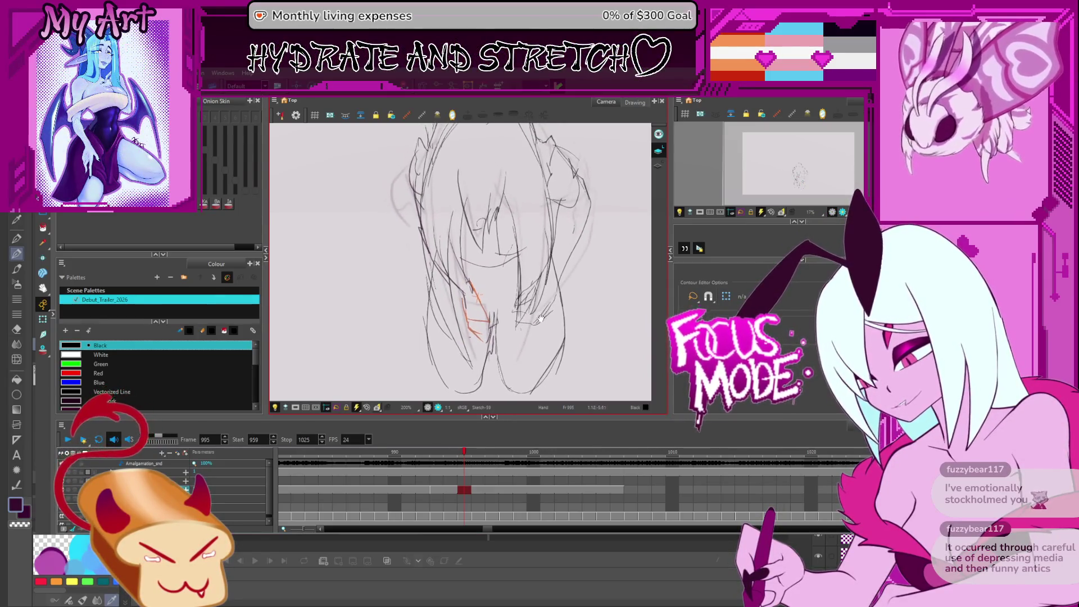
click(538, 355)
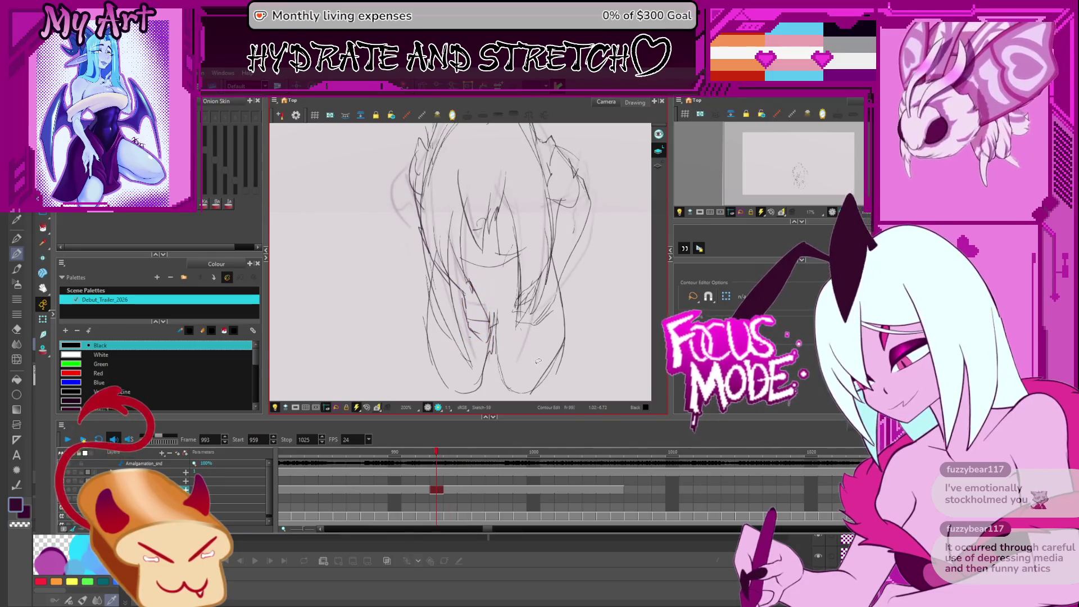
key(Return)
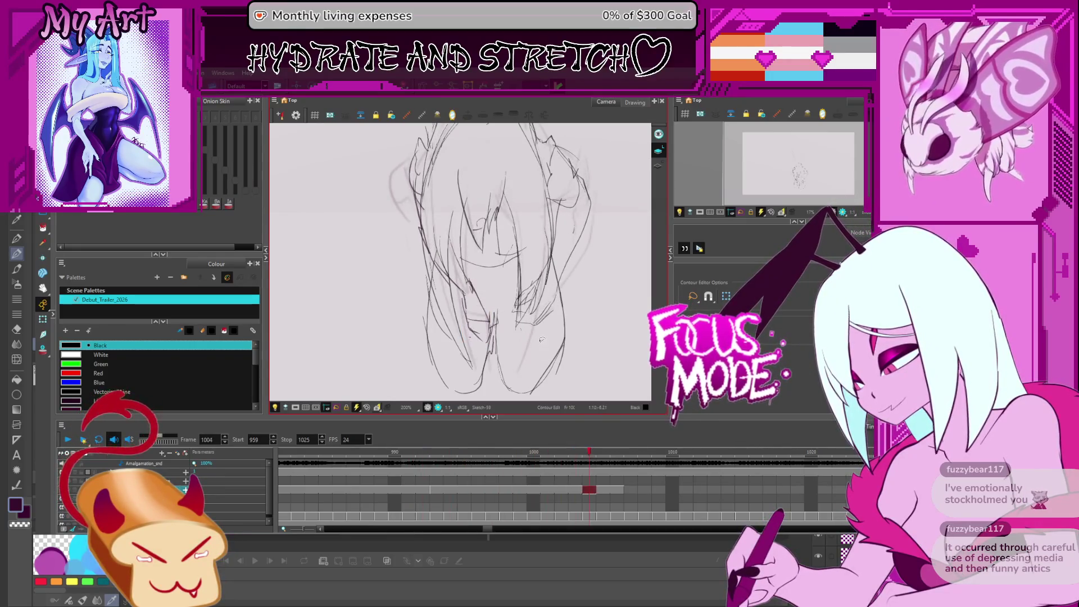
key(2)
key(2)
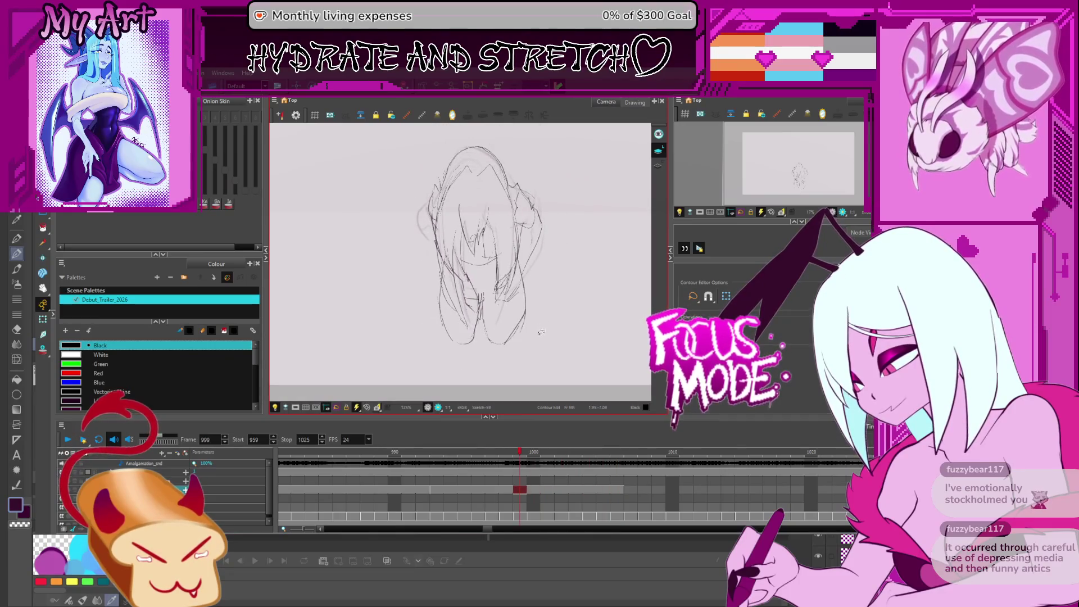
key(period)
key(period)
key(period)
key(period)
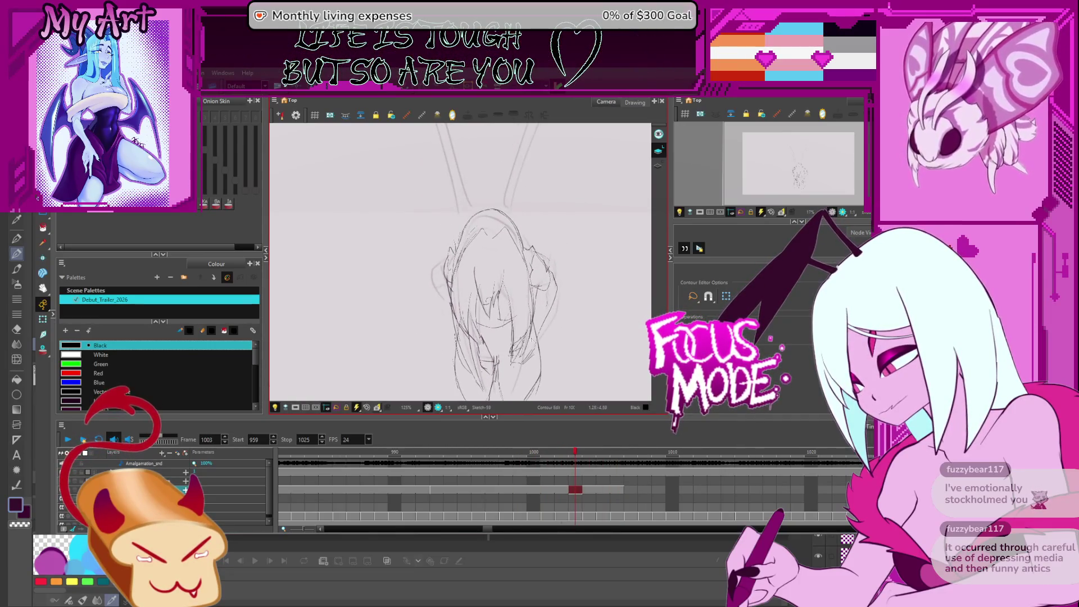
key(comma)
key(comma)
key(comma)
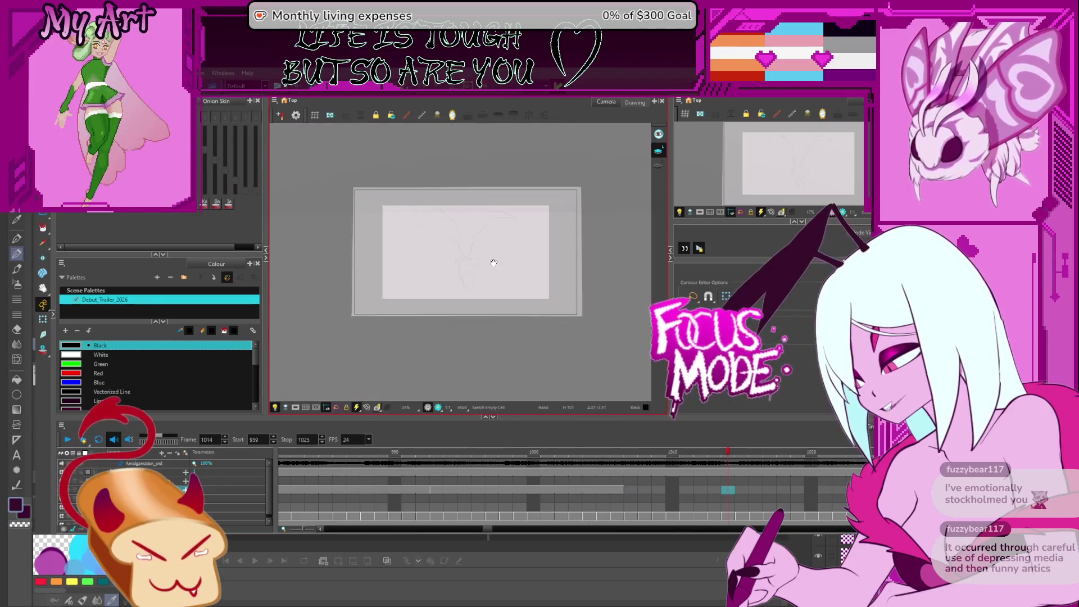
key(comma)
key(comma)
key(comma)
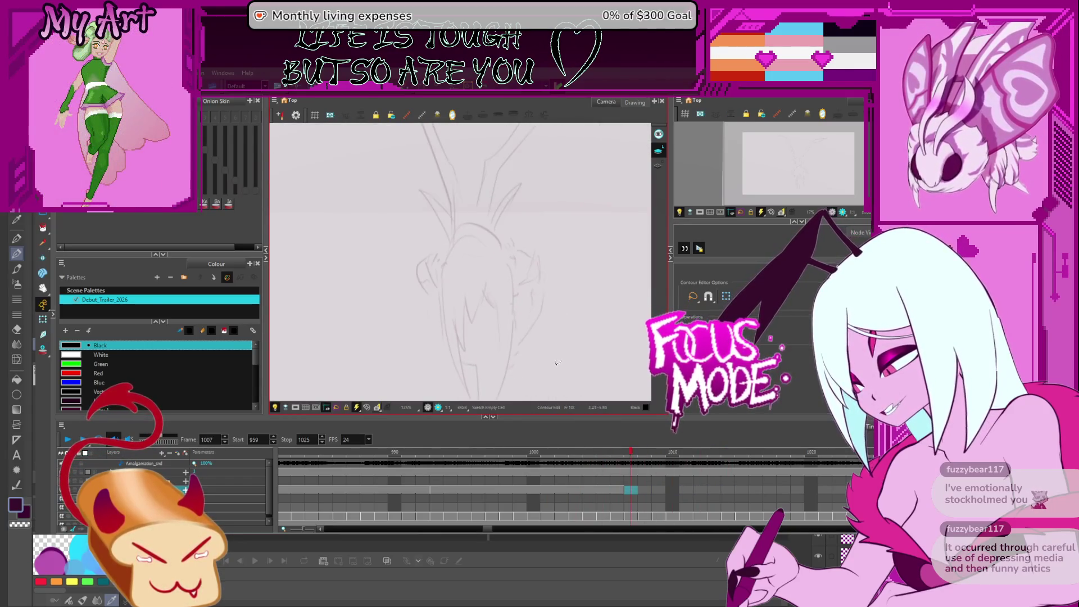
scroll(537, 314, down, 2)
scroll(539, 326, up, 3)
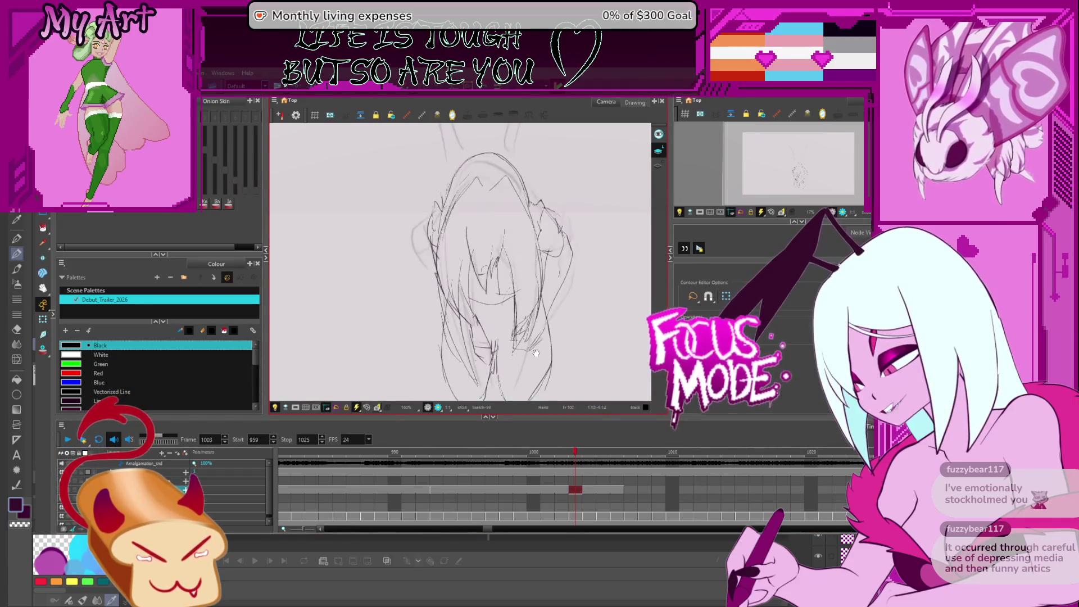
key(comma)
key(comma)
key(comma)
key(period)
key(period)
key(period)
scroll(509, 370, down, 2)
key(period)
key(period)
key(period)
scroll(495, 349, down, 1)
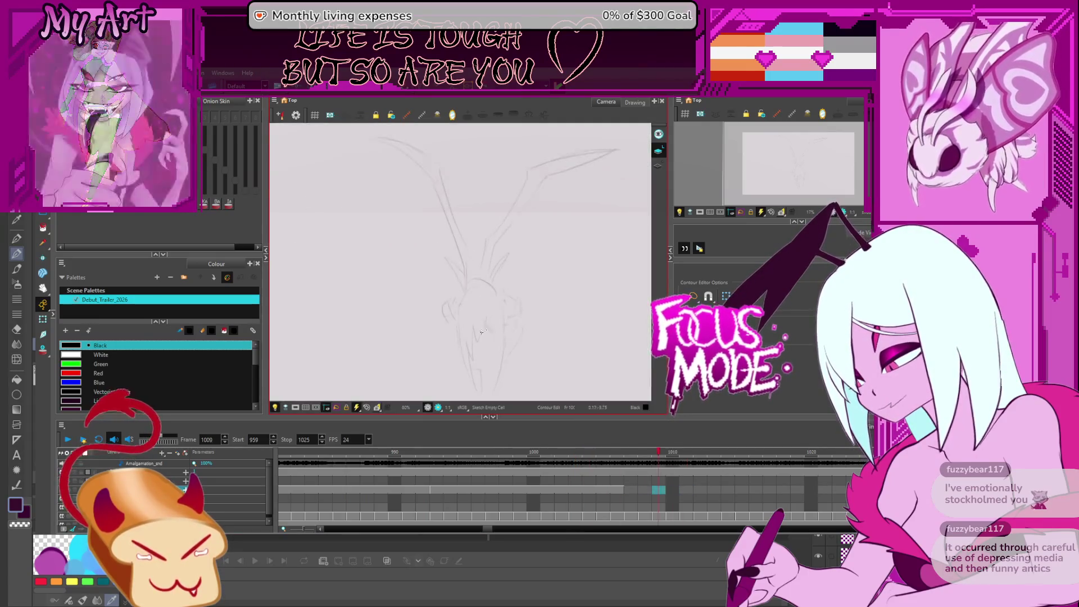
key(comma)
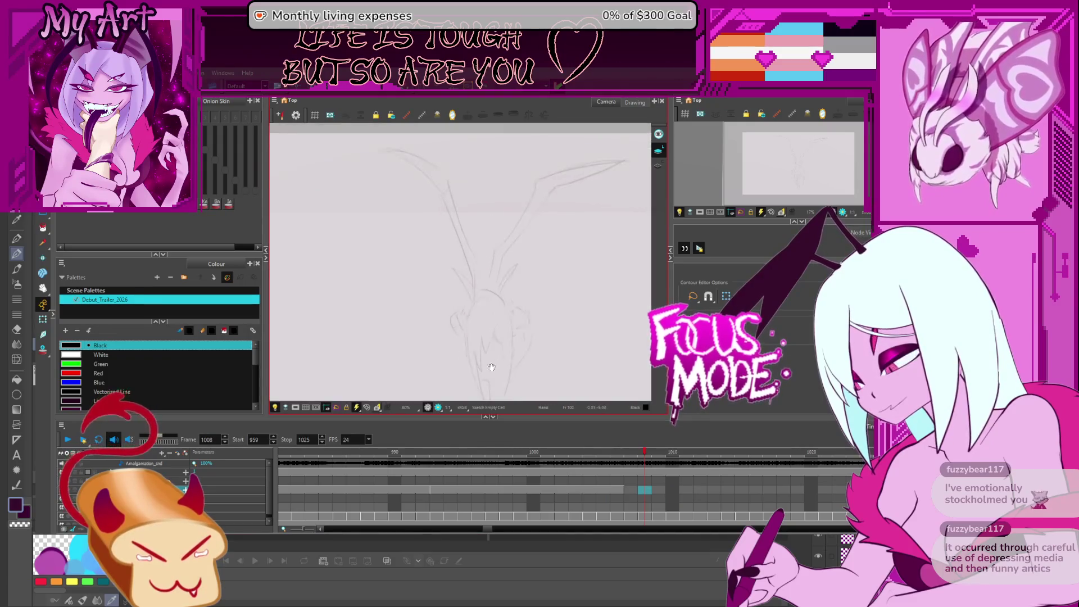
key(comma)
key(comma)
key(comma)
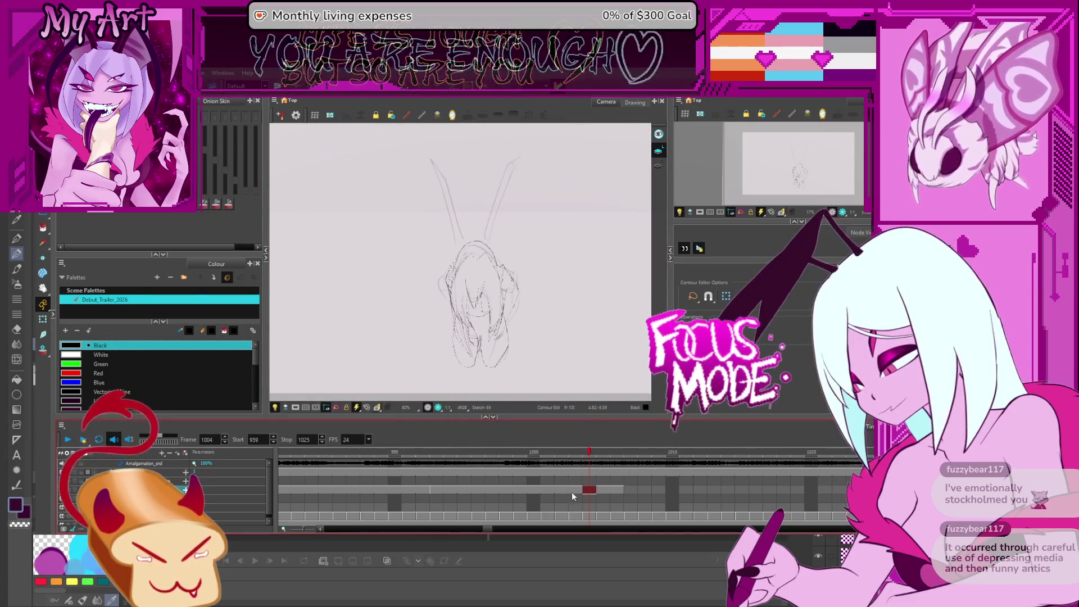
key(comma)
key(comma)
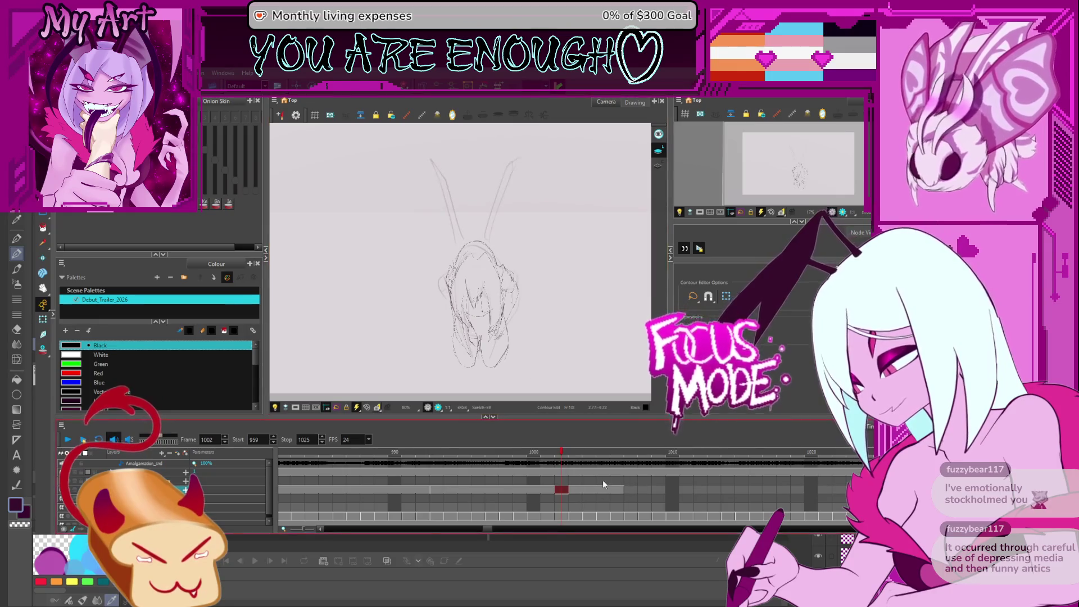
click(588, 486)
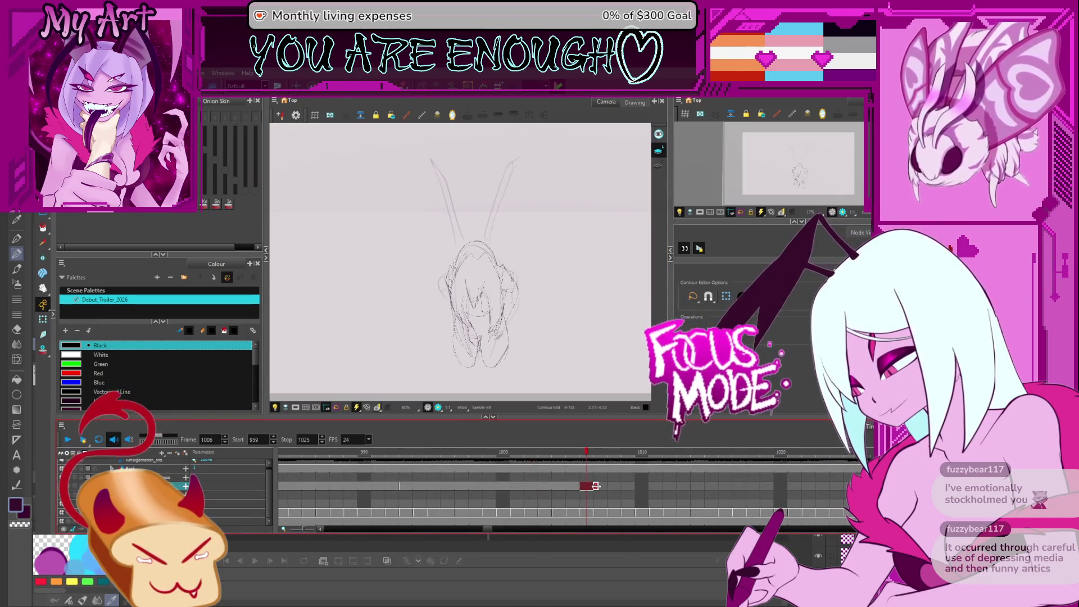
- Step back to frame 1002 and switch to the Pencil tool
key(comma)
key(comma)
key(comma)
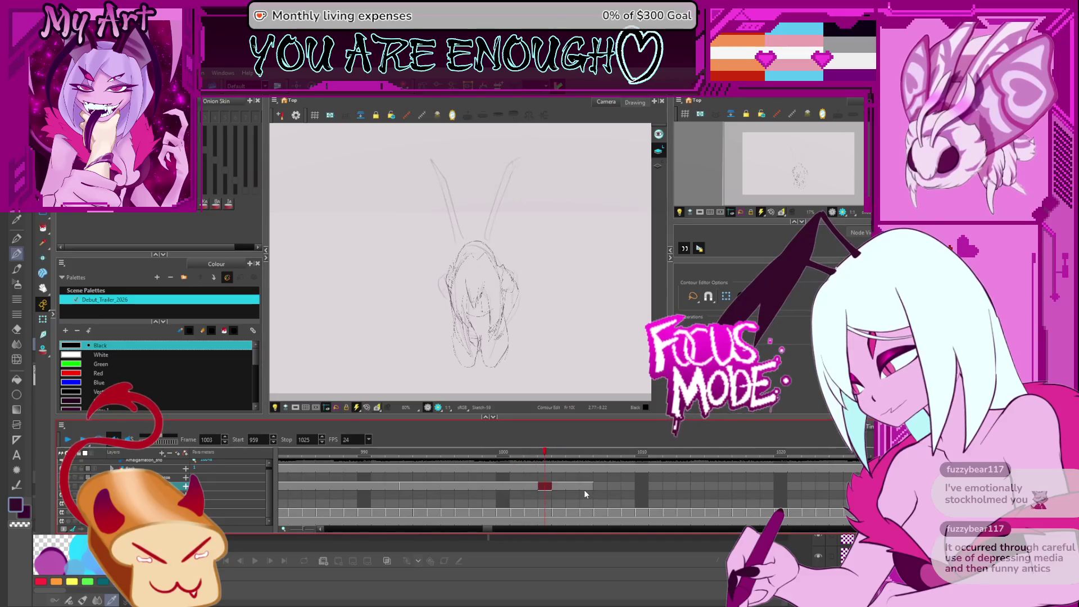
key(comma)
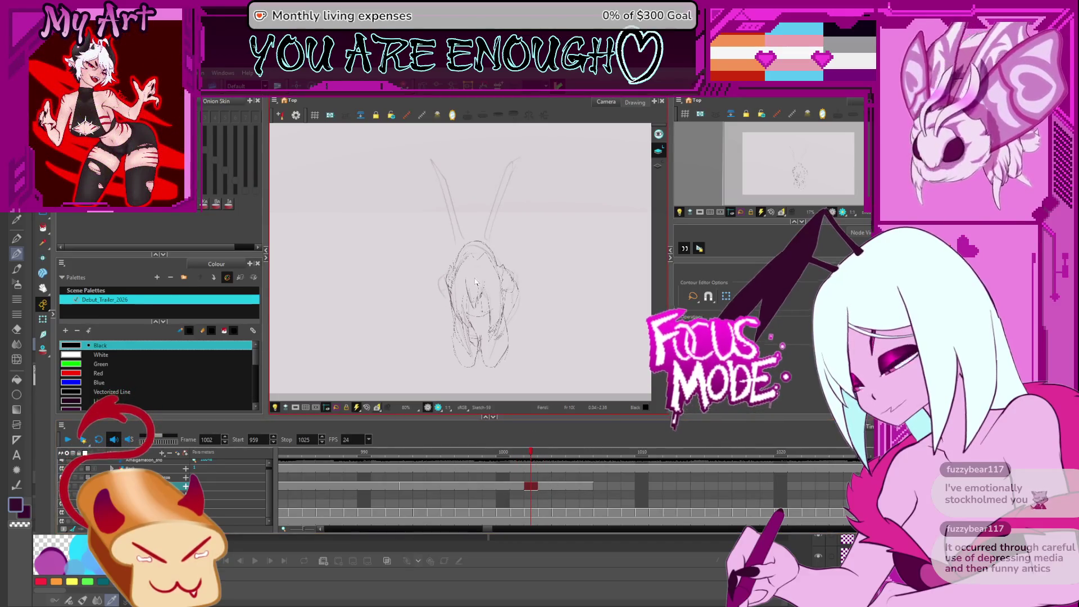
scroll(475, 282, down, 2)
key(alt+slash)
scroll(628, 457, down, 3)
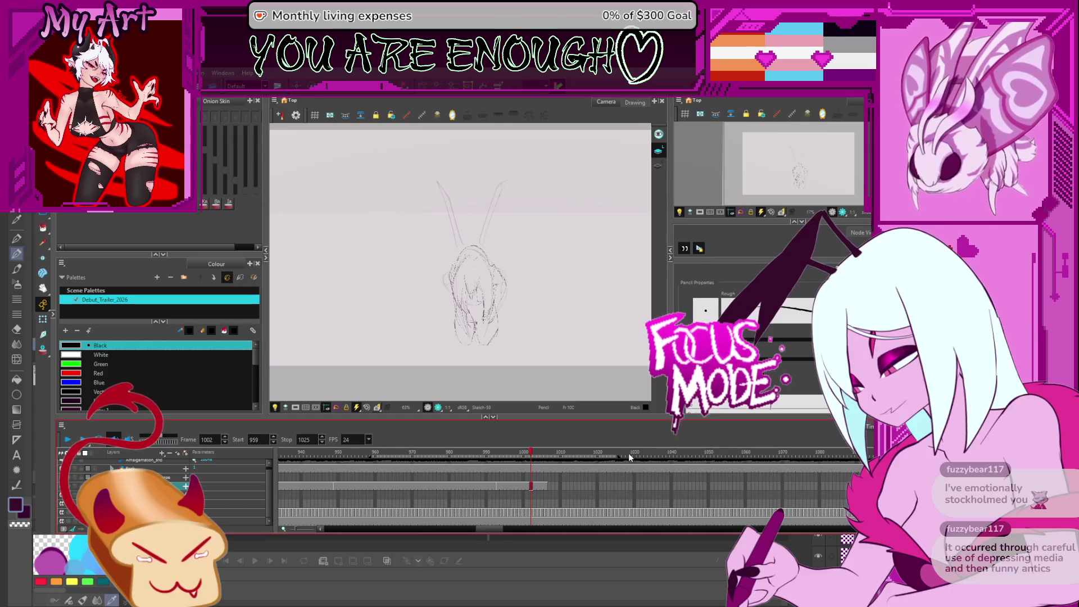
- Extend the playback range end marker to frame 1047 and play the animation
click(695, 482)
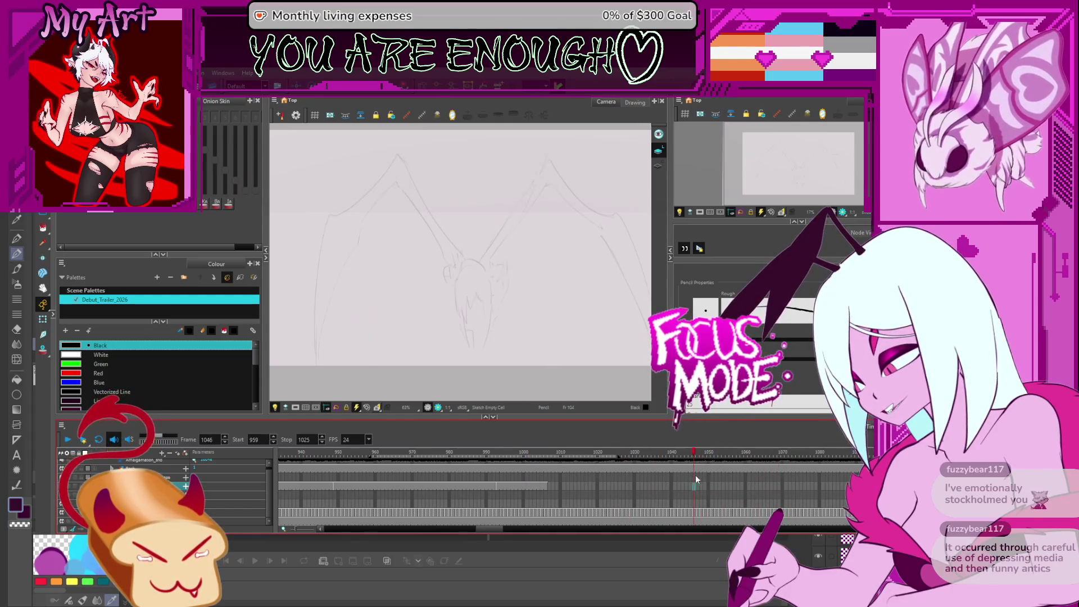
drag(687, 457, 700, 457)
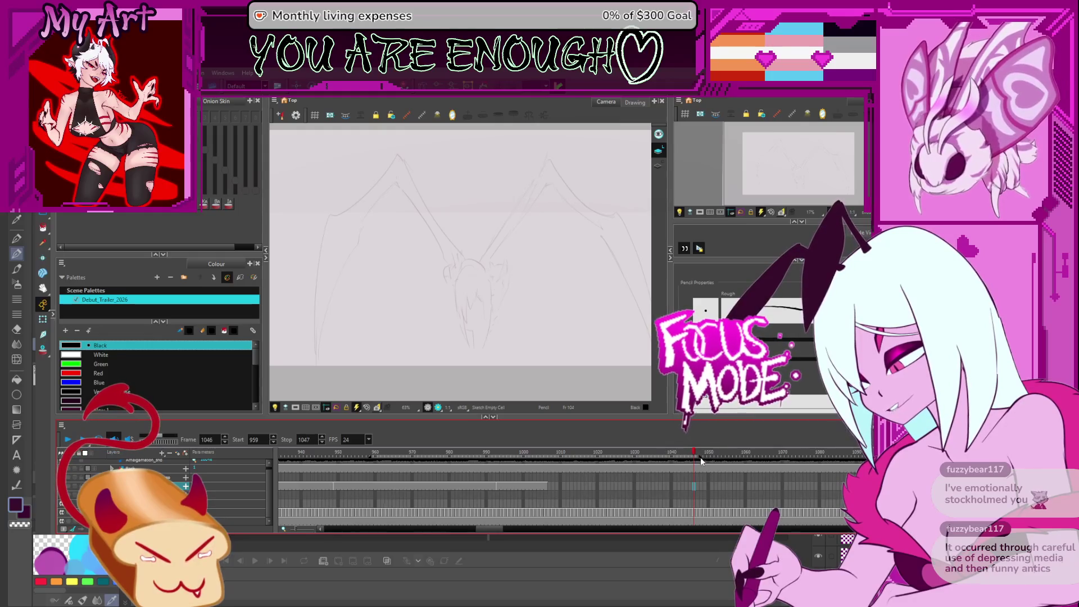
click(68, 442)
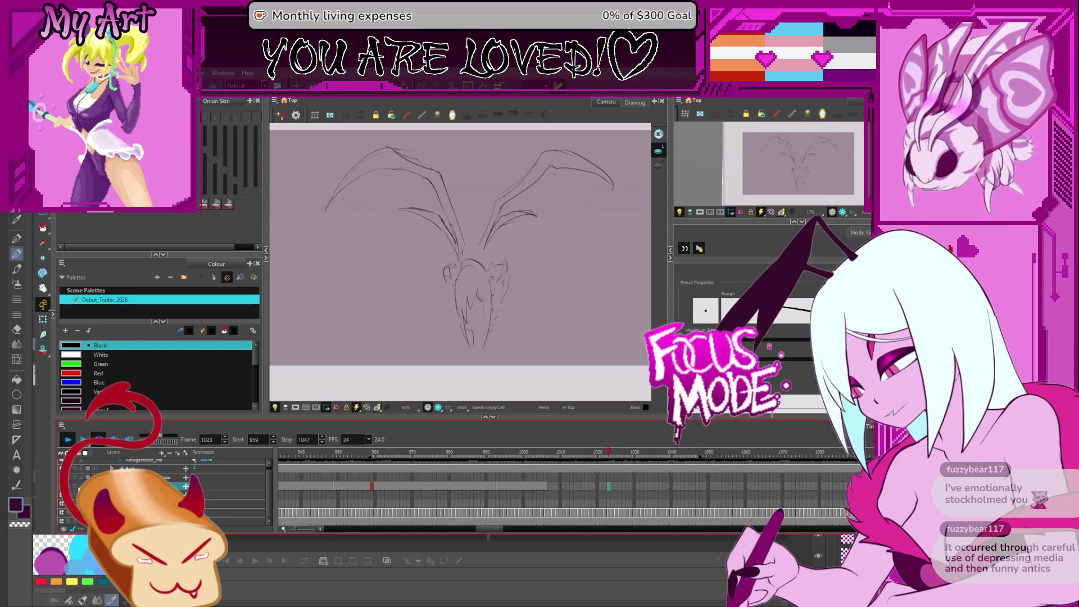
- Stop playback and browse frames 994, 993, 1008, 1001 and 1002 zoomed in
click(69, 443)
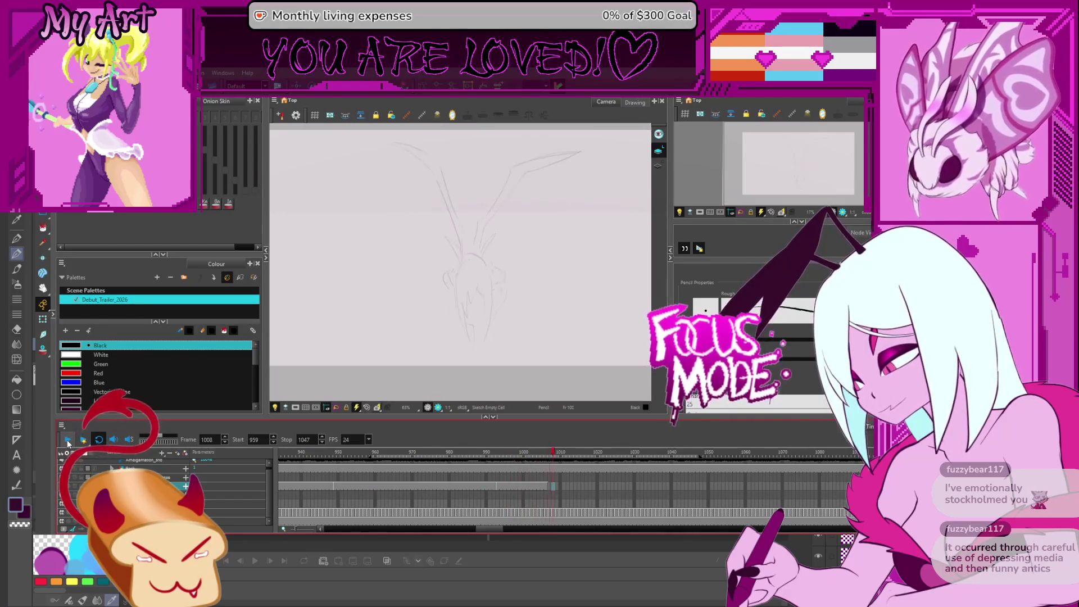
click(502, 487)
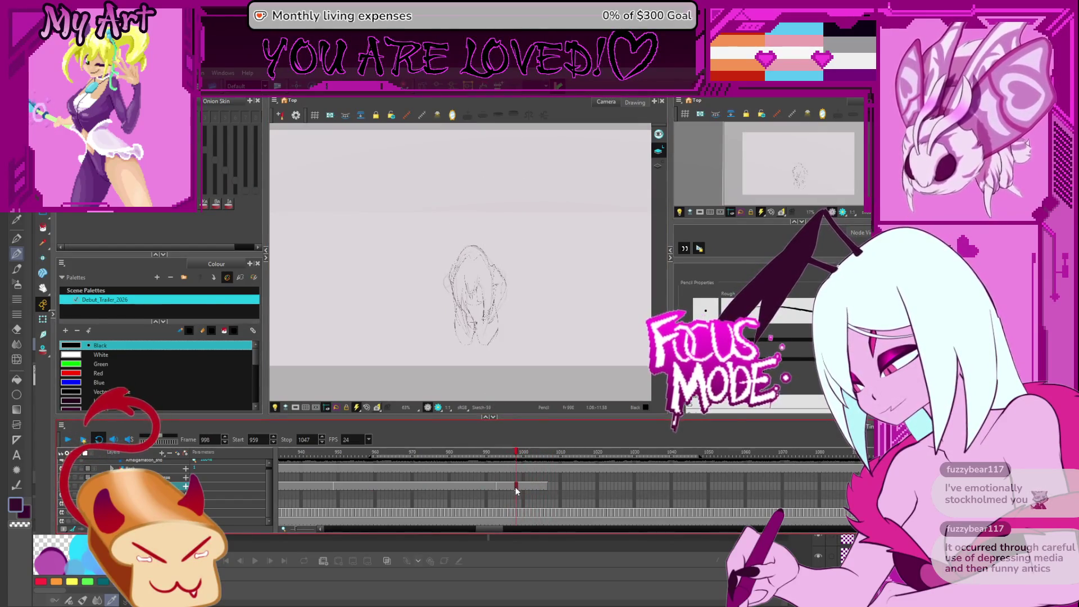
key(comma)
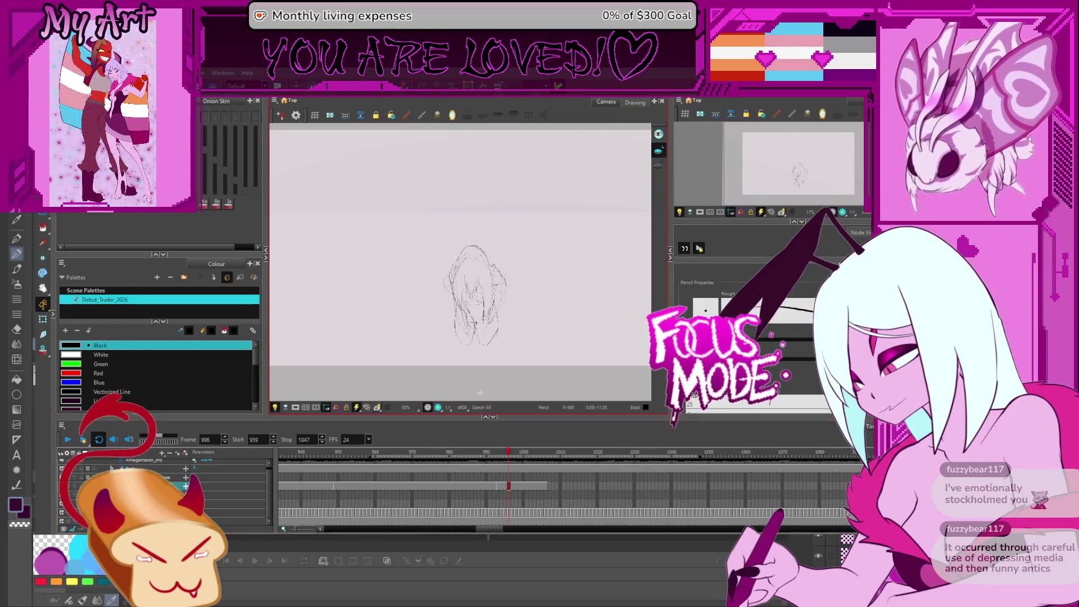
key(2)
click(554, 487)
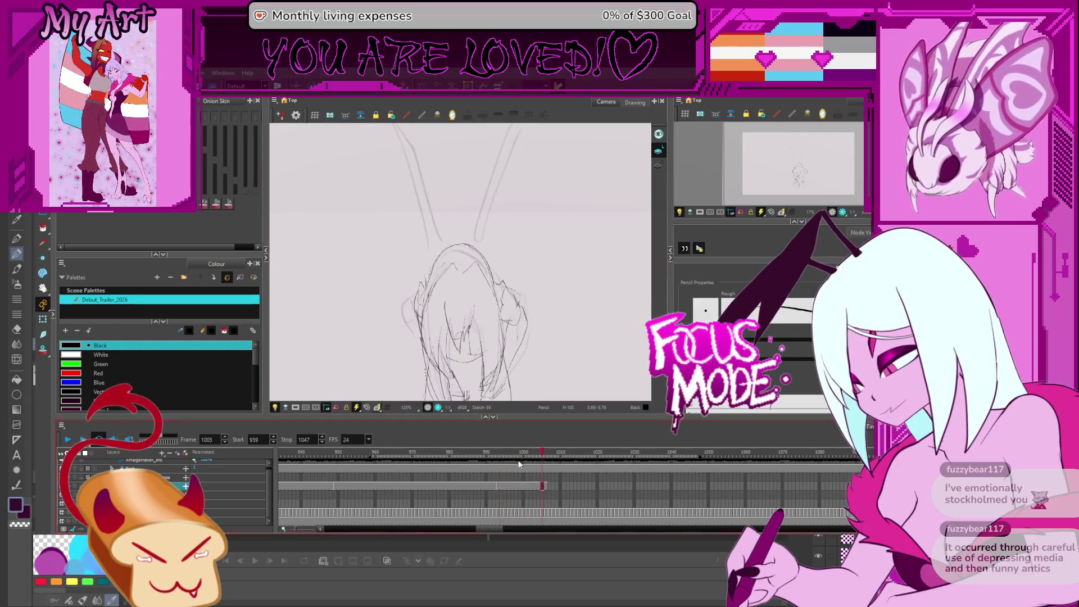
key(comma)
key(comma)
key(comma)
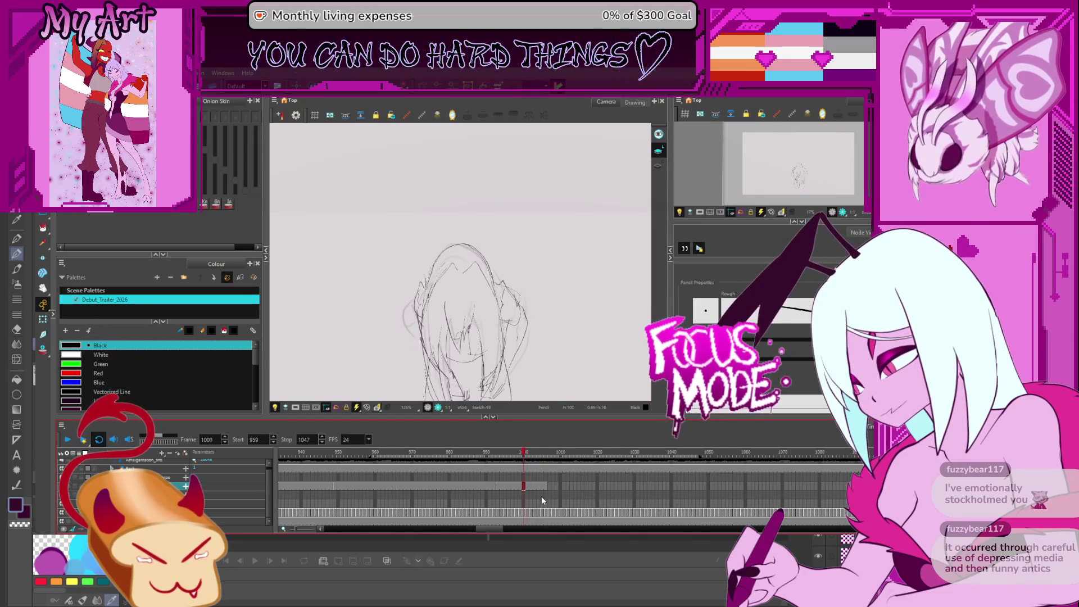
key(period)
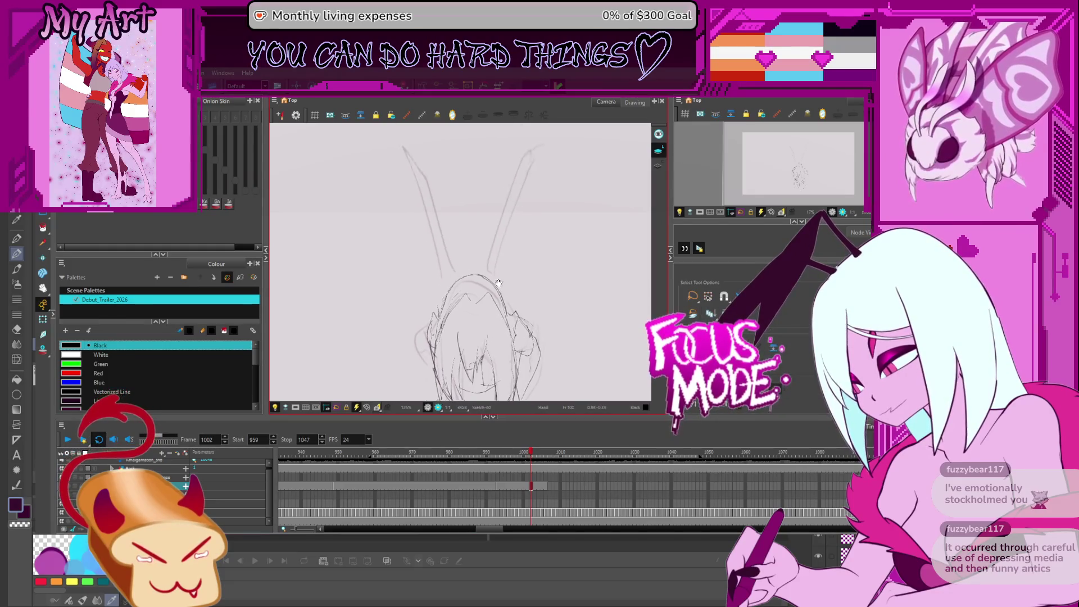
- Switch to the Pencil and select the drawing cell at frame 1007
scroll(483, 281, down, 1)
key(alt+slash)
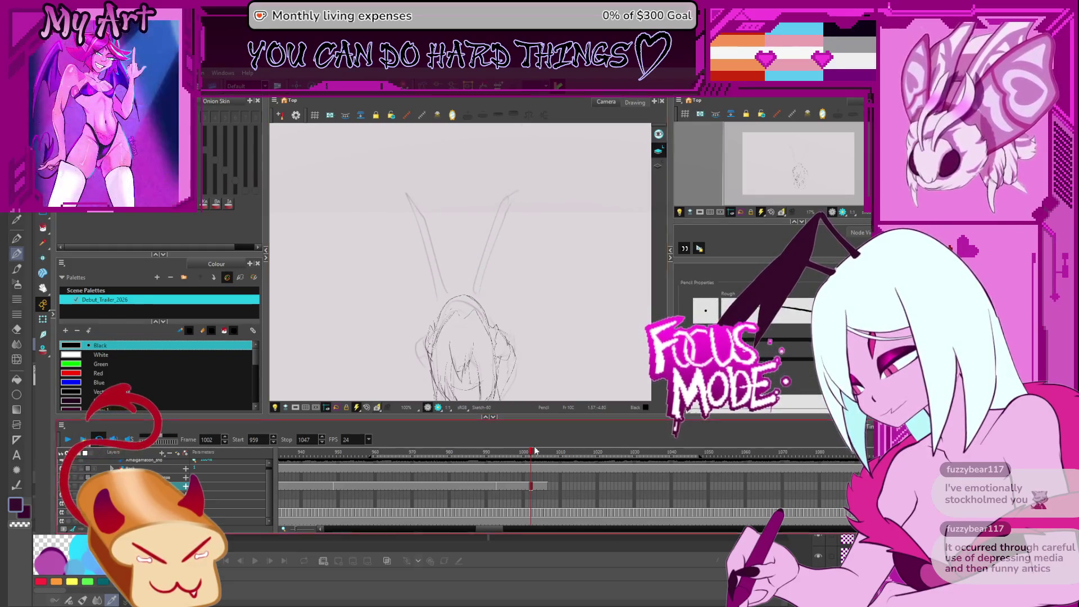
key(period)
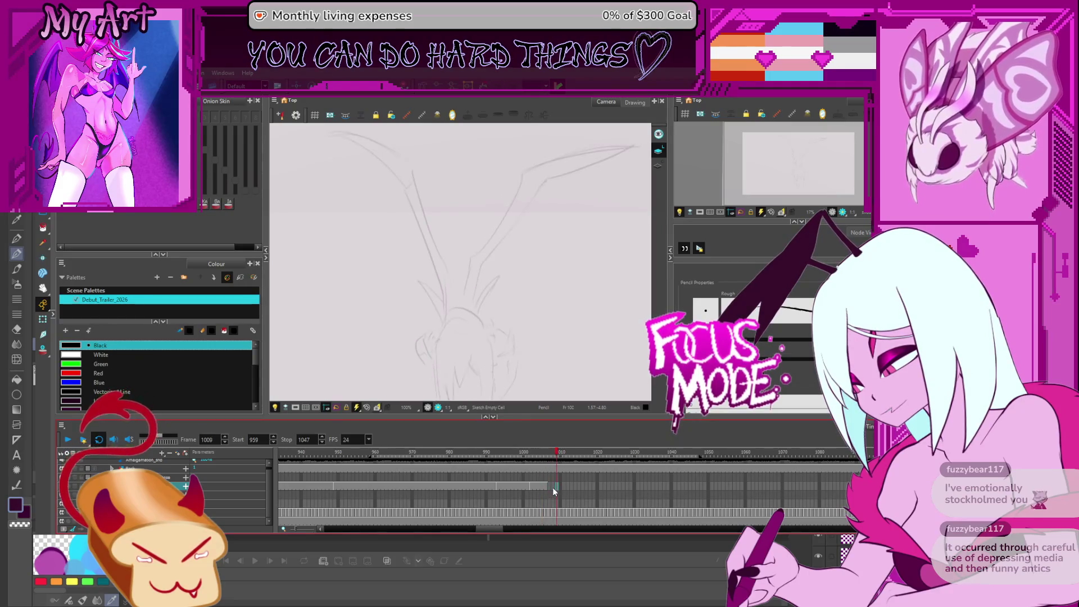
scroll(552, 487, up, 2)
scroll(502, 486, right, 2)
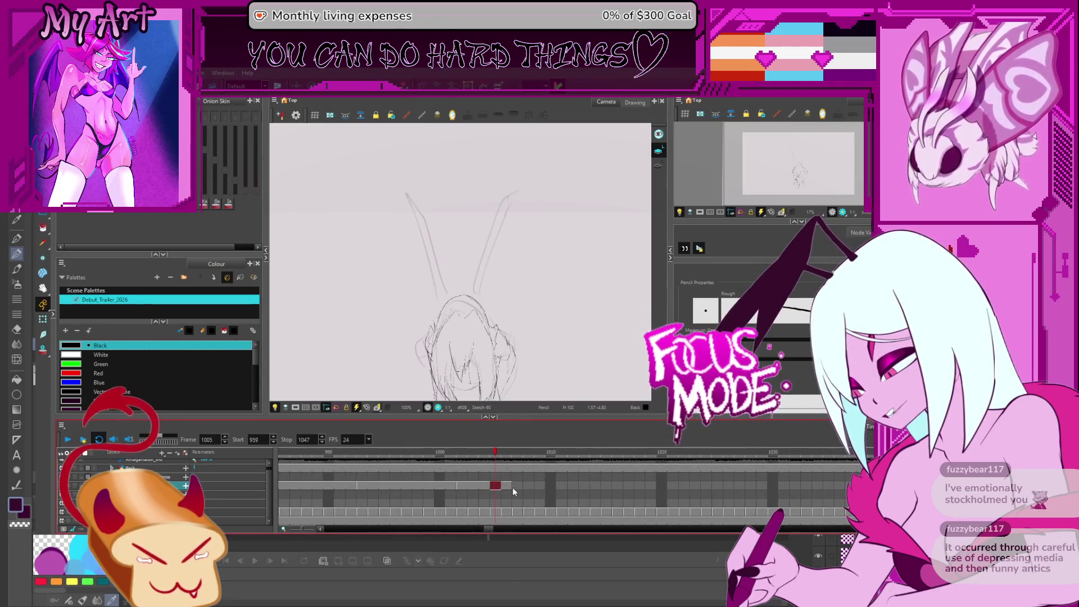
click(513, 487)
scroll(512, 487, up, 1)
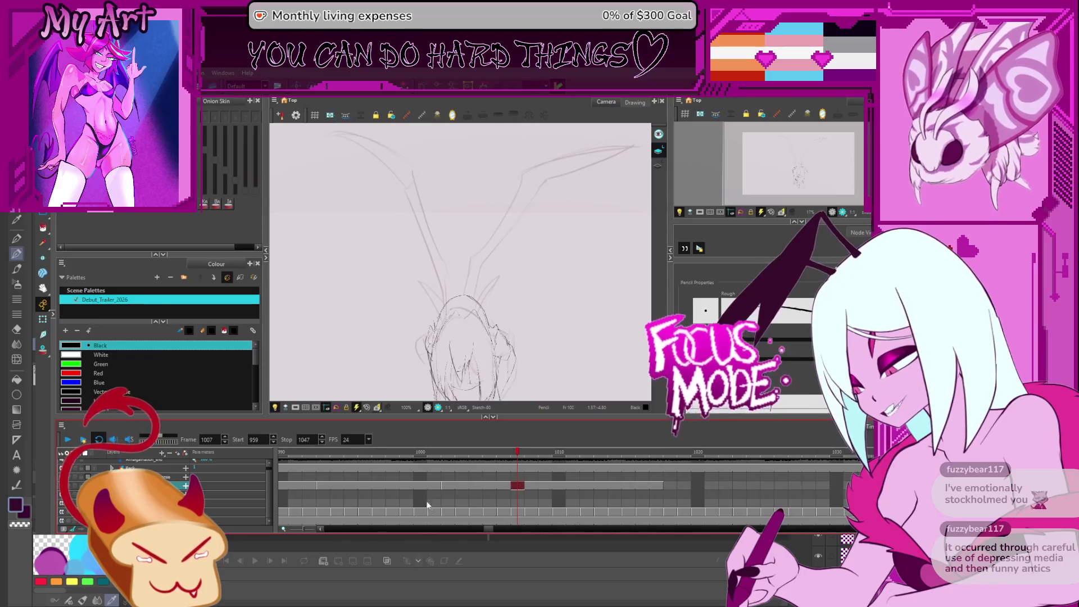
click(517, 486)
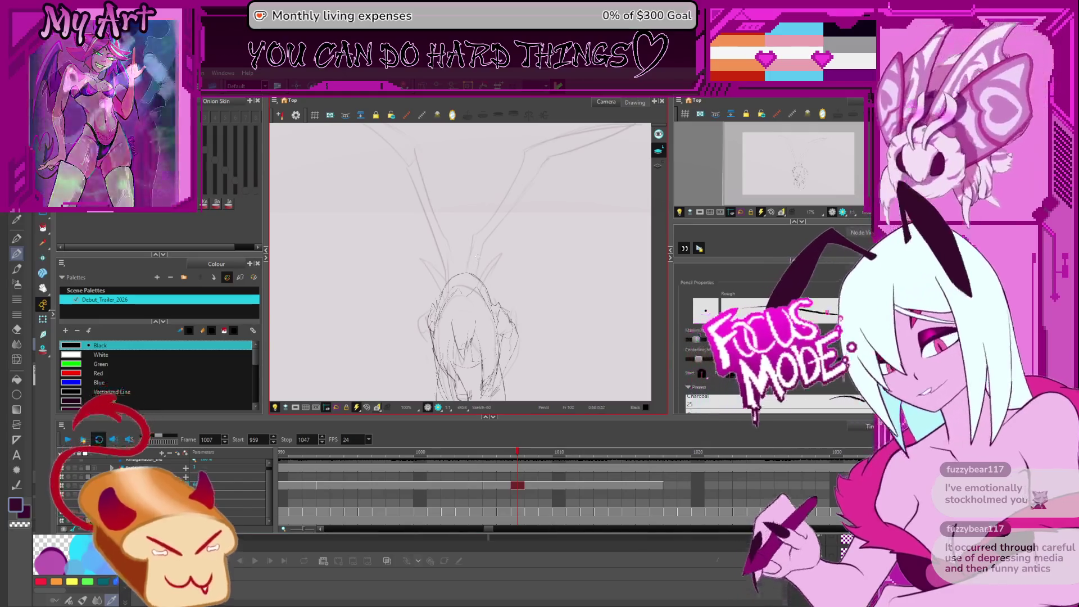
- Step back to frame 1005 and pan the view so the sketch sits higher
drag(466, 281, 500, 314)
drag(472, 264, 493, 285)
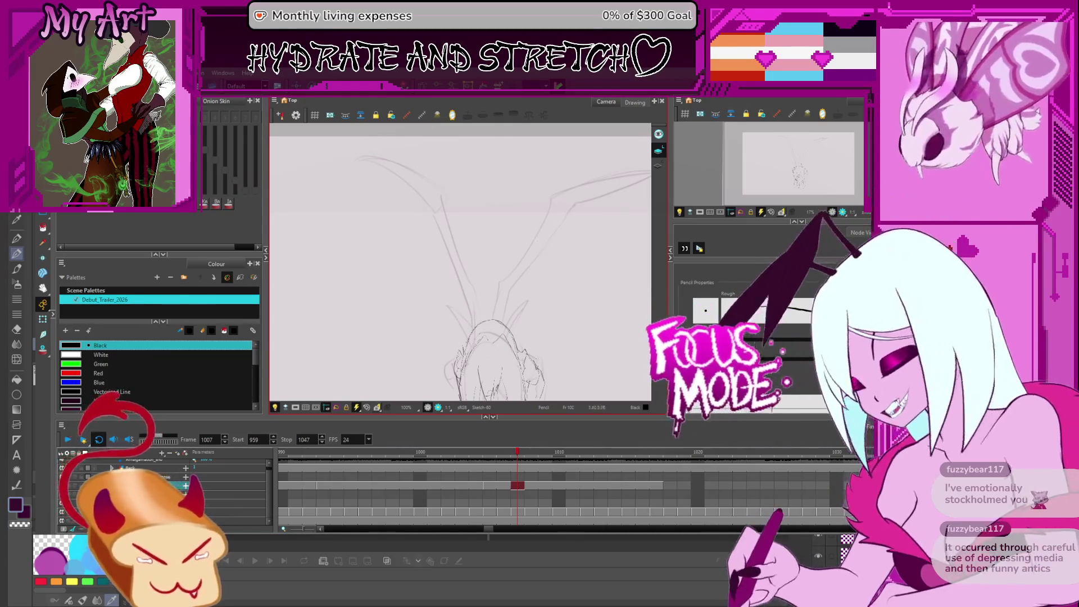
scroll(522, 241, down, 2)
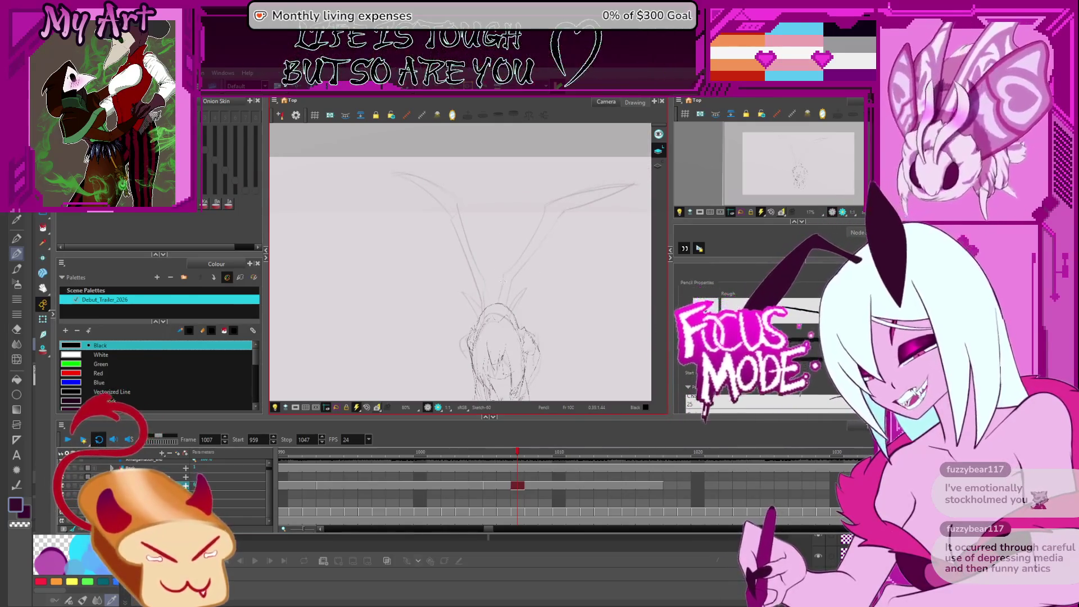
drag(477, 268, 483, 278)
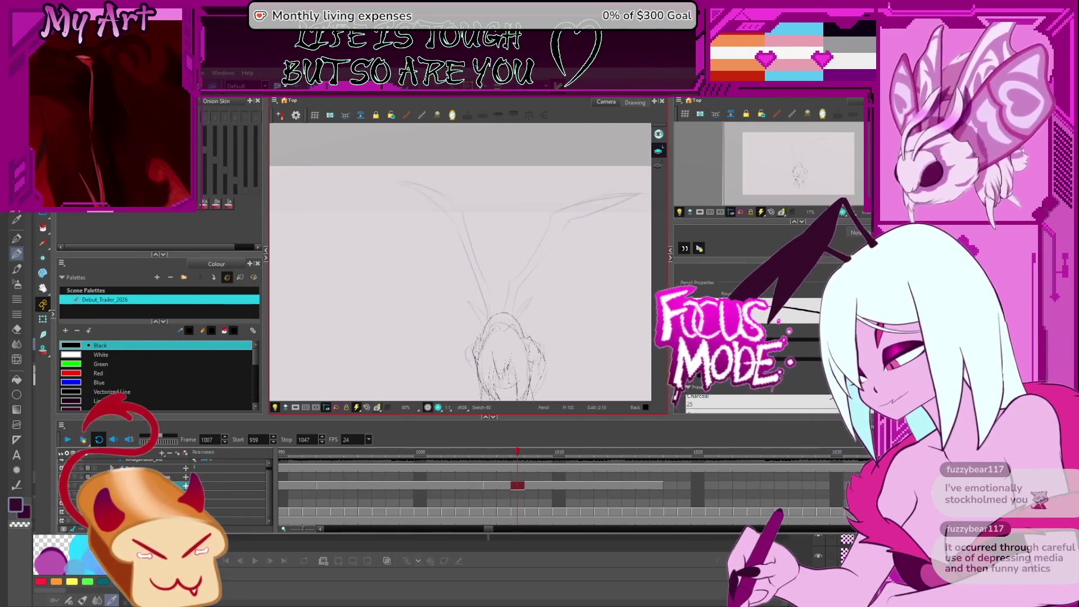
key(comma)
key(comma)
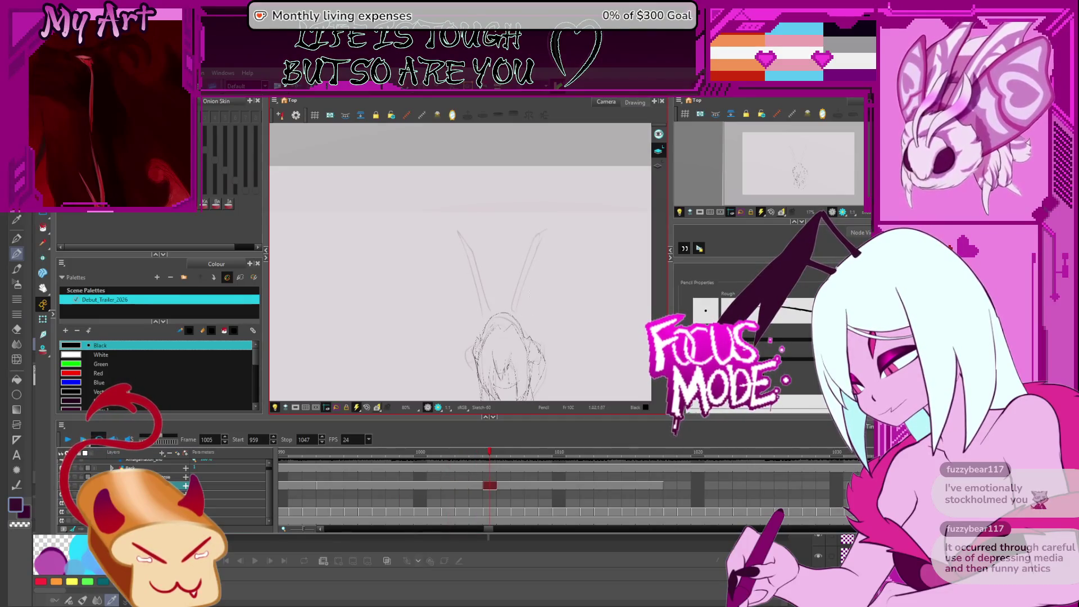
drag(483, 315, 472, 264)
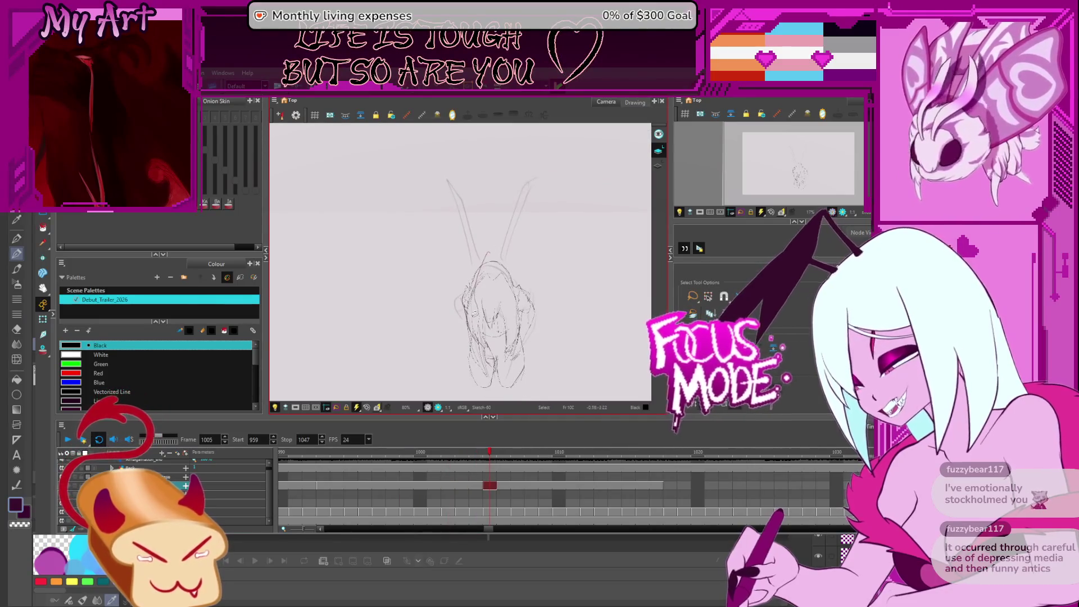
- Widen the selected head strokes on frame 1005 and move them lower
scroll(496, 325, up, 3)
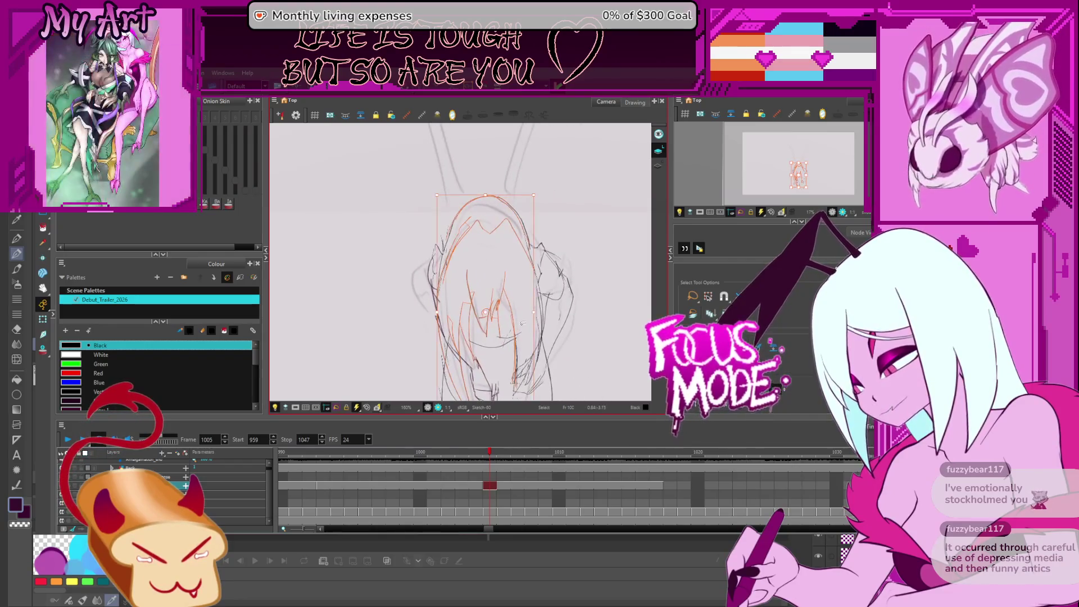
drag(464, 277, 475, 274)
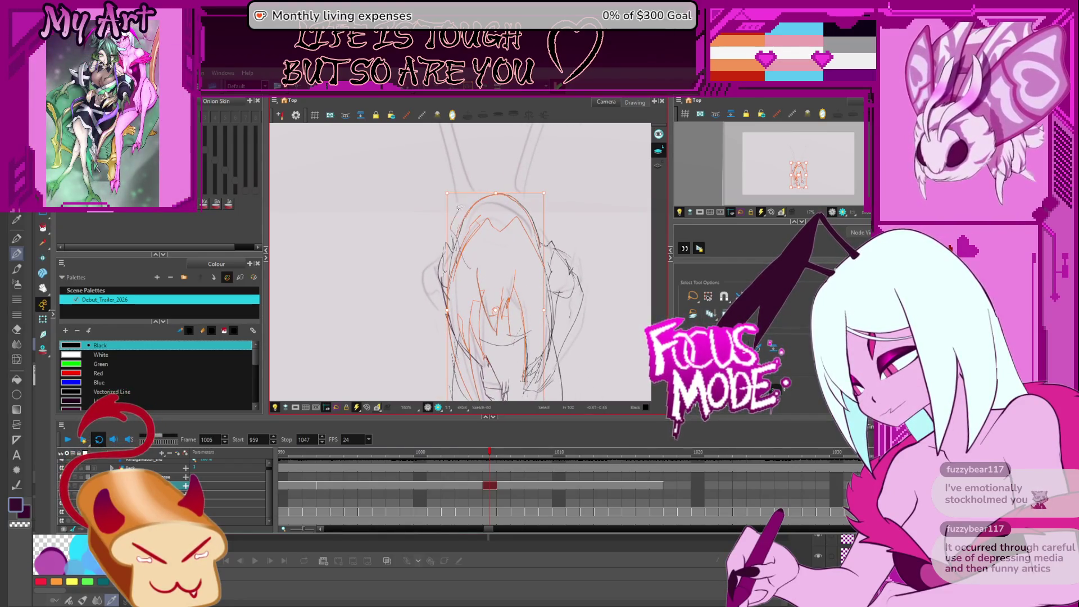
scroll(458, 207, down, 1)
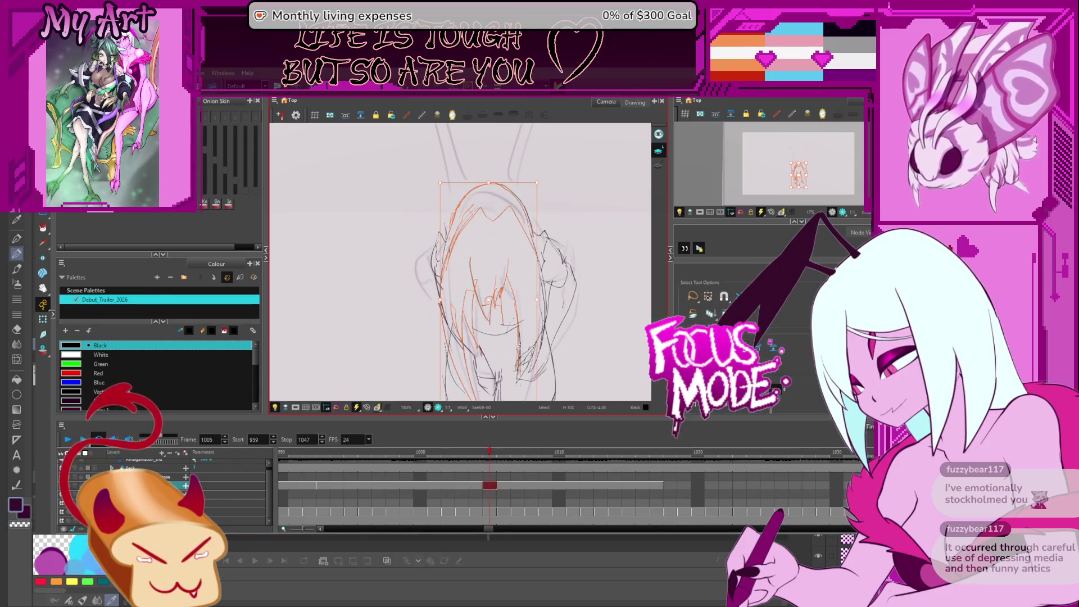
drag(544, 305, 554, 303)
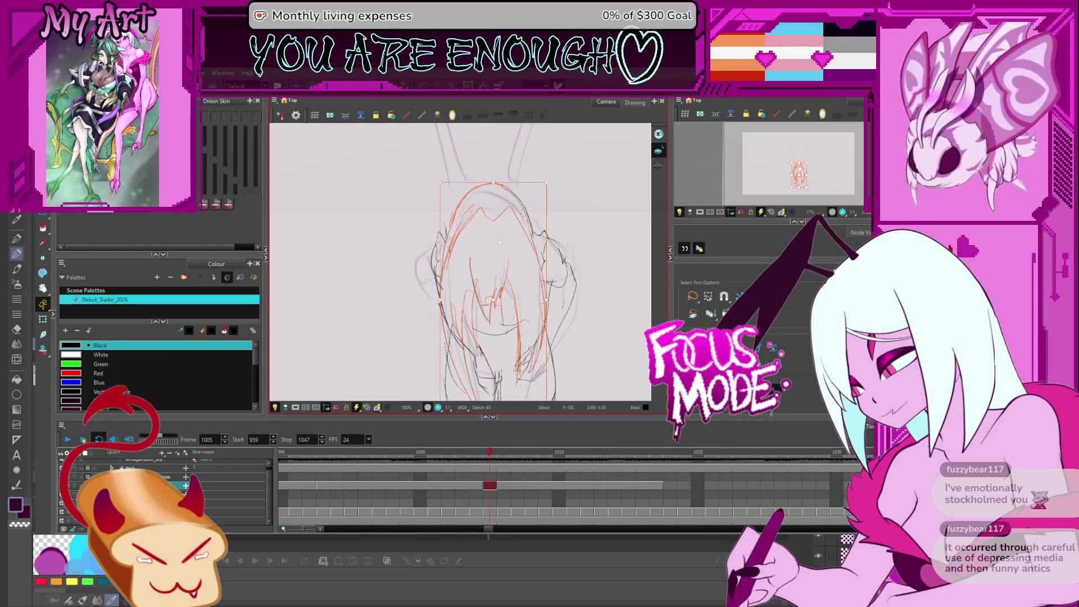
drag(494, 294, 492, 307)
- Tilt the right-side arm strokes inward, deselect, and flip frames to check the edit
mouse_move(529, 209)
mouse_down()
mouse_move(524, 247)
mouse_move(540, 258)
mouse_move(533, 243)
mouse_up()
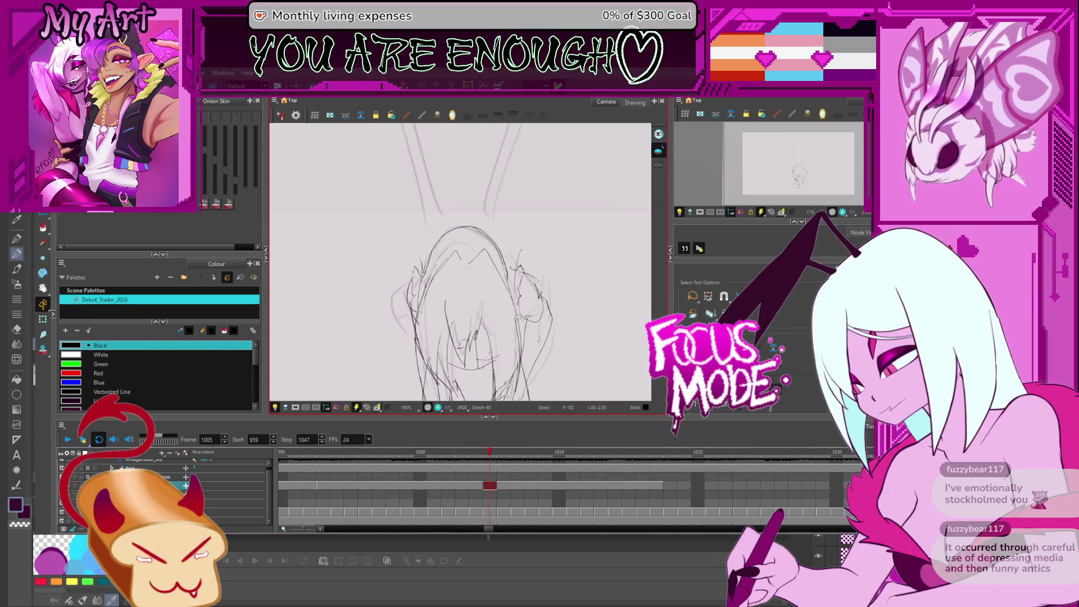
drag(555, 341, 552, 295)
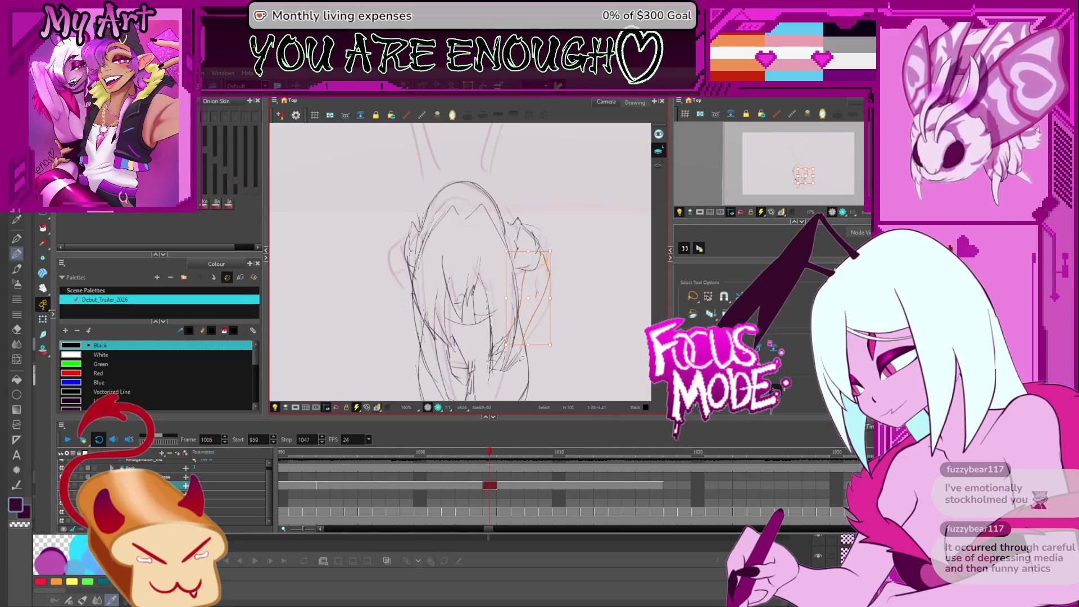
shift+click(506, 323)
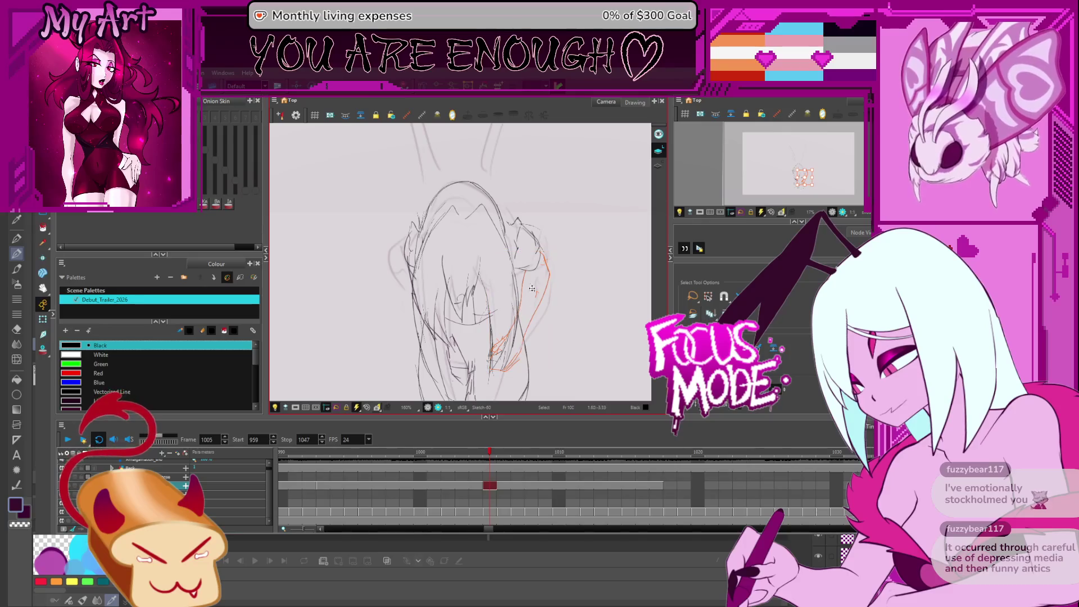
click(552, 277)
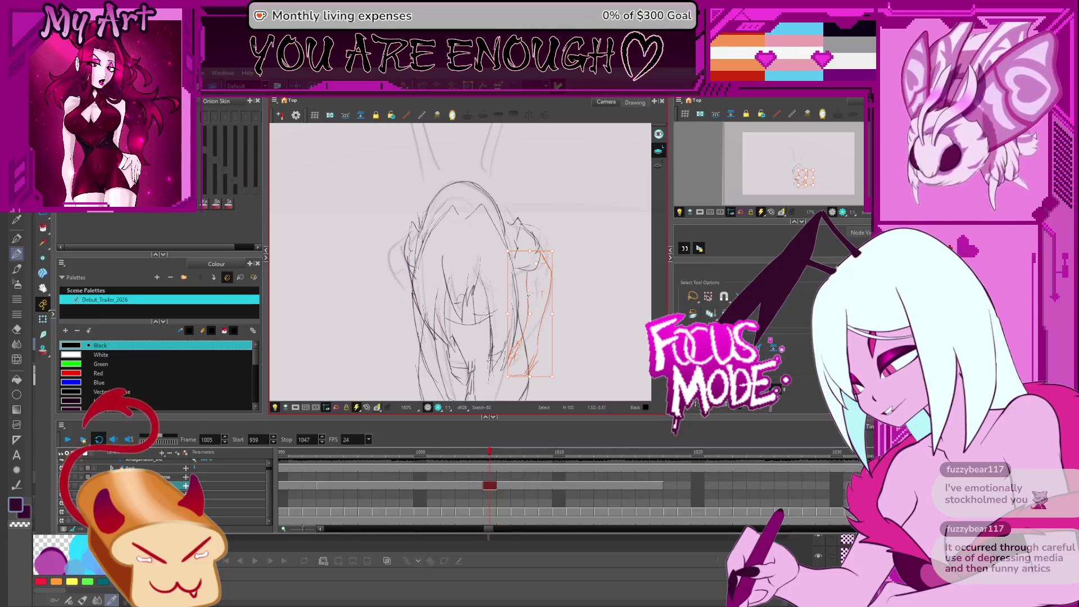
drag(555, 259, 545, 256)
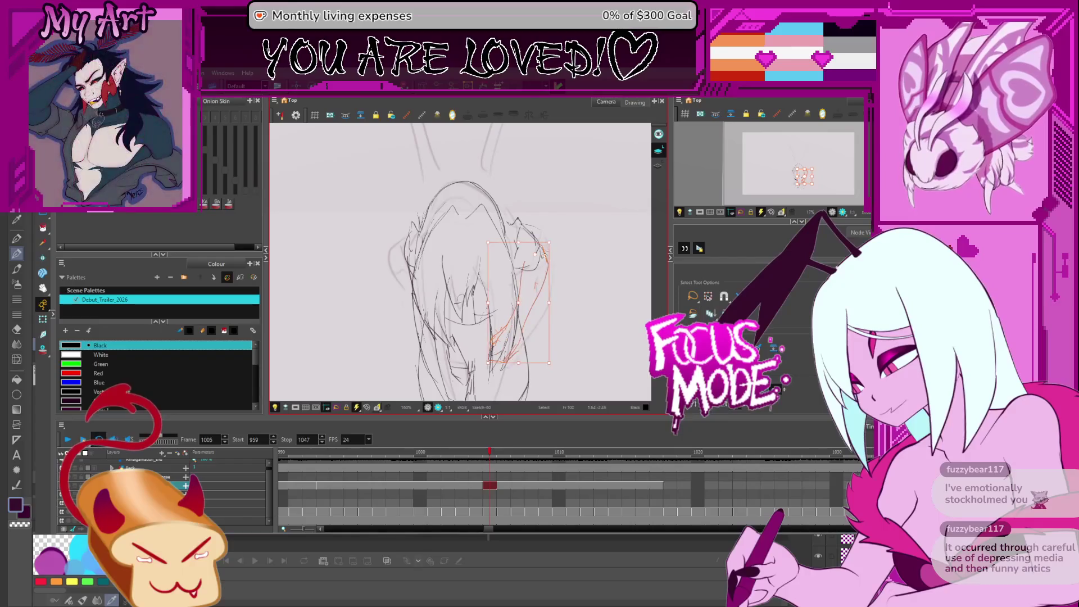
click(546, 276)
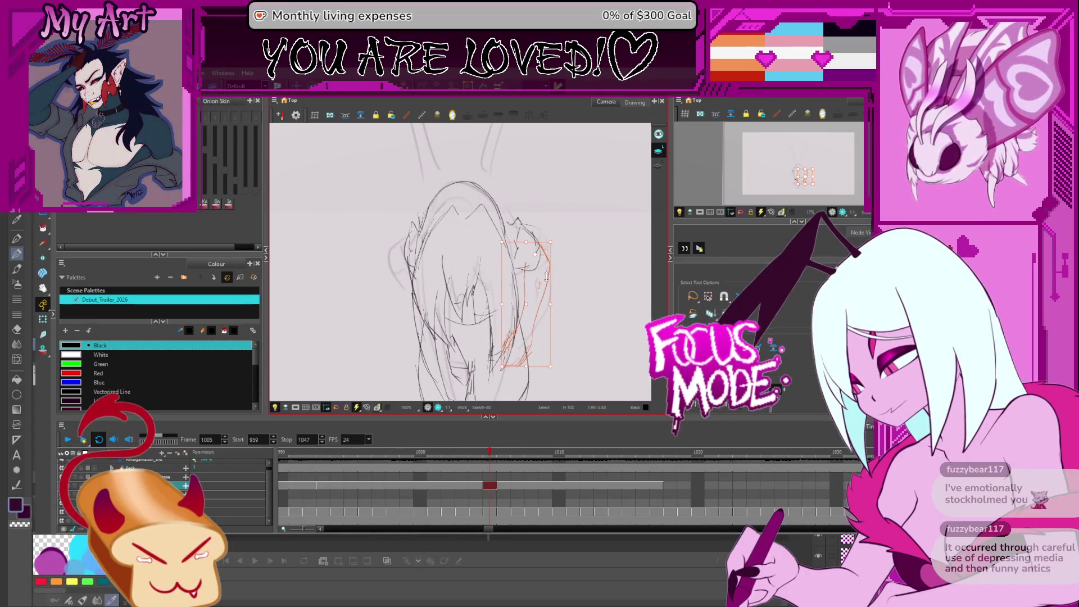
key(Escape)
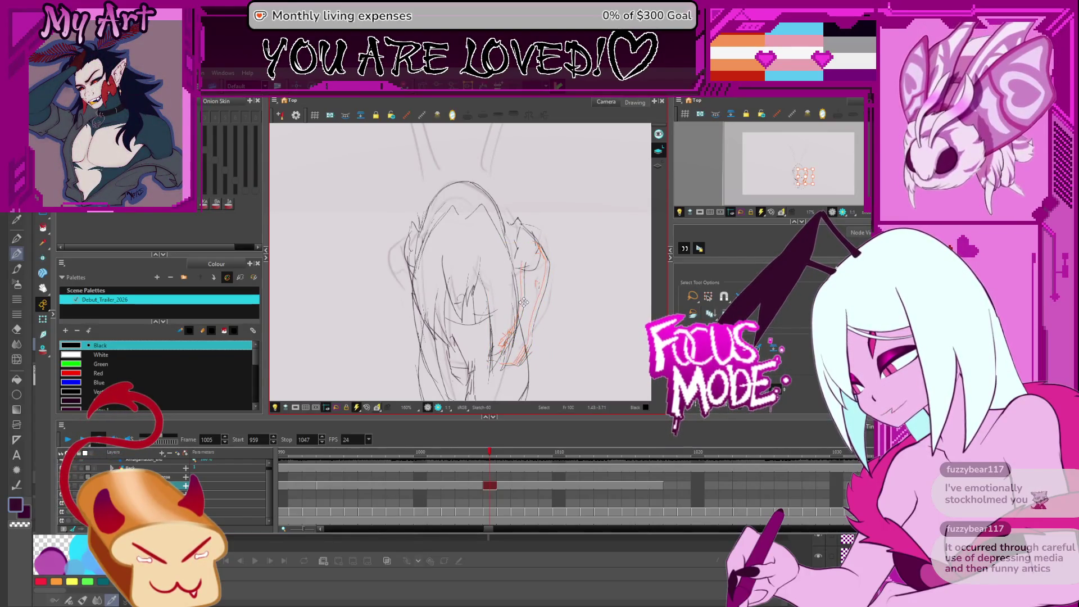
key(period)
key(comma)
key(period)
key(comma)
mouse_move(522, 294)
mouse_down()
mouse_move(502, 248)
mouse_move(500, 288)
mouse_up()
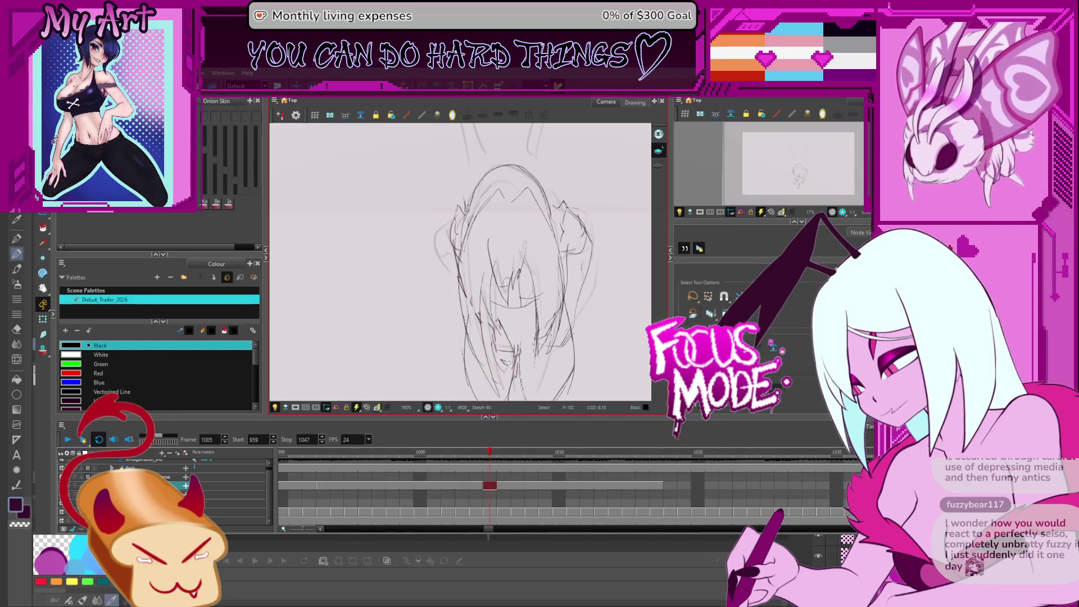
- Nudge the reddish strokes below the face up-left, comparing frames 1004 and 1005
click(505, 340)
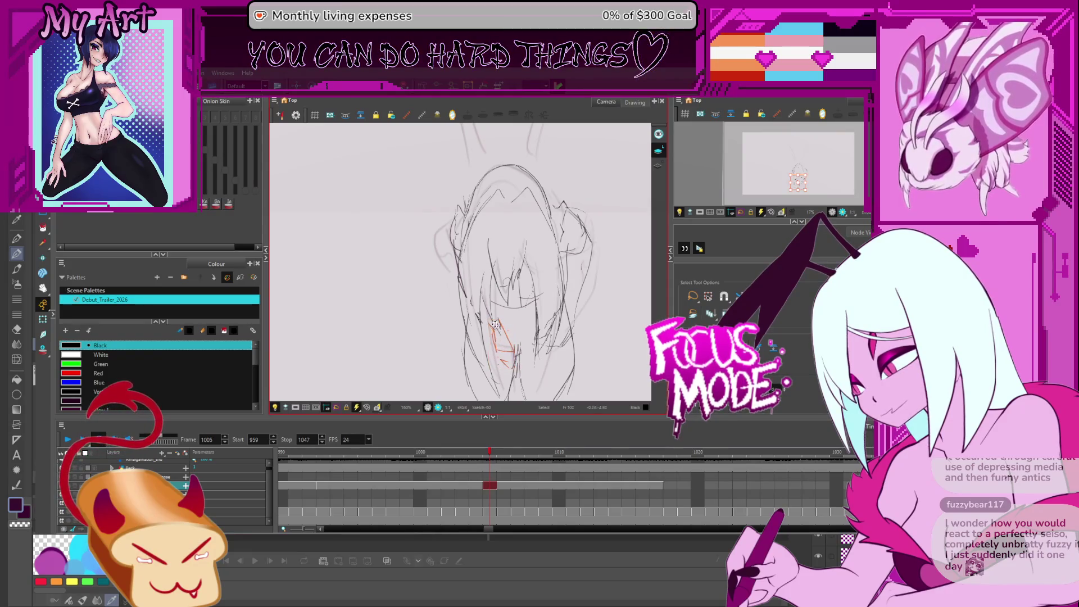
click(509, 323)
drag(506, 339, 496, 336)
key(comma)
key(period)
key(comma)
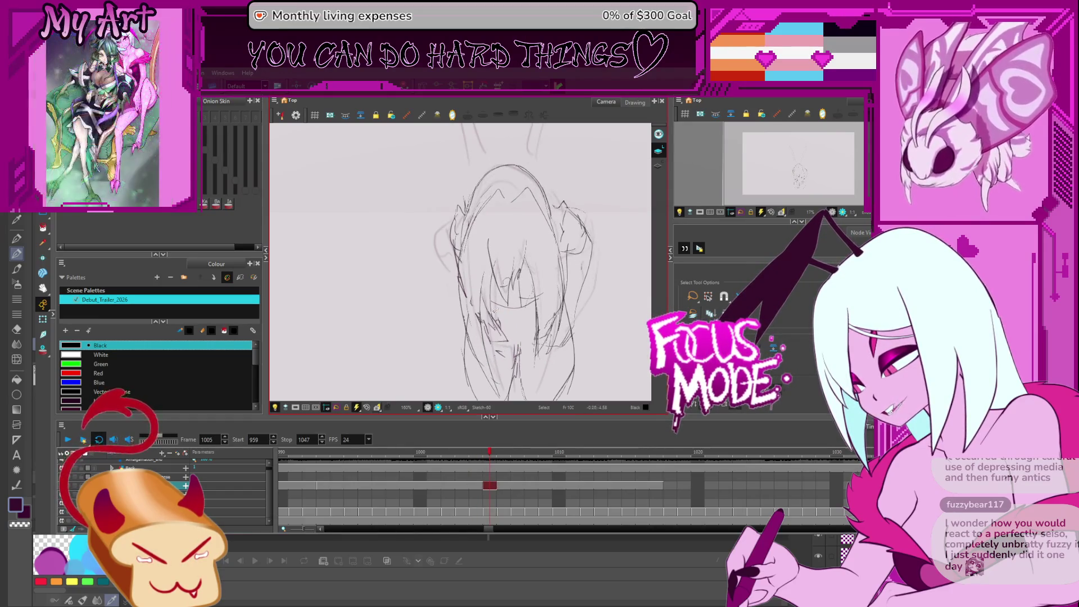
key(period)
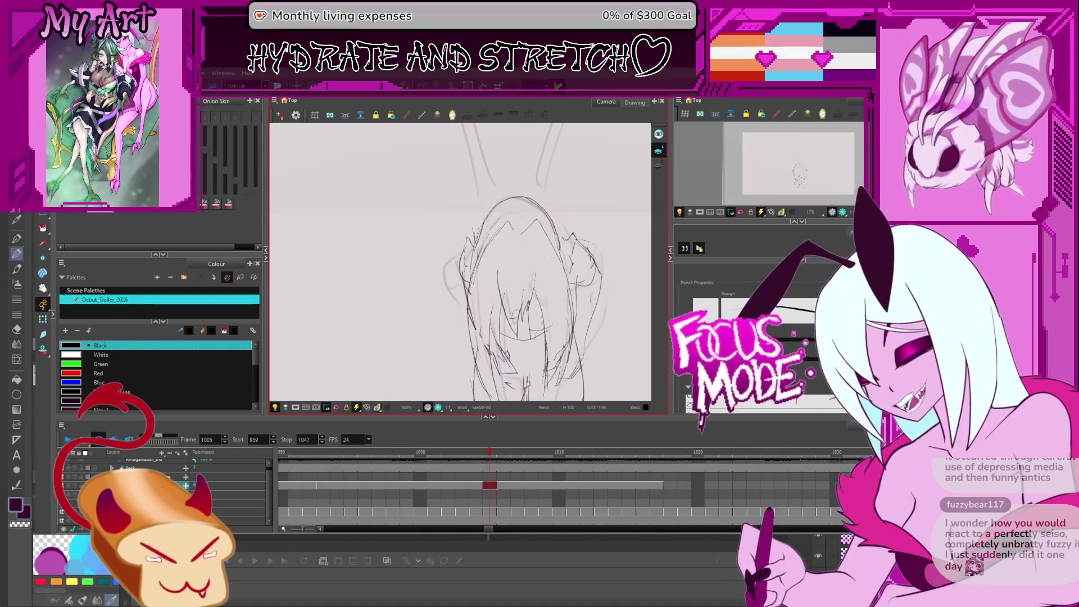
key(alt+t)
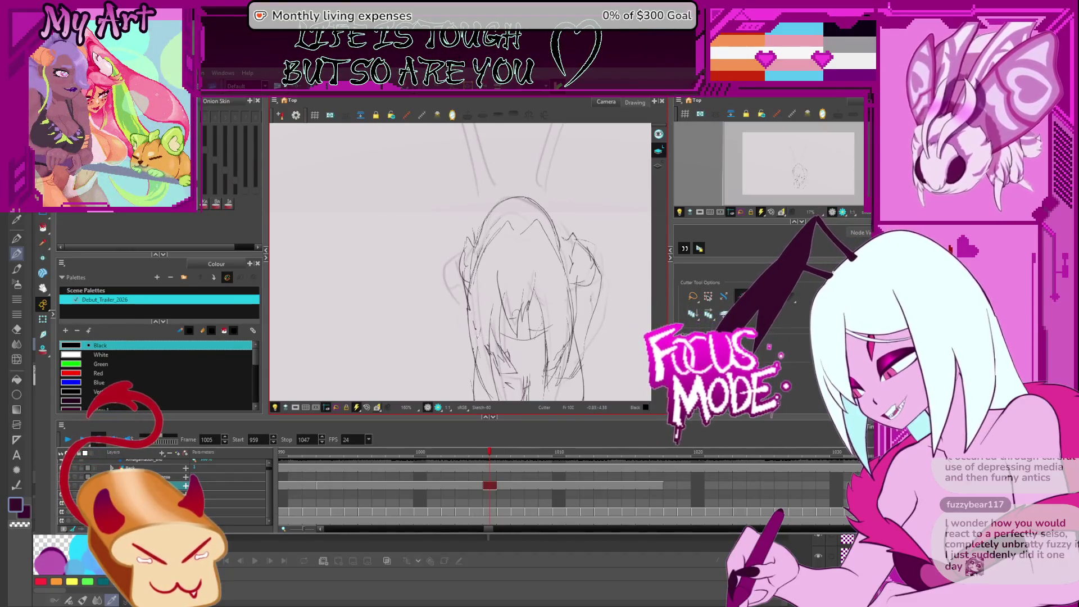
- Zoom in on the head and back out, switch to Pencil, and step through frames 1003–1006
key(2)
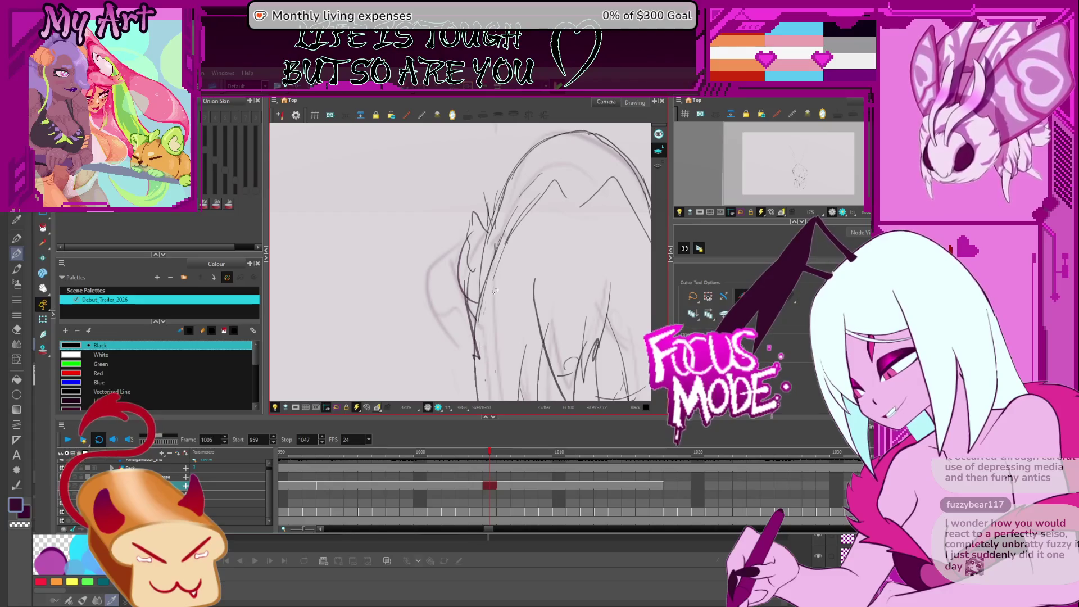
drag(493, 292, 470, 335)
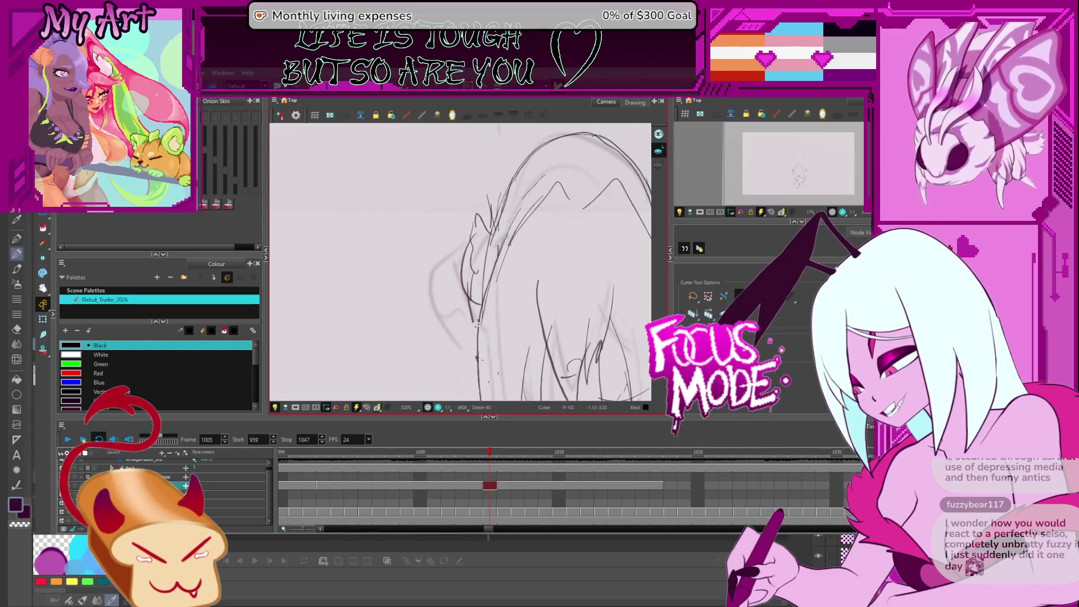
key(1)
key(alt+x)
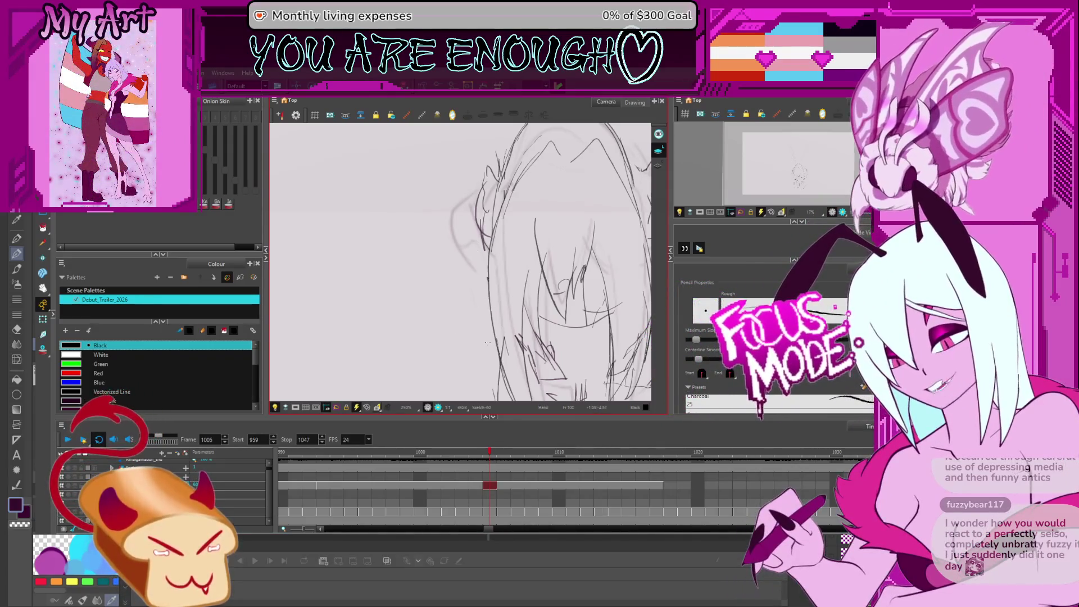
drag(456, 330, 497, 277)
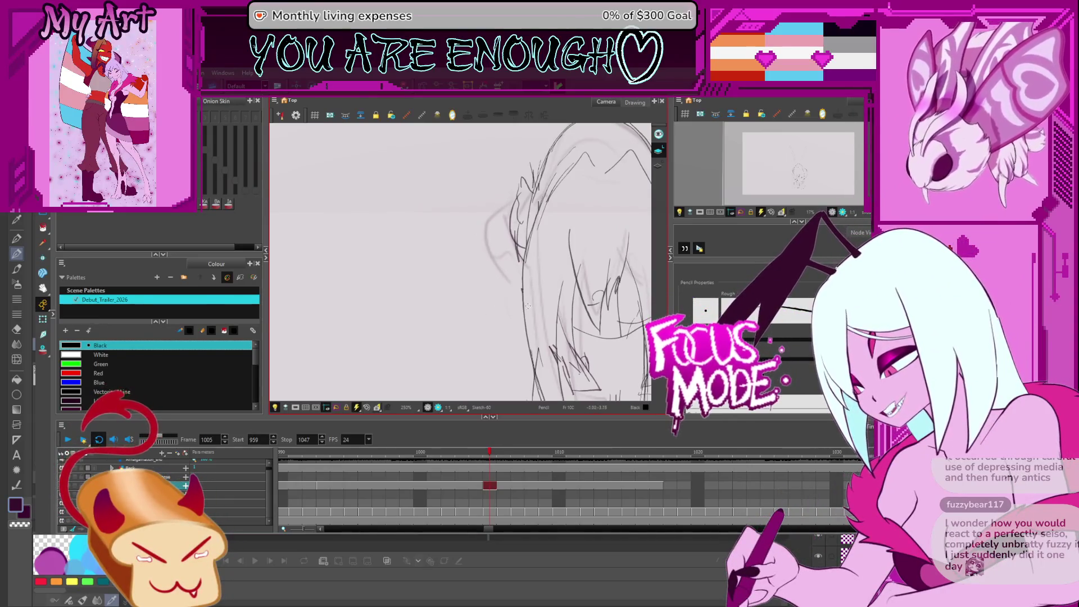
key(comma)
key(comma)
key(period)
key(period)
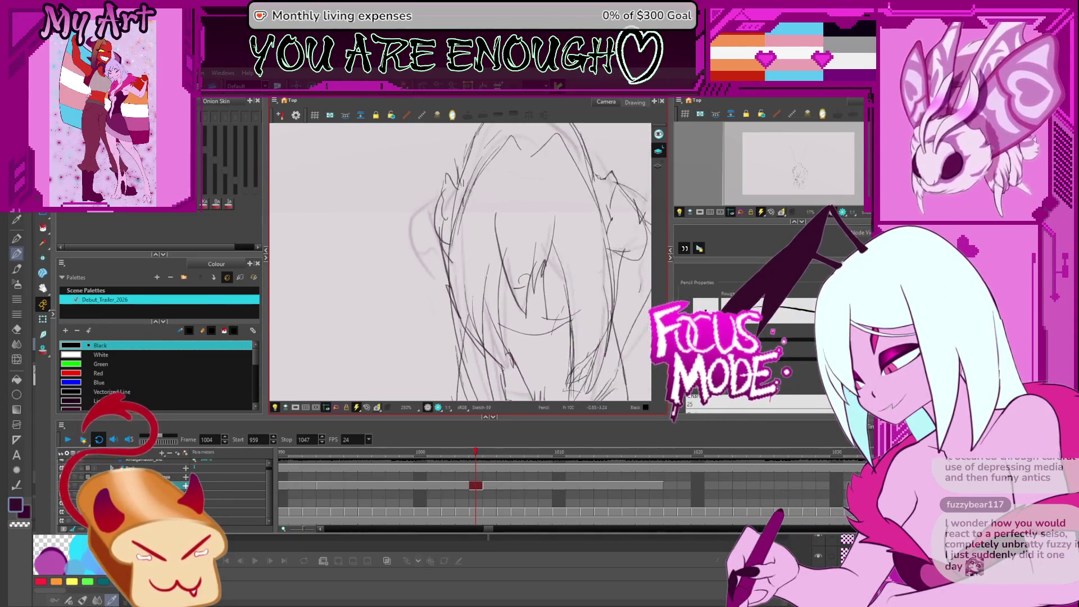
key(period)
key(comma)
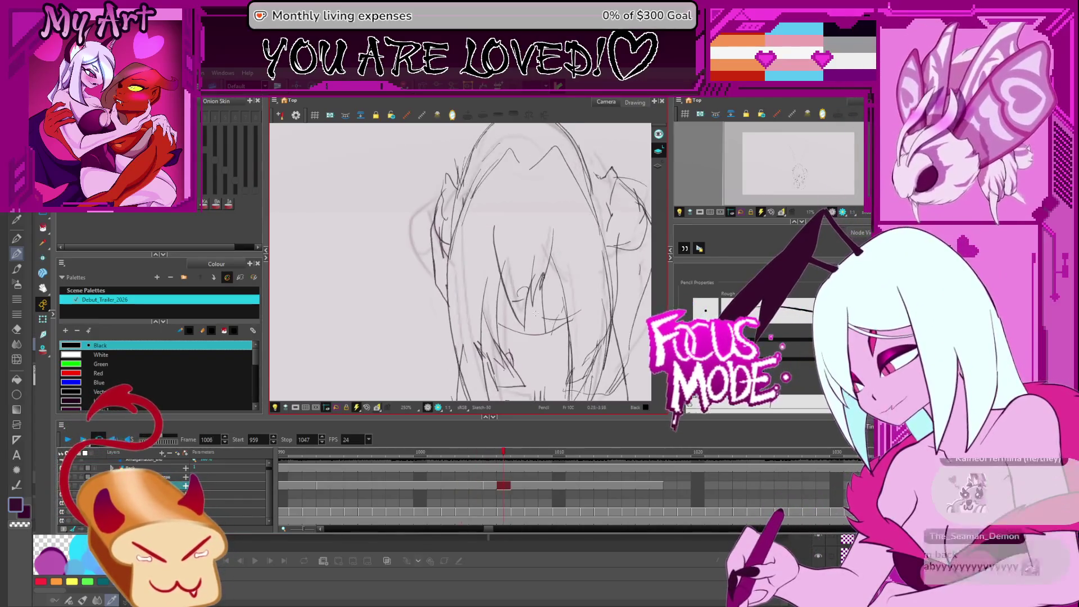
- Compare frames 1004 and 1005, clear the selection, and switch to the Select tool
key(alt+t)
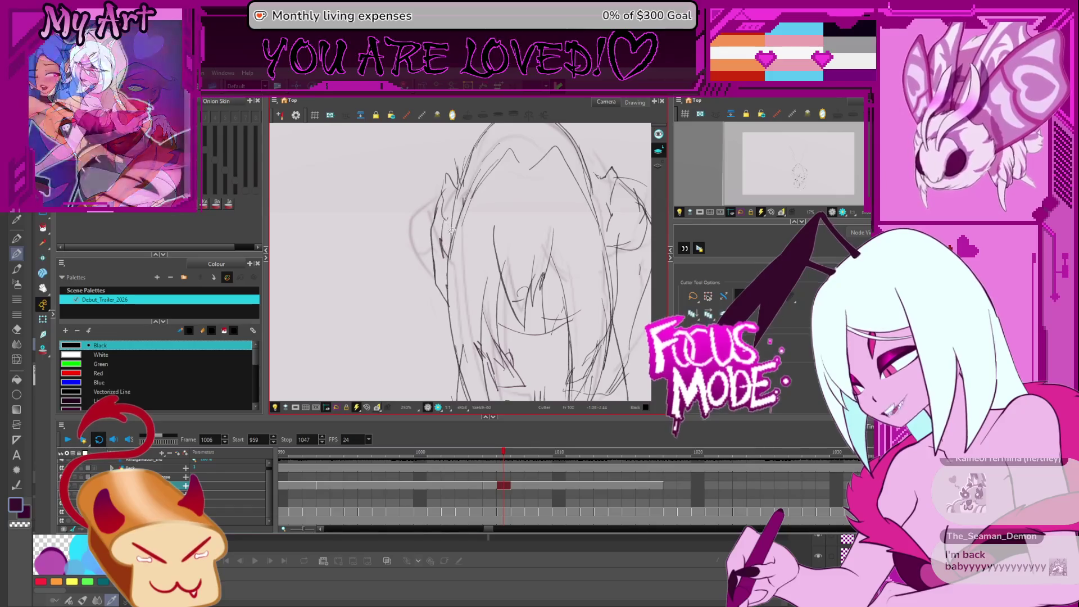
key(comma)
key(comma)
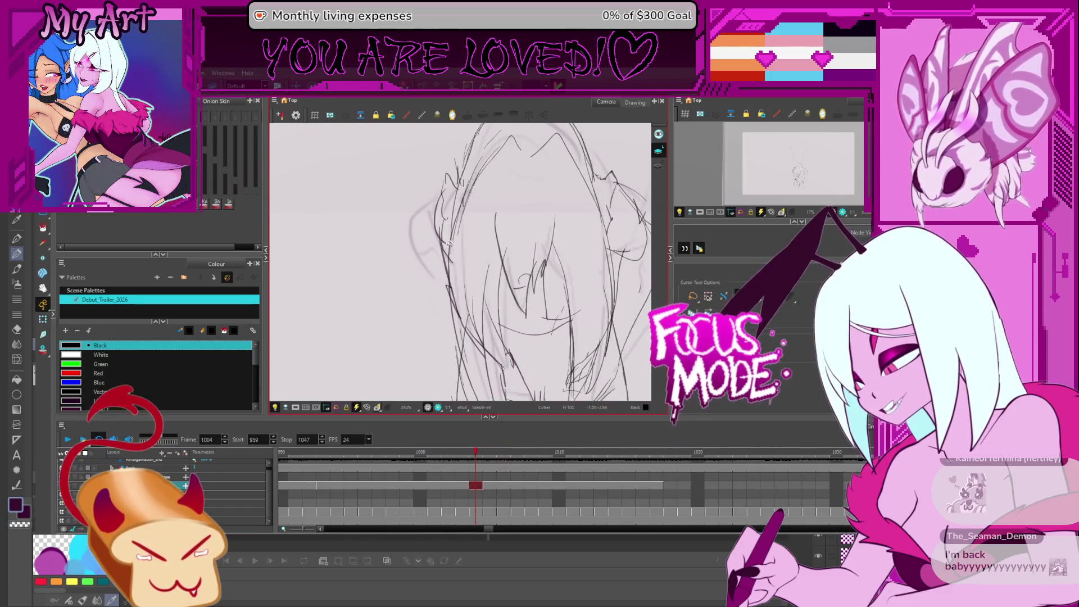
key(period)
key(alt+q)
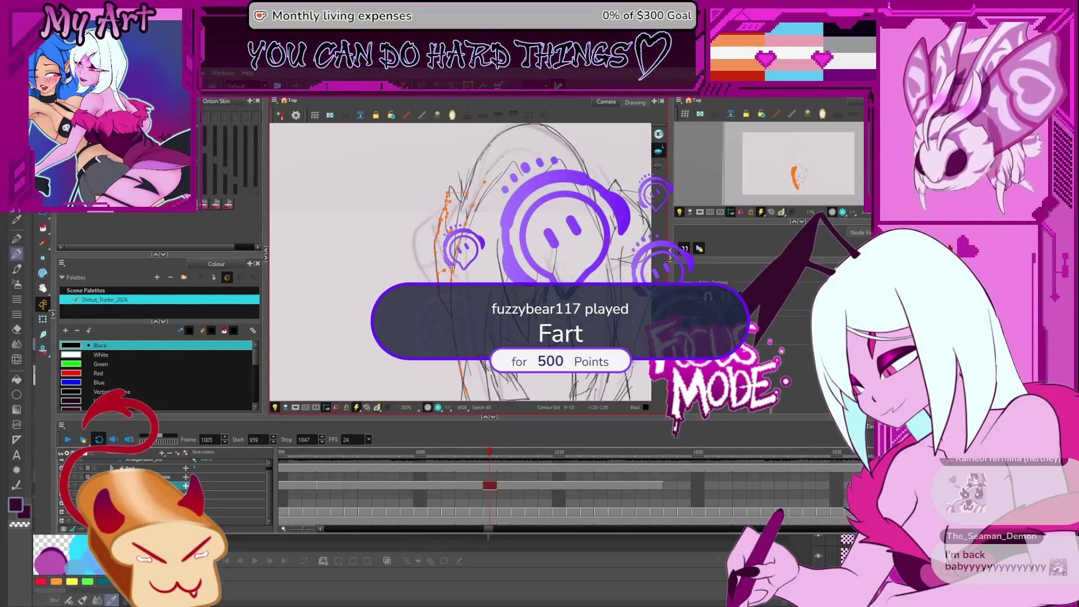
click(442, 256)
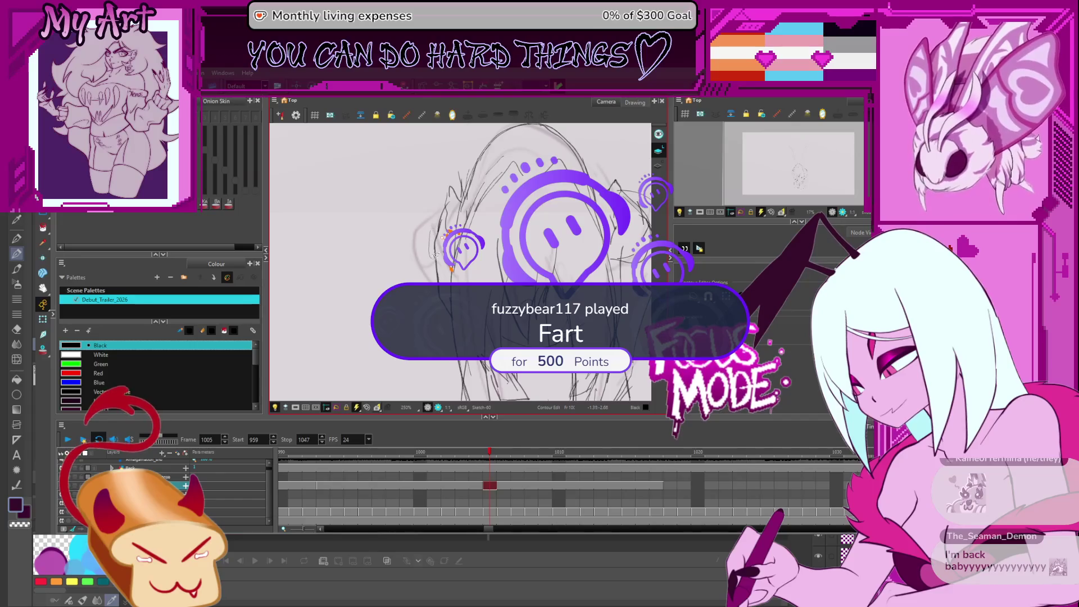
scroll(447, 269, down, 2)
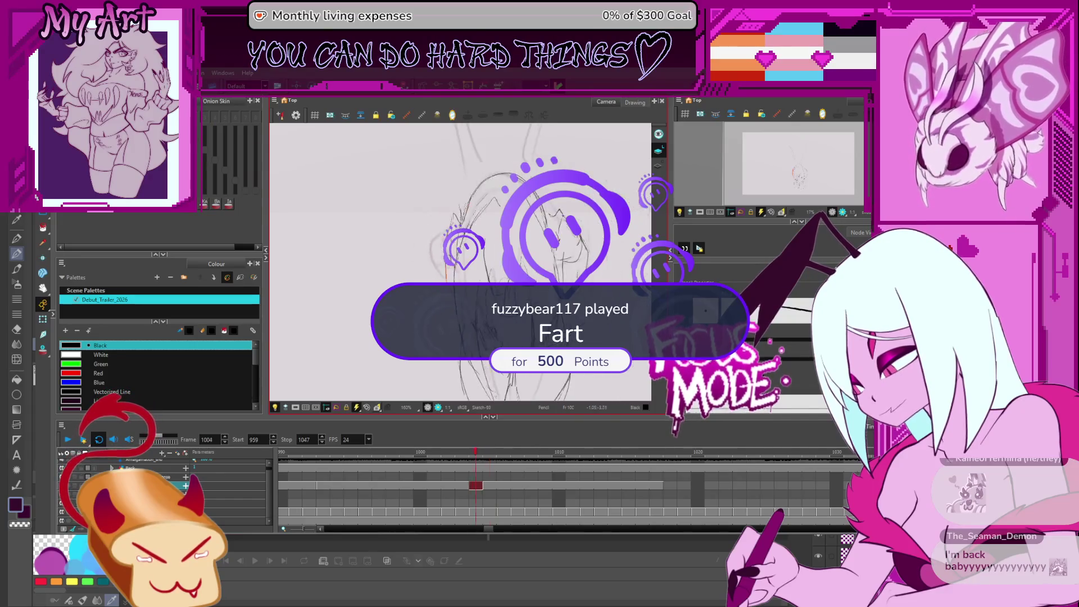
key(alt+s)
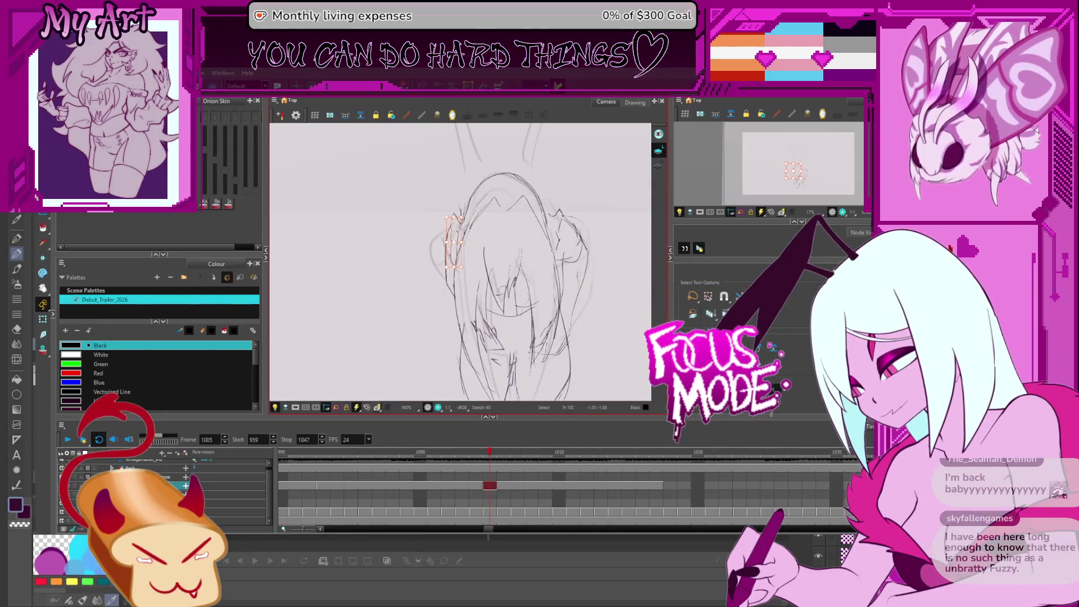
key(comma)
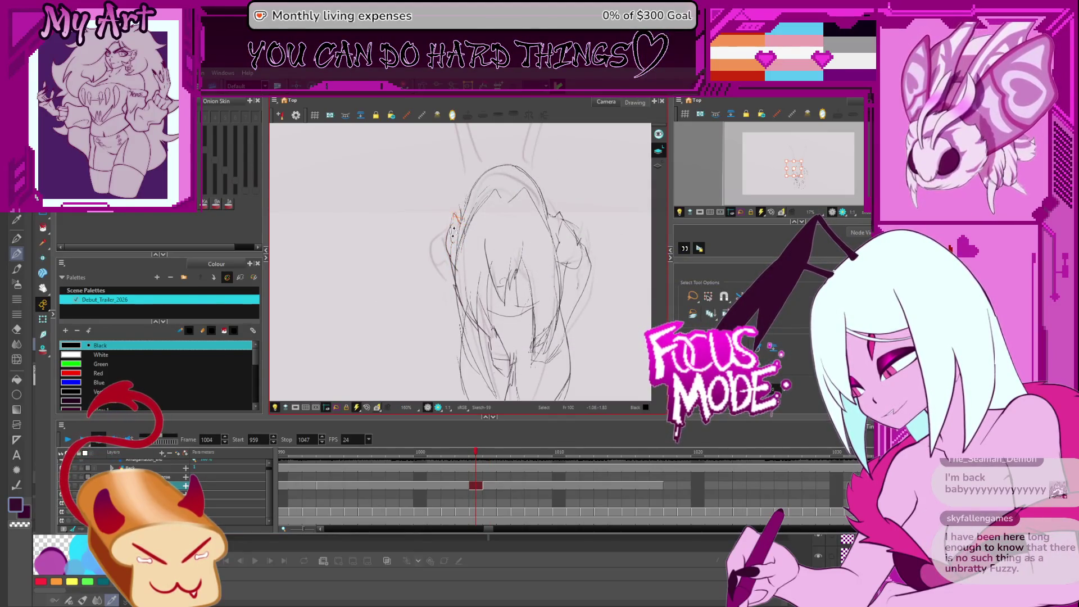
scroll(456, 241, up, 4)
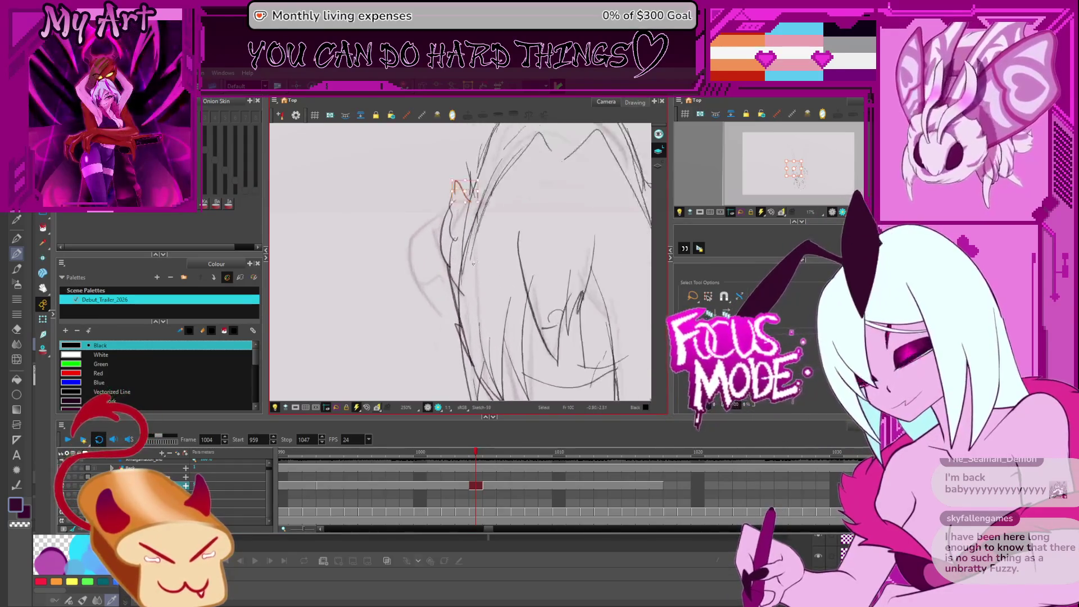
- Select the long stroke along the head's left side and compare it with the previous drawing
mouse_move(461, 301)
mouse_down()
mouse_move(469, 331)
mouse_move(528, 335)
mouse_up()
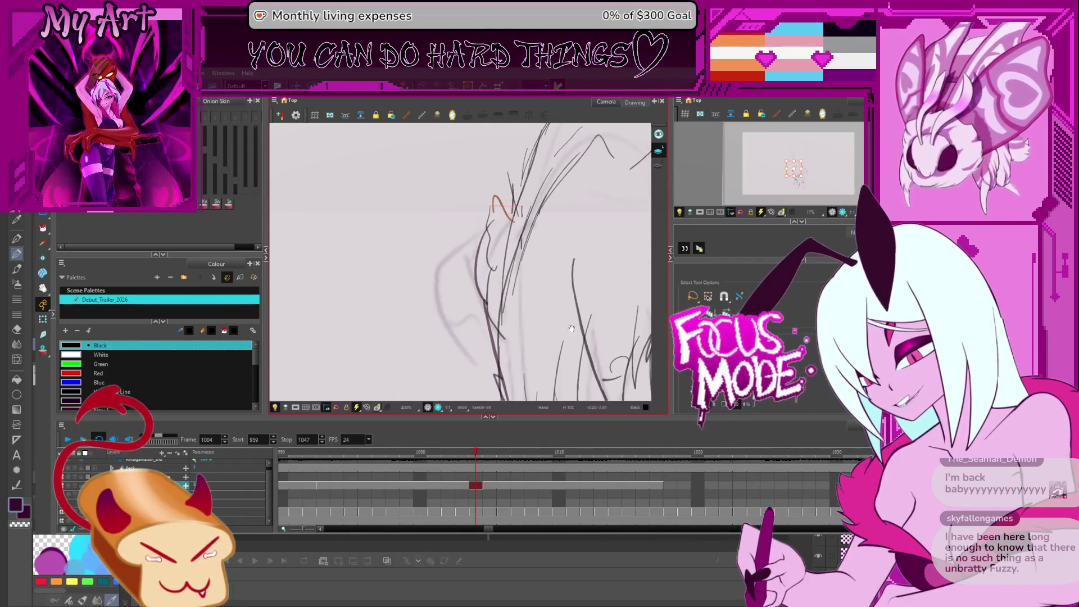
drag(494, 280, 502, 302)
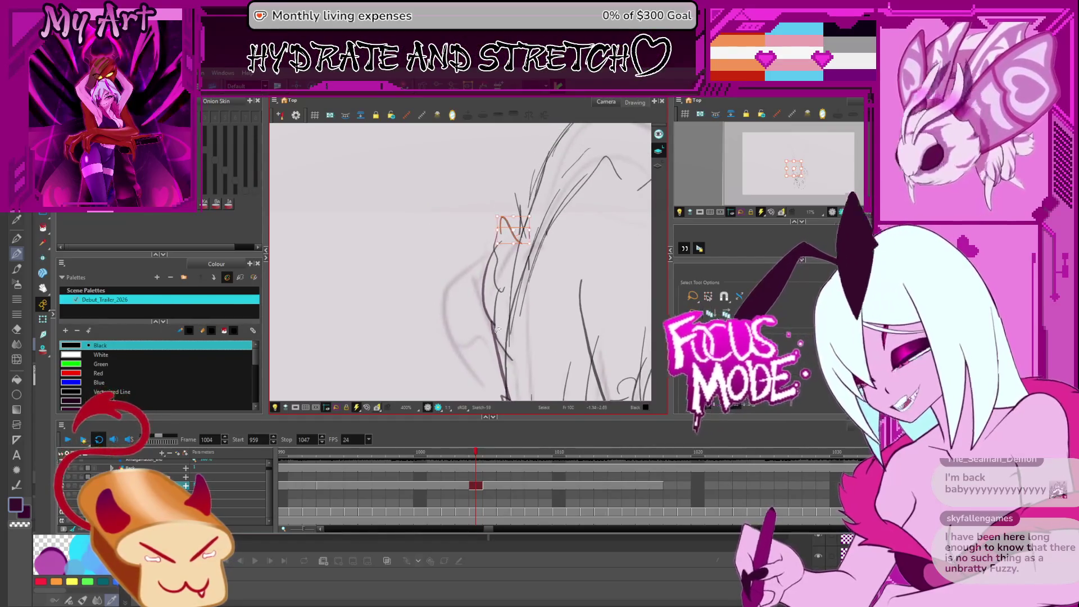
click(497, 255)
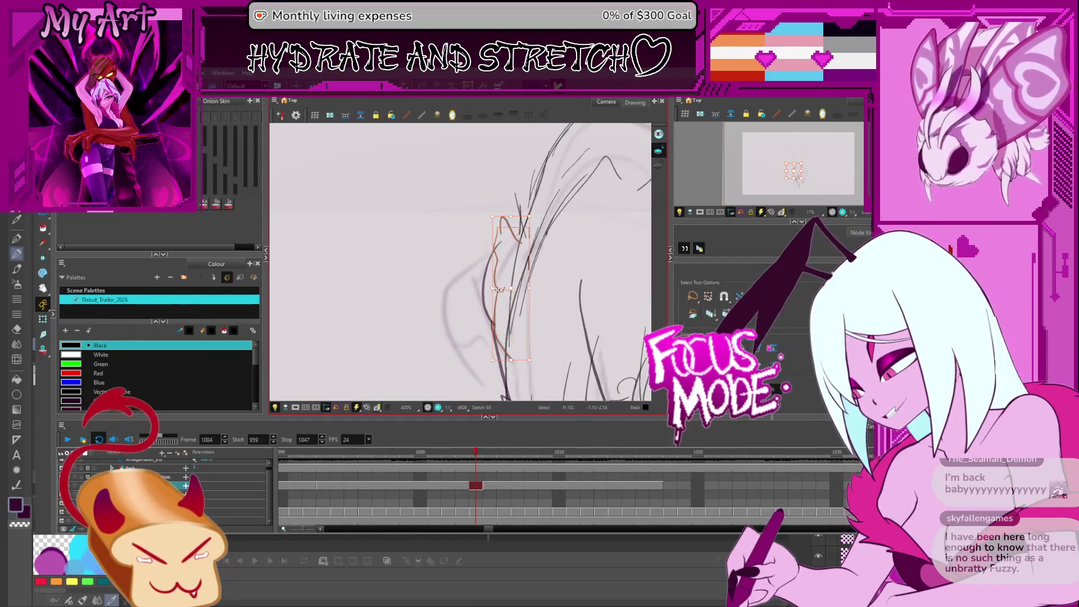
click(497, 274)
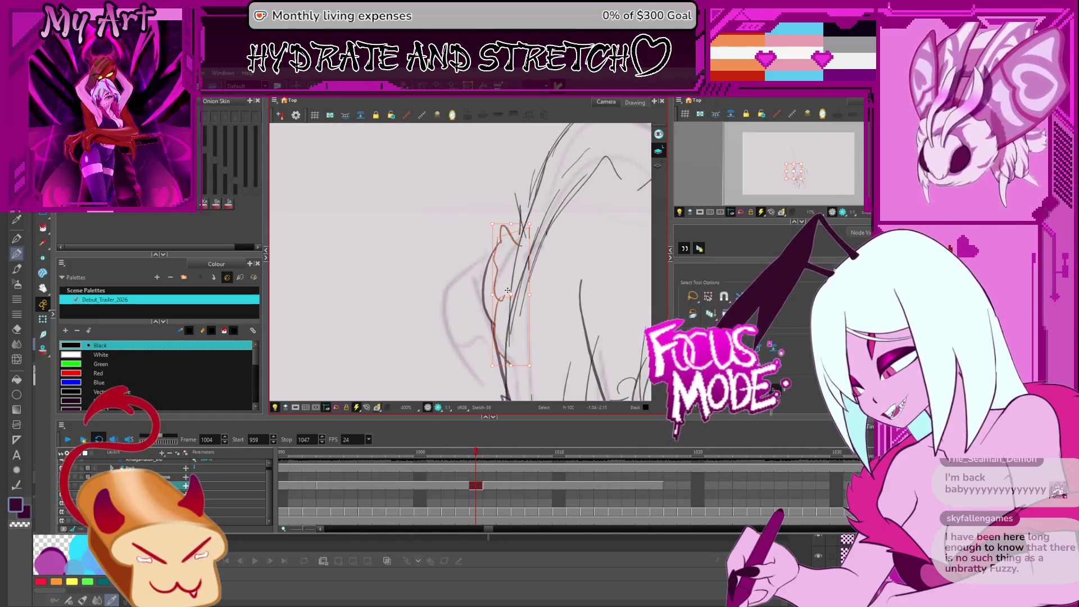
key(period)
scroll(510, 283, down, 5)
key(comma)
scroll(474, 257, up, 2)
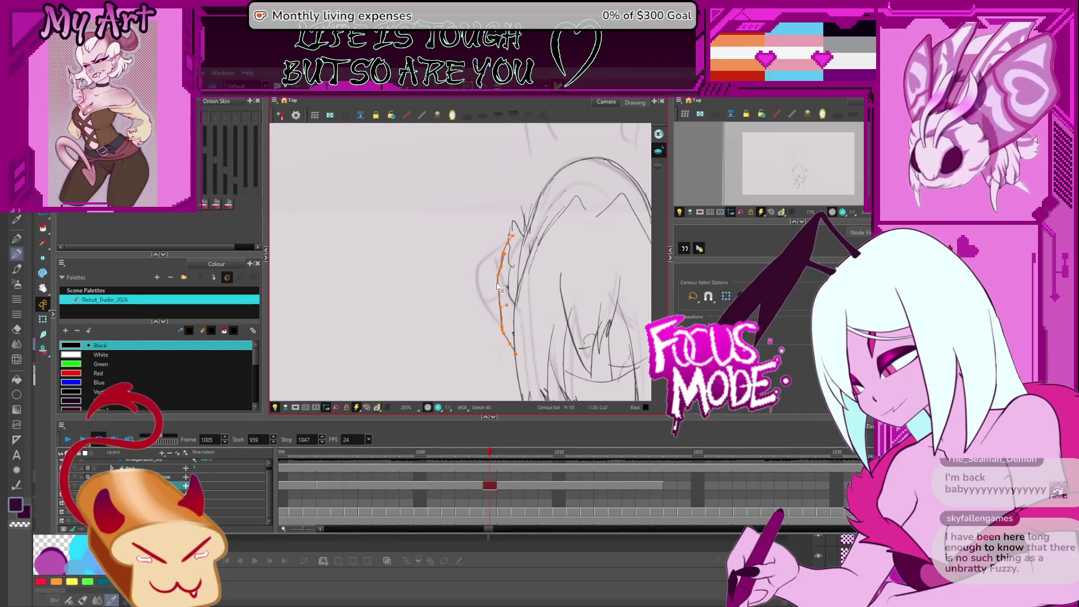
- Zoom out and recentre so the whole figure and its antennae are visible, then play
scroll(498, 259, down, 4)
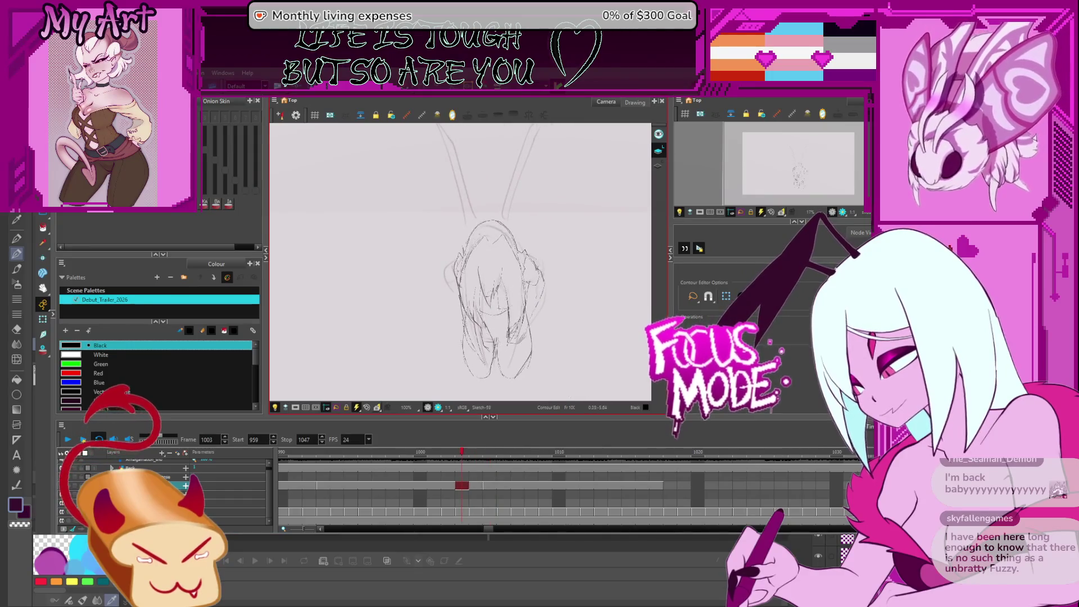
key(shift+n)
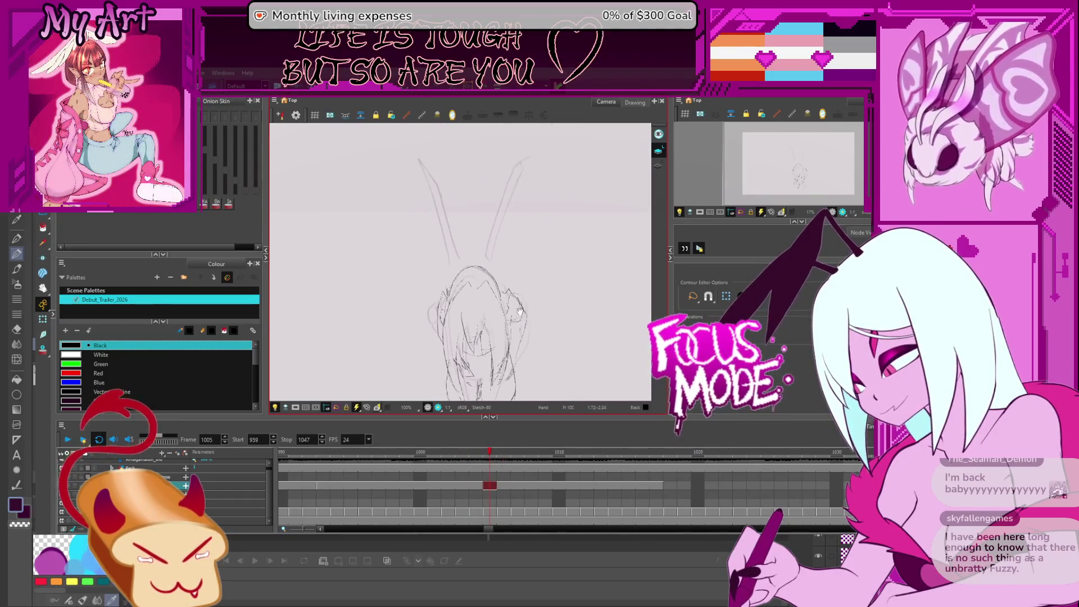
drag(491, 263, 491, 306)
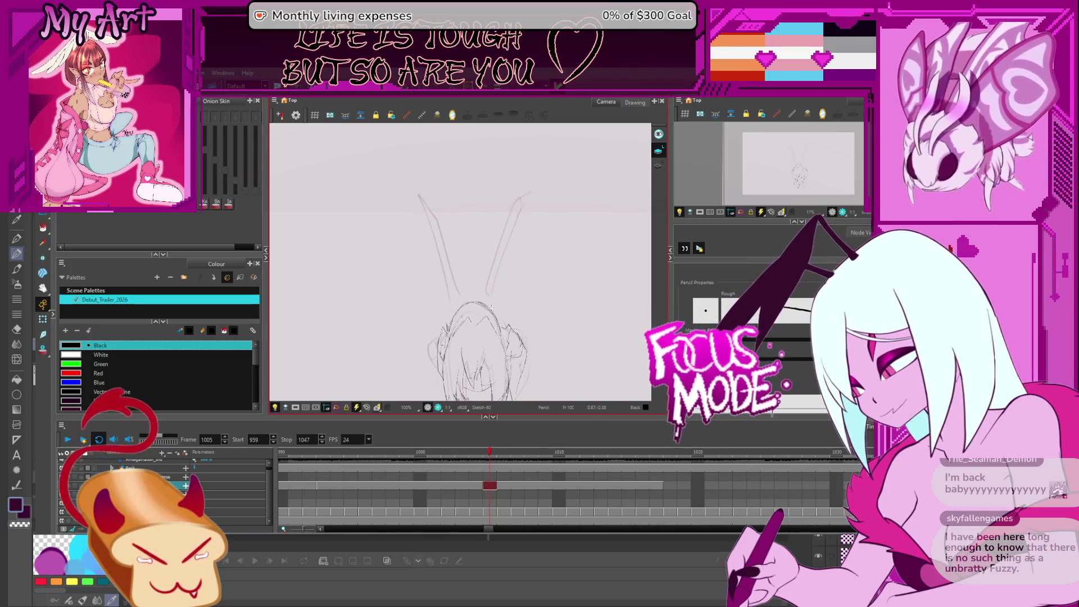
key(Return)
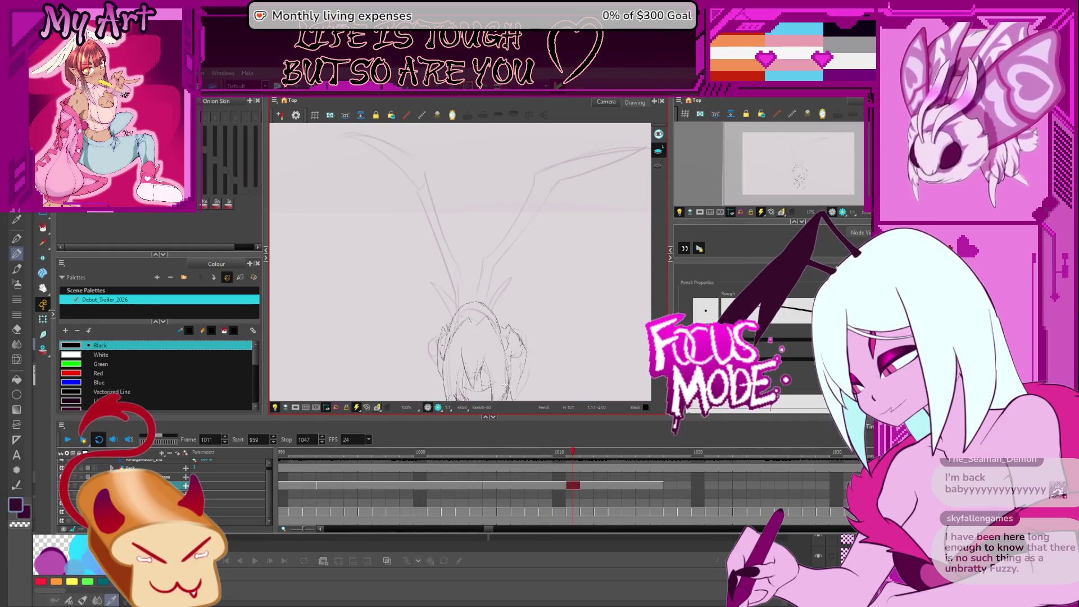
- Stop playback on frame 1008, then go to the drawing on frame 1006
key(comma)
key(comma)
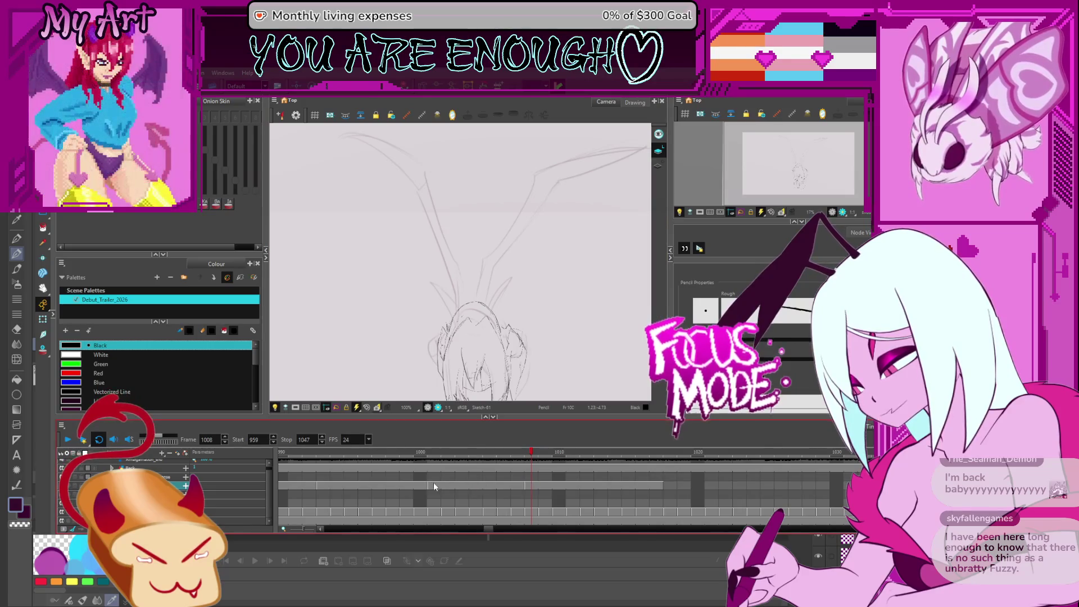
click(500, 485)
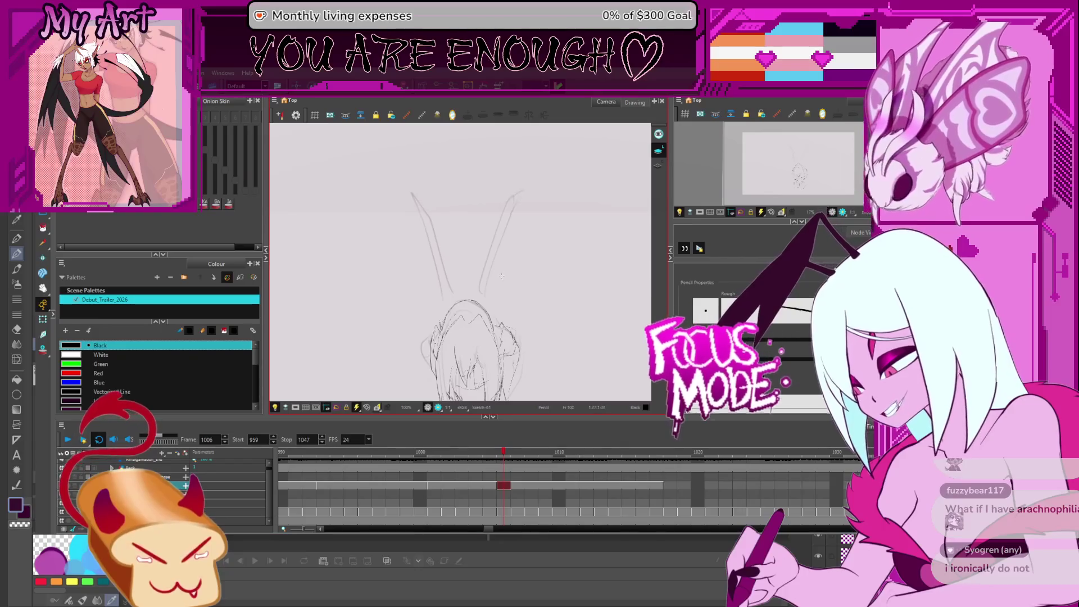
- Undo the last dark antenna stroke on frame 1006, zoom in over the antennae, then advance to frame 1008
scroll(473, 292, up, 2)
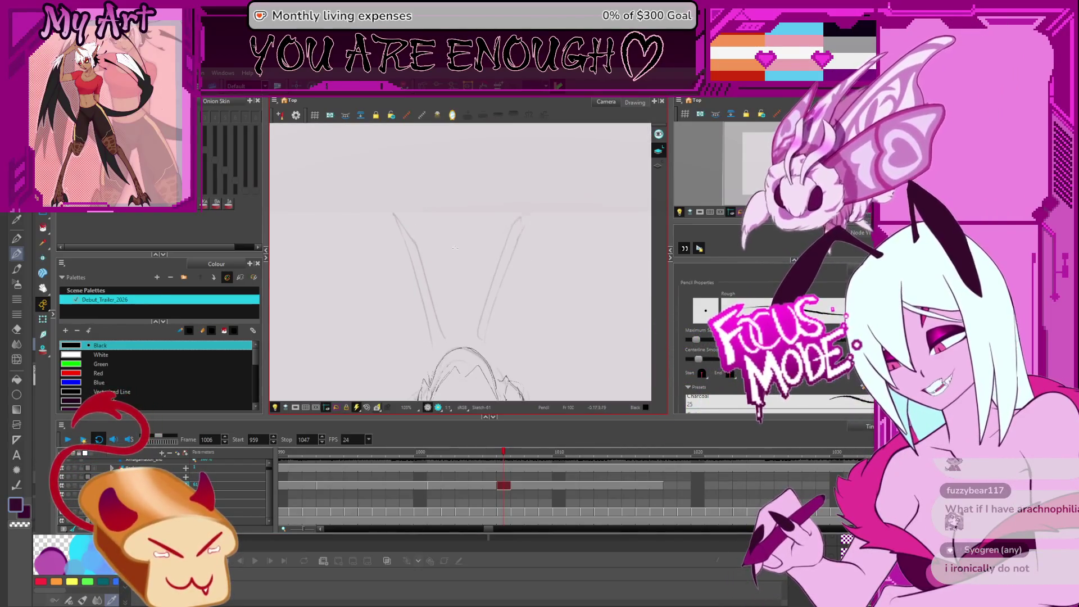
key(alt+s)
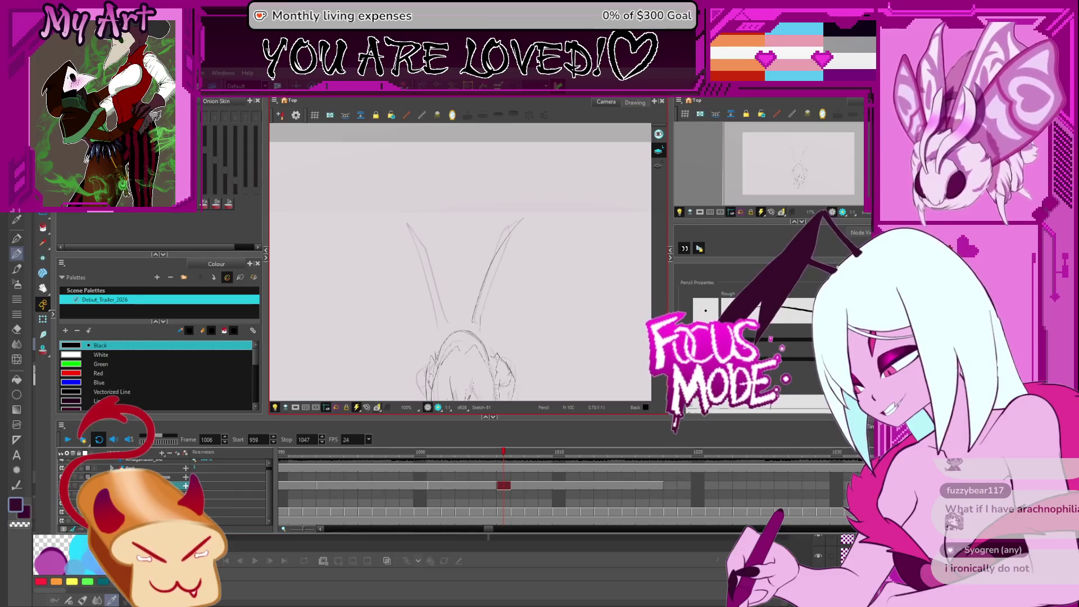
scroll(499, 275, up, 2)
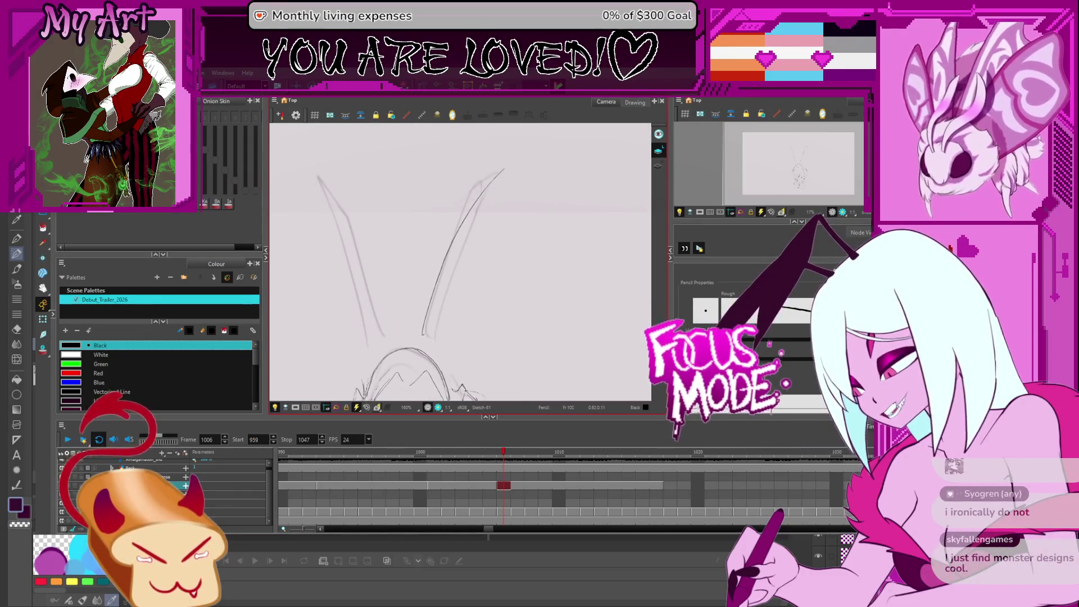
key(ctrl+z)
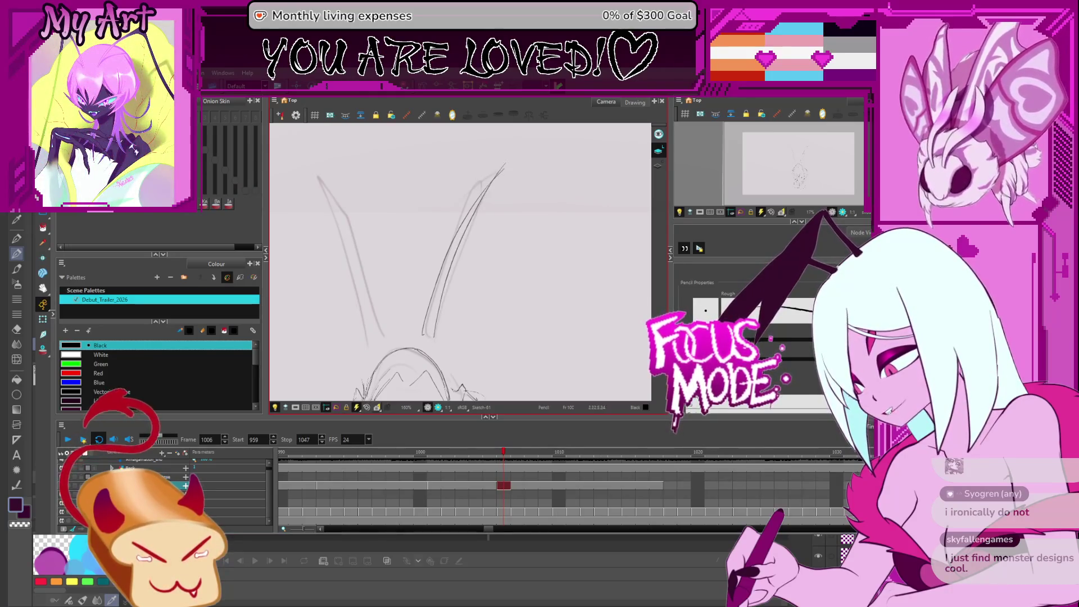
scroll(466, 264, down, 2)
drag(447, 305, 465, 263)
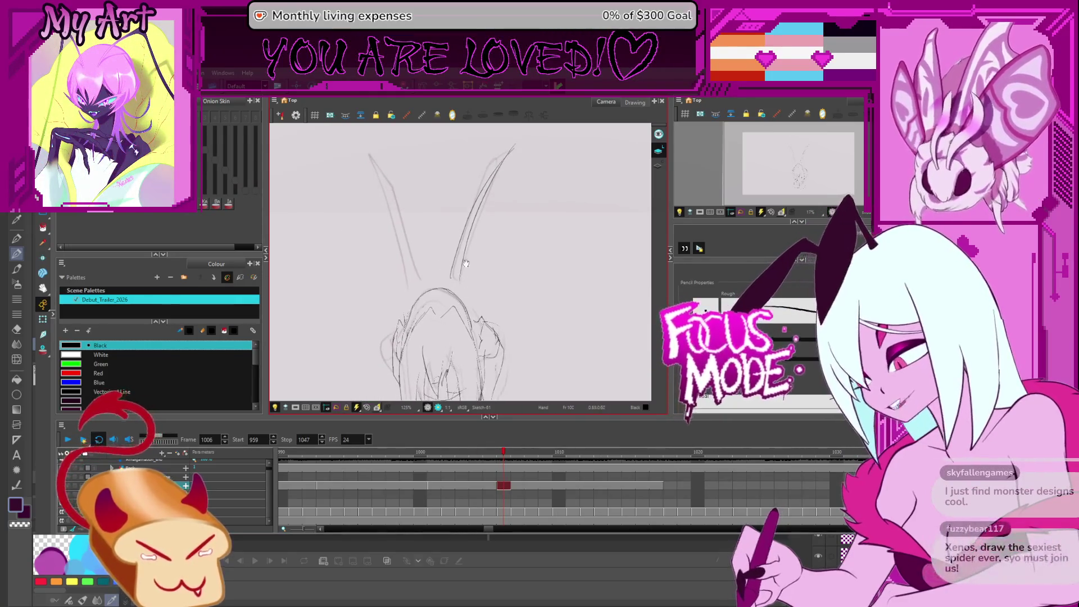
scroll(458, 254, up, 2)
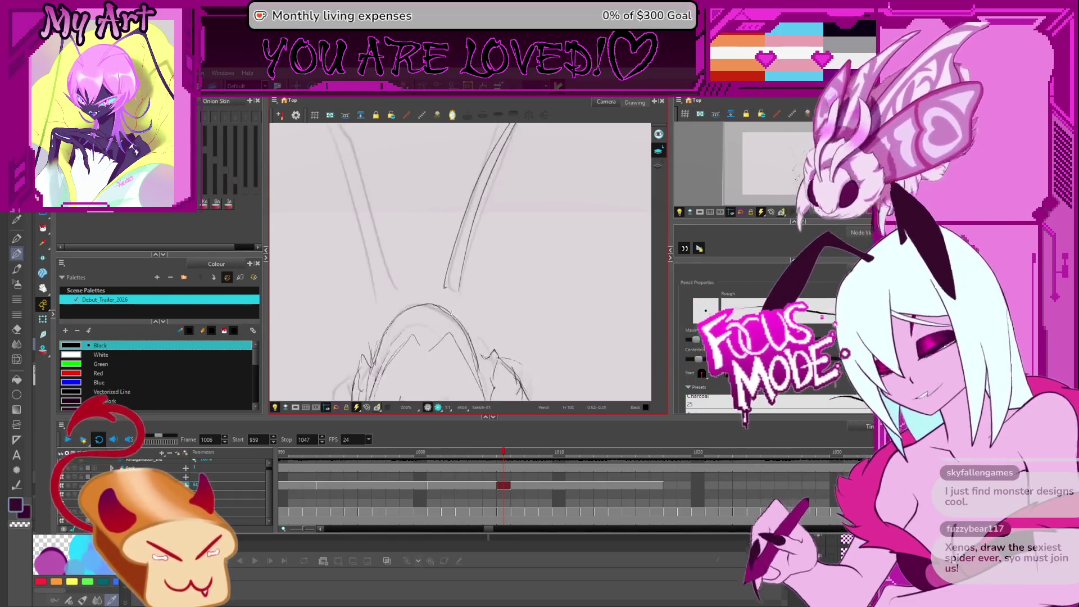
scroll(460, 263, up, 1)
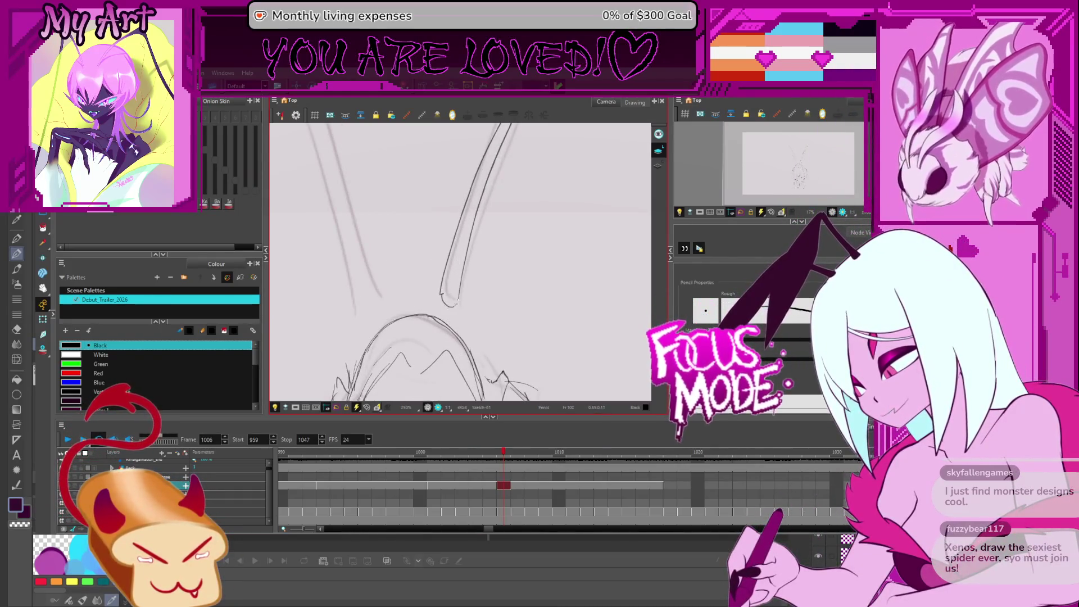
scroll(461, 281, up, 2)
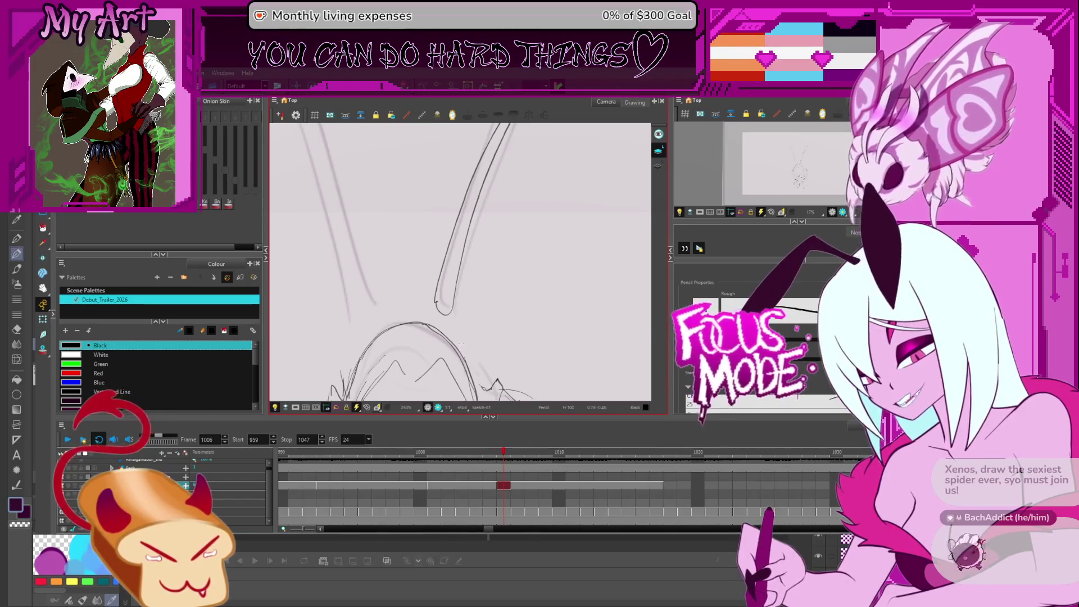
key(period)
key(period)
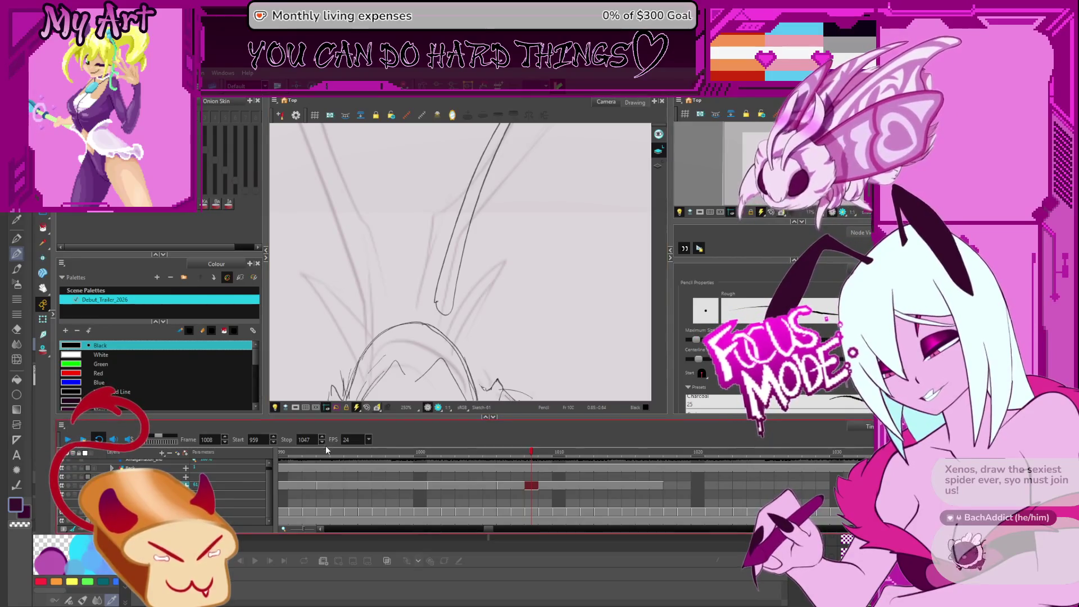
key(space)
mouse_move(509, 298)
mouse_down()
mouse_move(578, 236)
mouse_move(531, 288)
mouse_up()
scroll(578, 236, down, 1)
key(2)
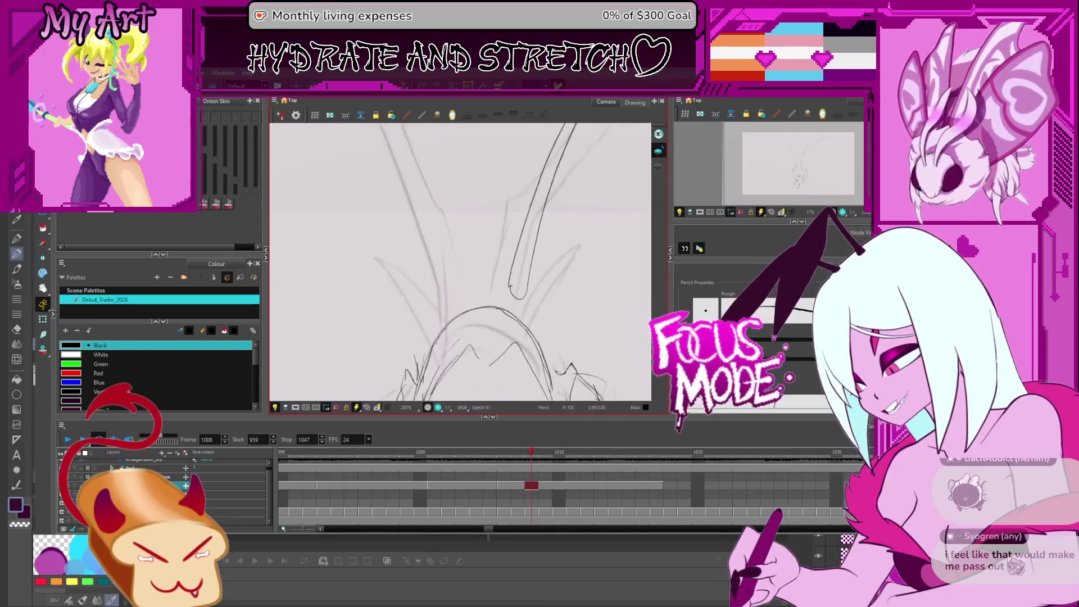
drag(513, 327, 502, 317)
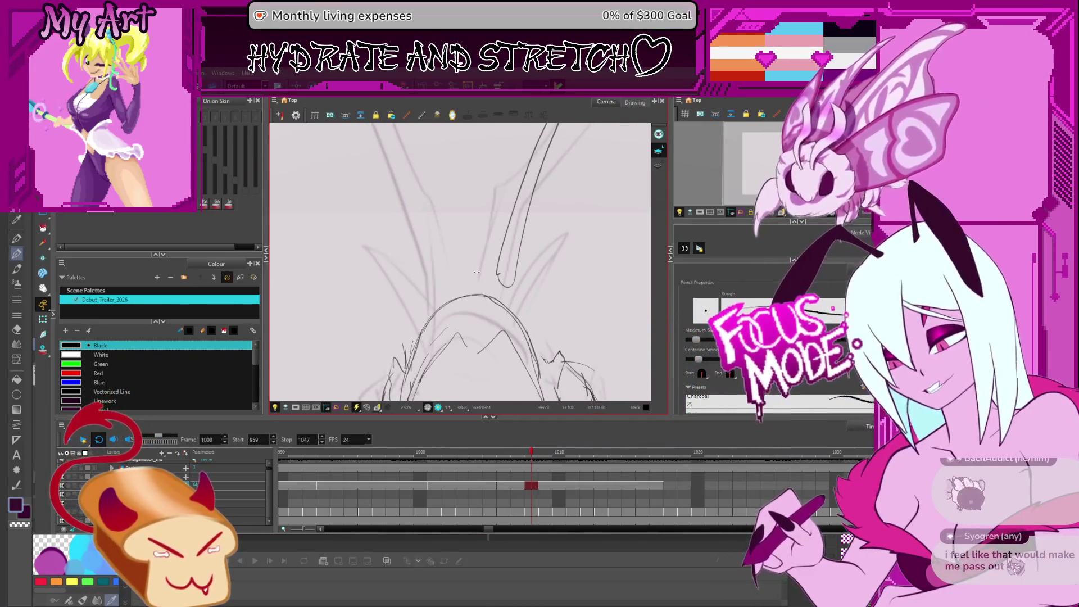
mouse_move(550, 249)
mouse_down()
mouse_move(505, 320)
mouse_move(471, 319)
mouse_move(482, 286)
mouse_move(487, 306)
mouse_up()
key(2)
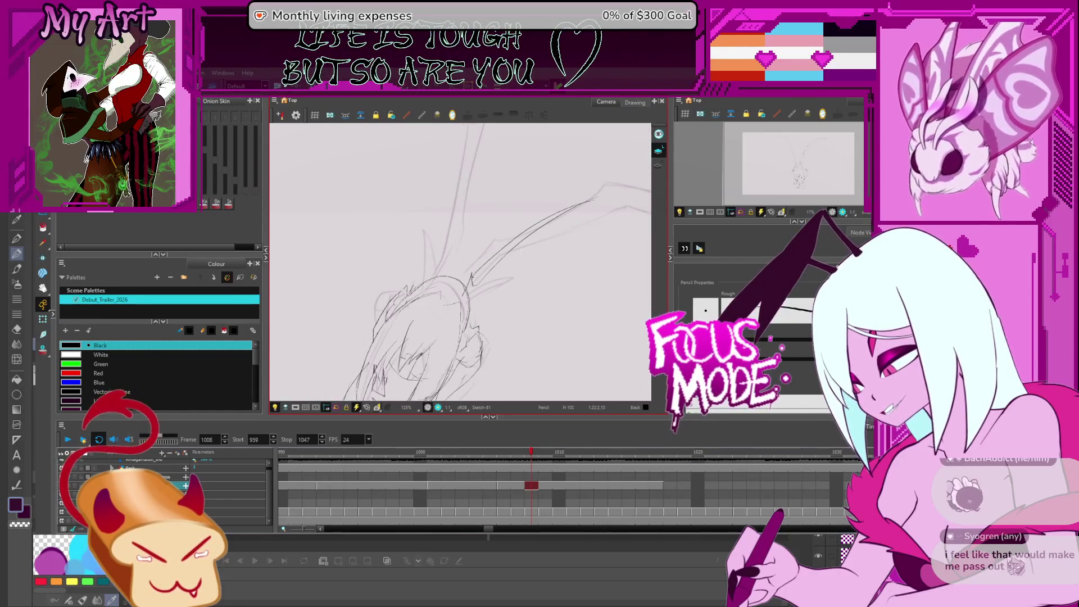
key(comma)
key(comma)
key(comma)
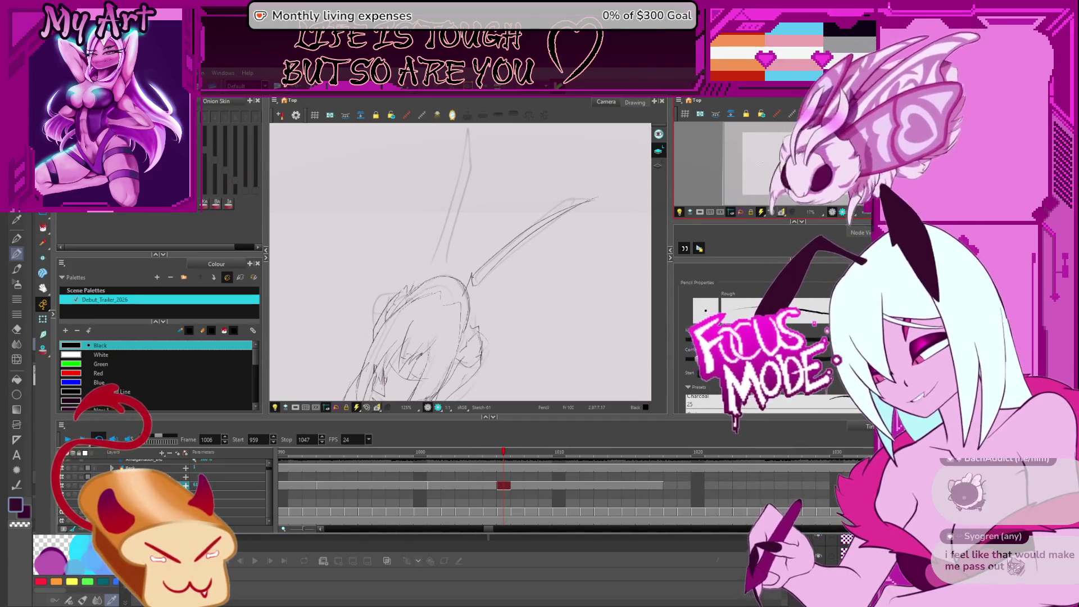
click(702, 337)
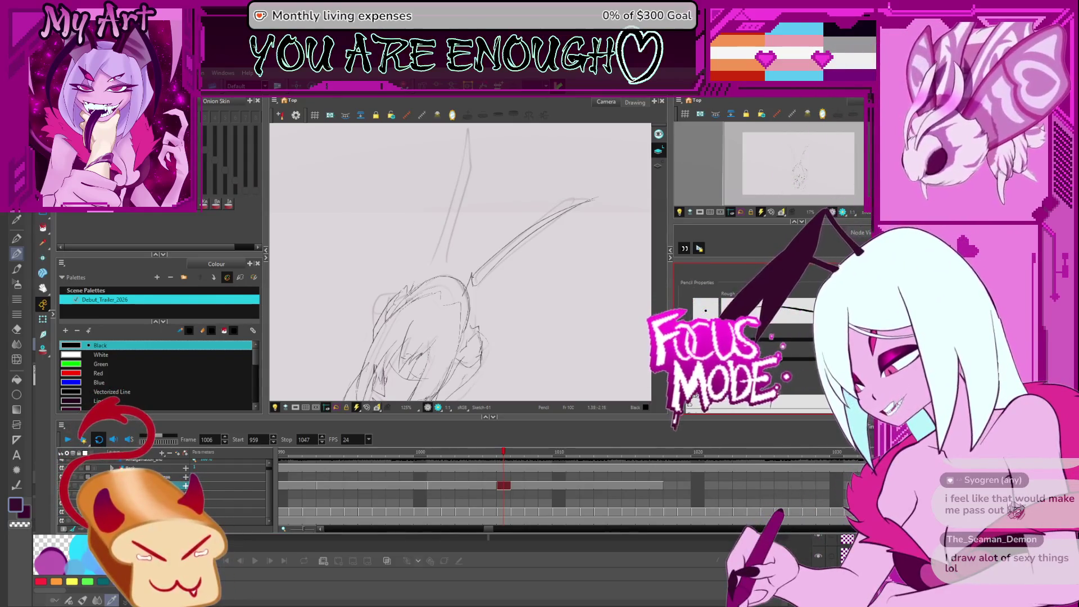
- Cut off the overshooting top of the diagonal antenna stroke and select its upper end points
mouse_move(534, 225)
mouse_down()
mouse_move(506, 262)
mouse_move(482, 236)
mouse_move(501, 275)
mouse_move(539, 281)
mouse_up()
key(2)
key(2)
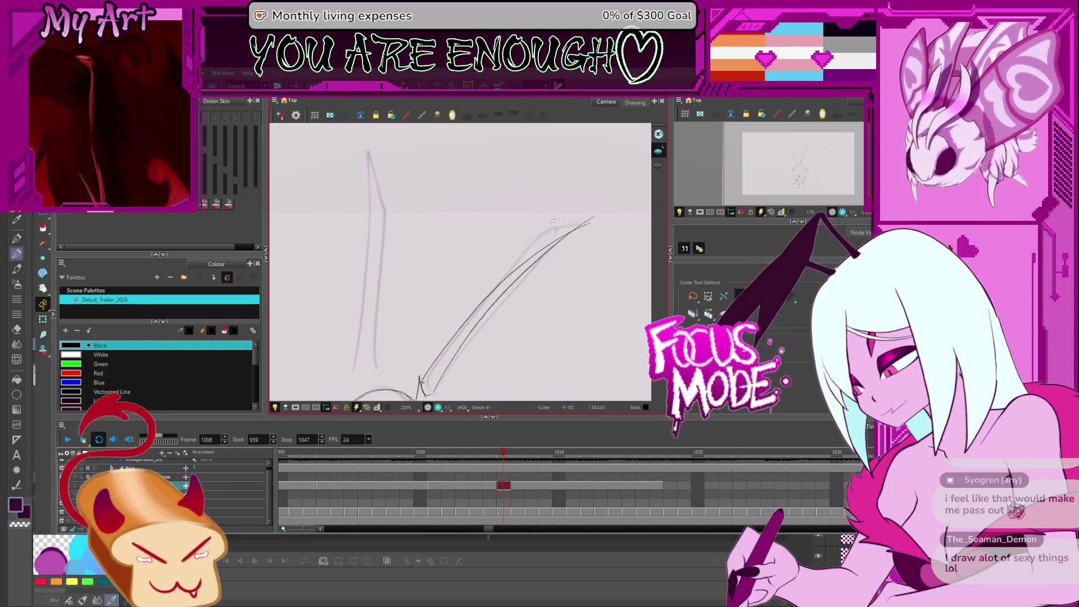
drag(552, 222, 536, 267)
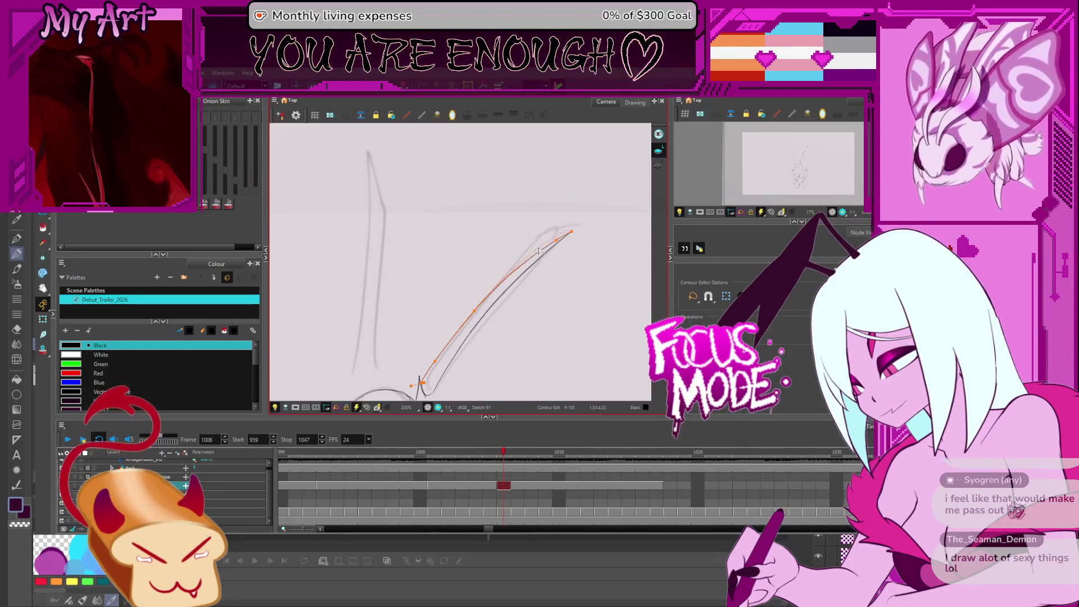
click(573, 234)
mouse_move(588, 218)
mouse_down()
mouse_move(560, 246)
mouse_move(558, 265)
mouse_up()
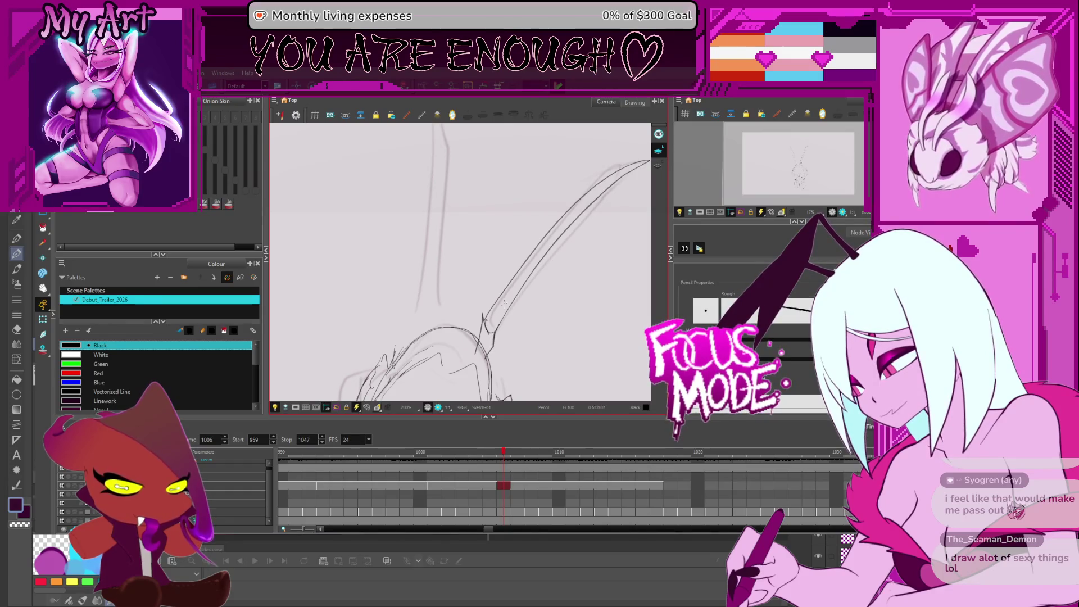
- Rotate and zoom the canvas so the antennae form an upright V
scroll(504, 302, down, 3)
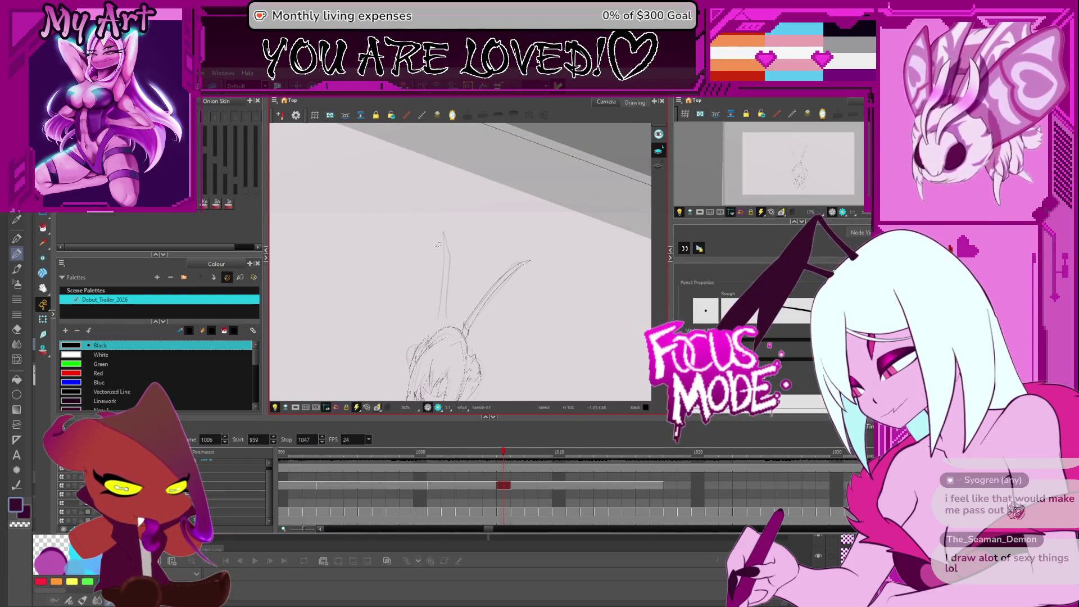
mouse_move(470, 277)
mouse_down()
mouse_move(455, 219)
mouse_move(421, 225)
mouse_move(433, 201)
mouse_move(522, 292)
mouse_move(551, 255)
mouse_up()
scroll(551, 254, up, 2)
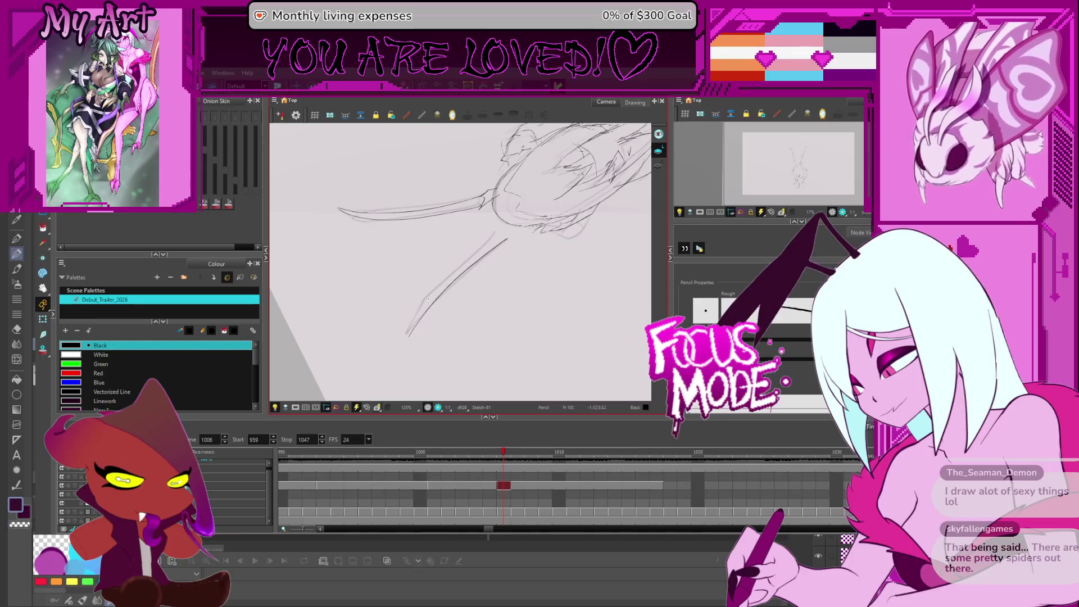
scroll(428, 301, up, 3)
scroll(426, 319, down, 2)
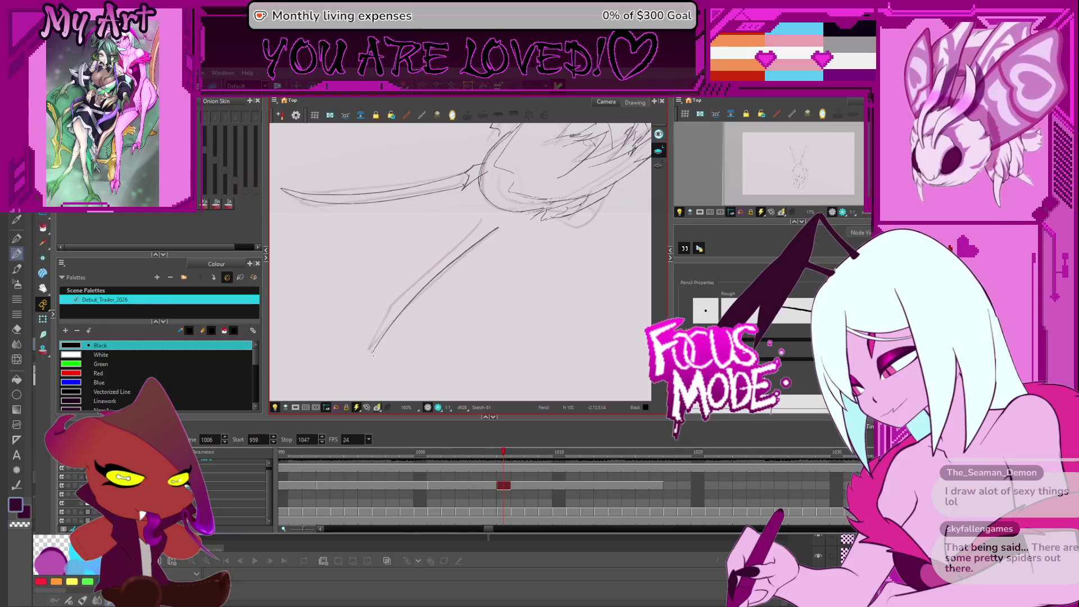
mouse_move(573, 221)
mouse_down()
mouse_move(540, 292)
mouse_move(437, 319)
mouse_move(524, 340)
mouse_up()
scroll(437, 319, up, 1)
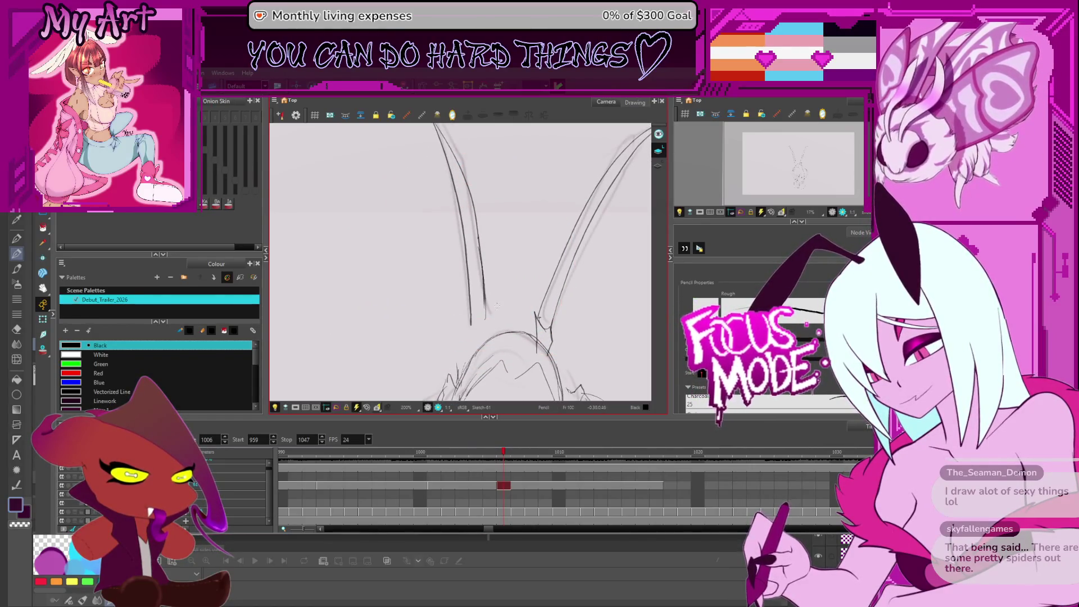
scroll(495, 306, up, 2)
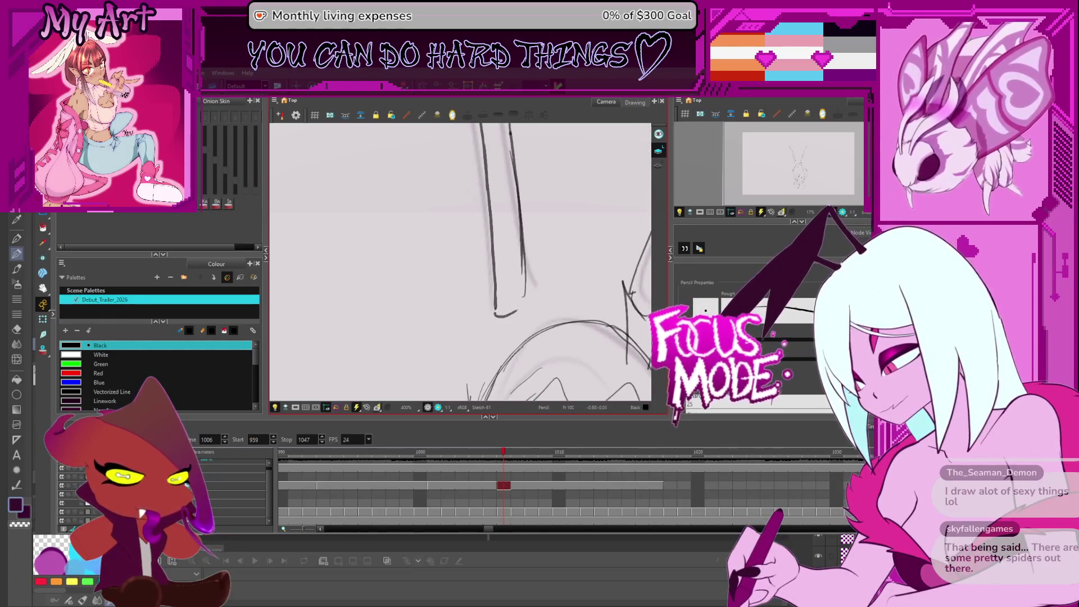
scroll(522, 309, down, 1)
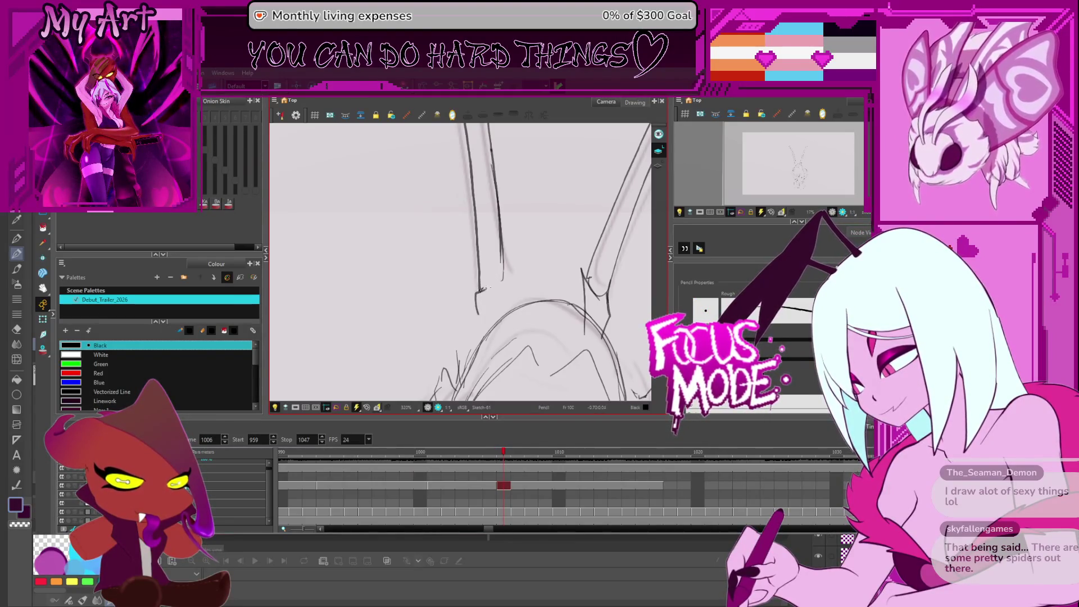
- Remove the rough lines at the left antenna base, redraw a short stroke, and reset the view
key(ctrl+z)
mouse_move(518, 248)
mouse_down()
mouse_move(505, 272)
mouse_move(519, 278)
mouse_up()
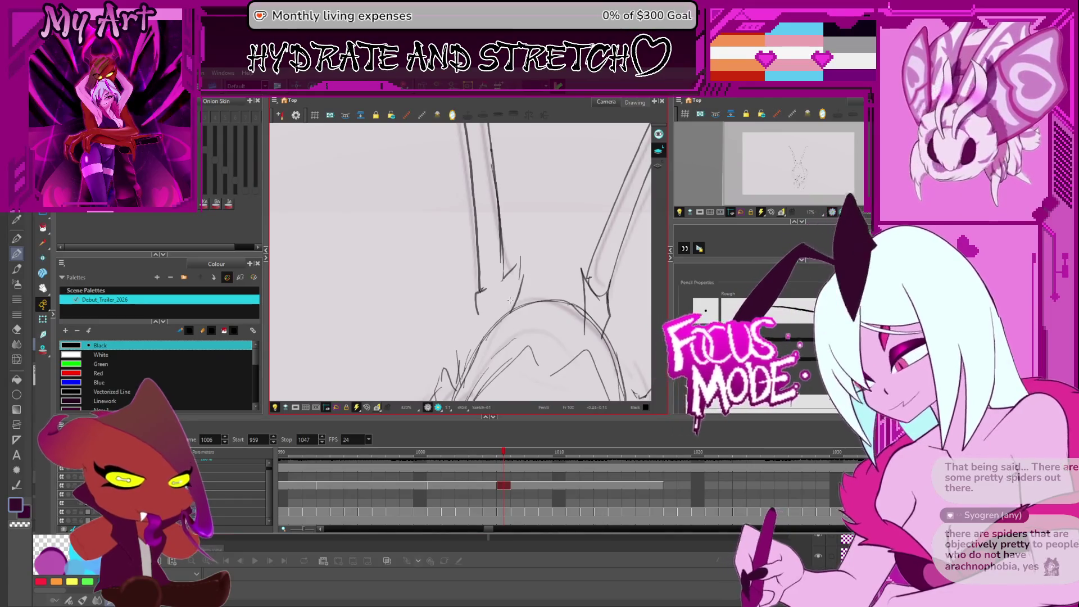
scroll(518, 283, down, 10)
key(shift+m)
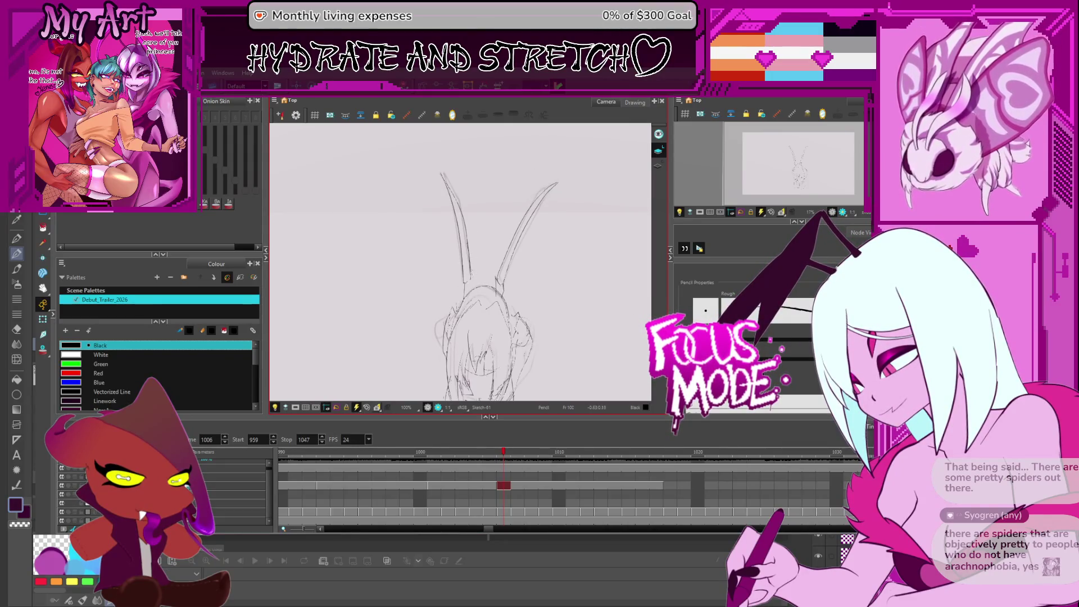
- Flip back and forth through frames 1001–1003 to check the motion
scroll(512, 287, down, 5)
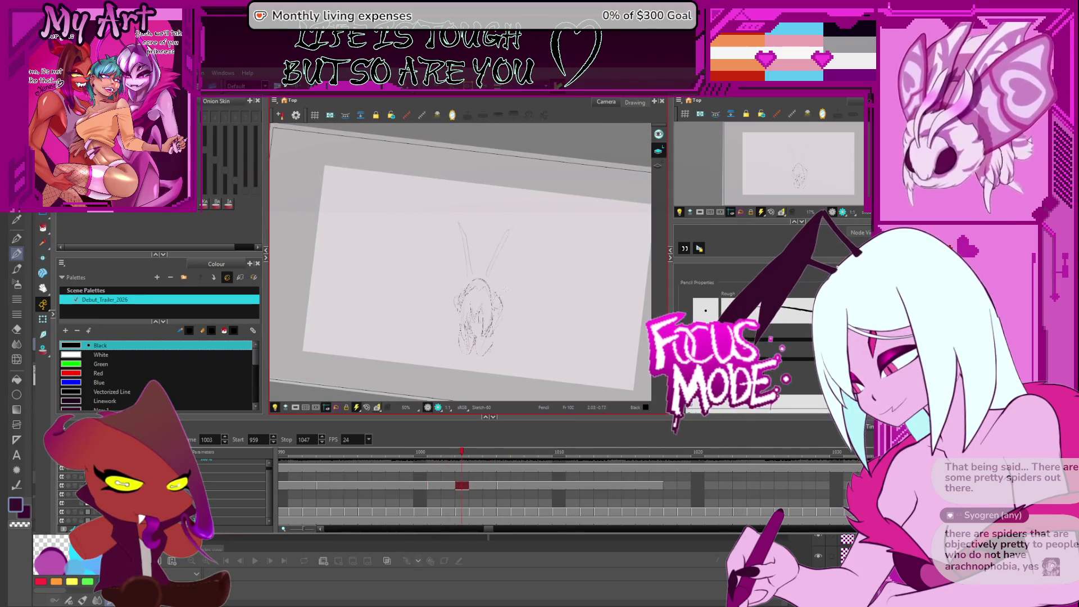
key(shift+m)
key(period)
key(period)
key(period)
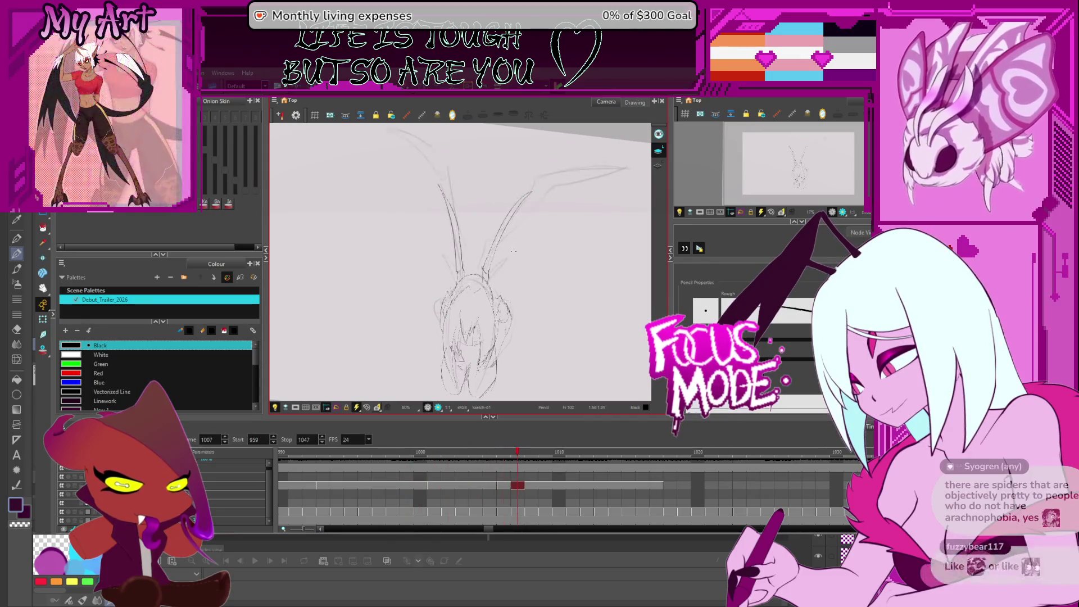
scroll(514, 251, down, 2)
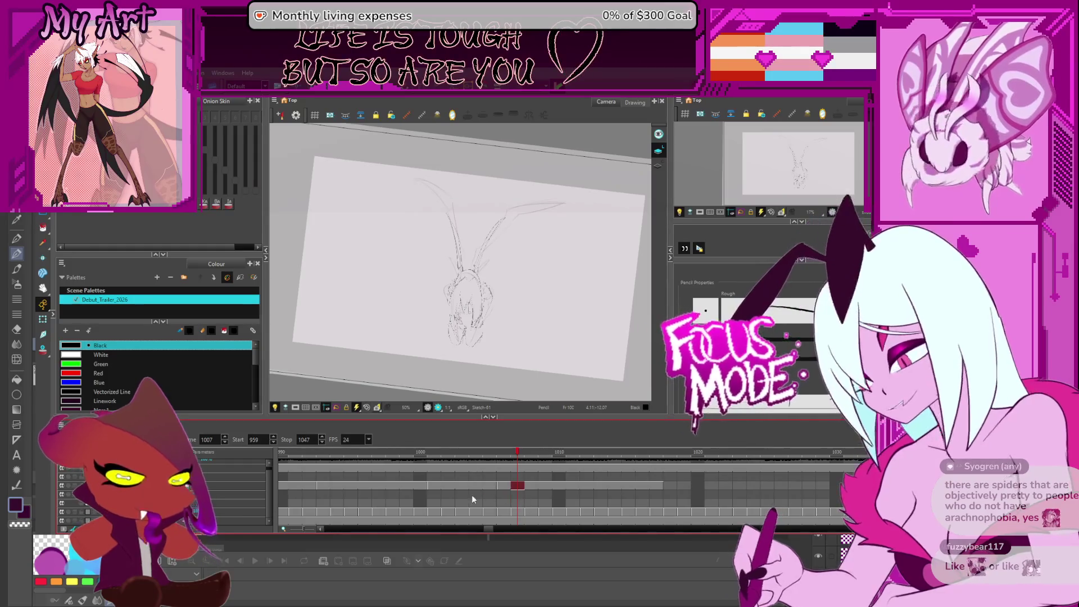
click(503, 489)
key(comma)
key(comma)
key(comma)
key(period)
key(period)
key(period)
click(500, 490)
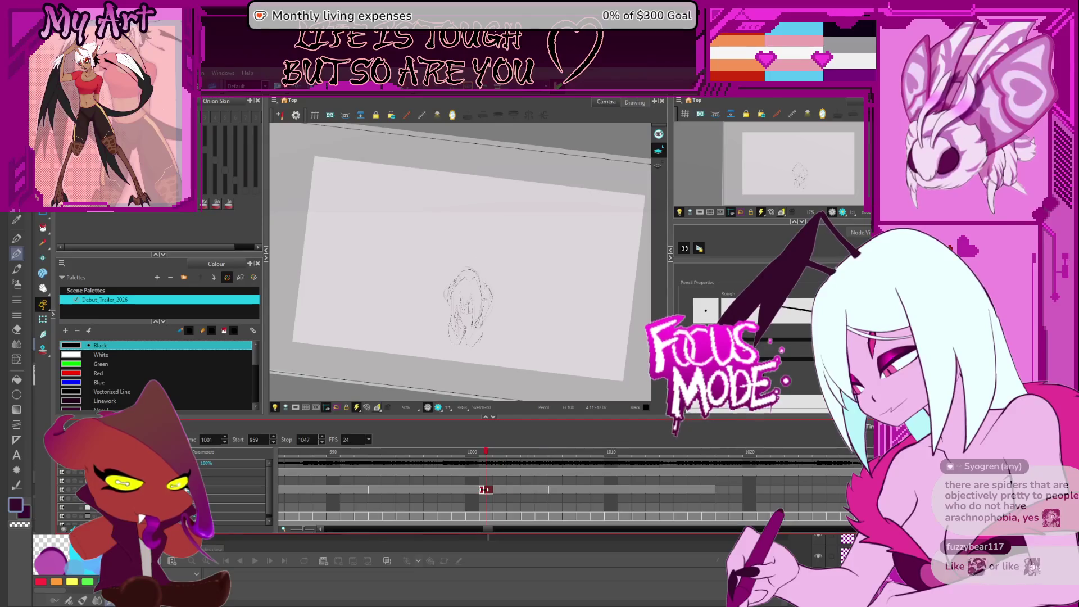
click(443, 487)
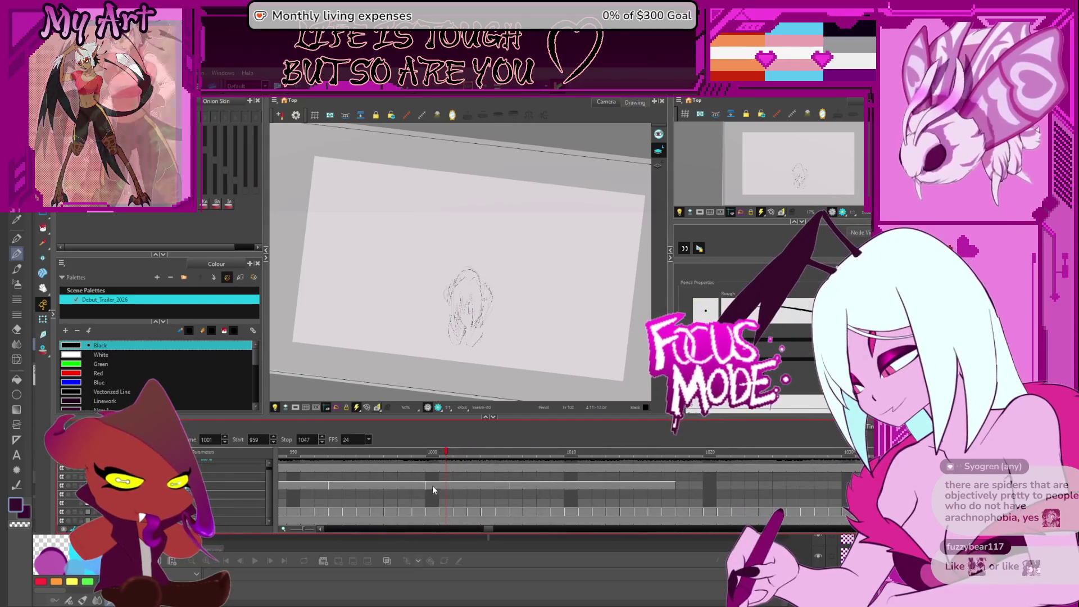
- Jump to the antennae sketch frame on the sketch layer and switch to the Select tool
click(448, 510)
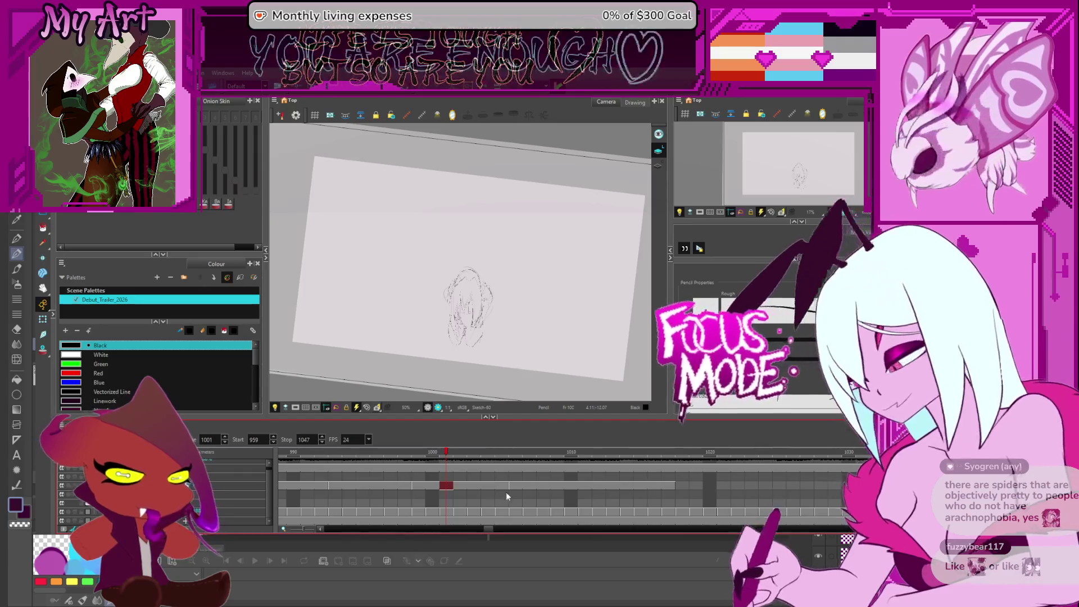
click(510, 485)
click(508, 486)
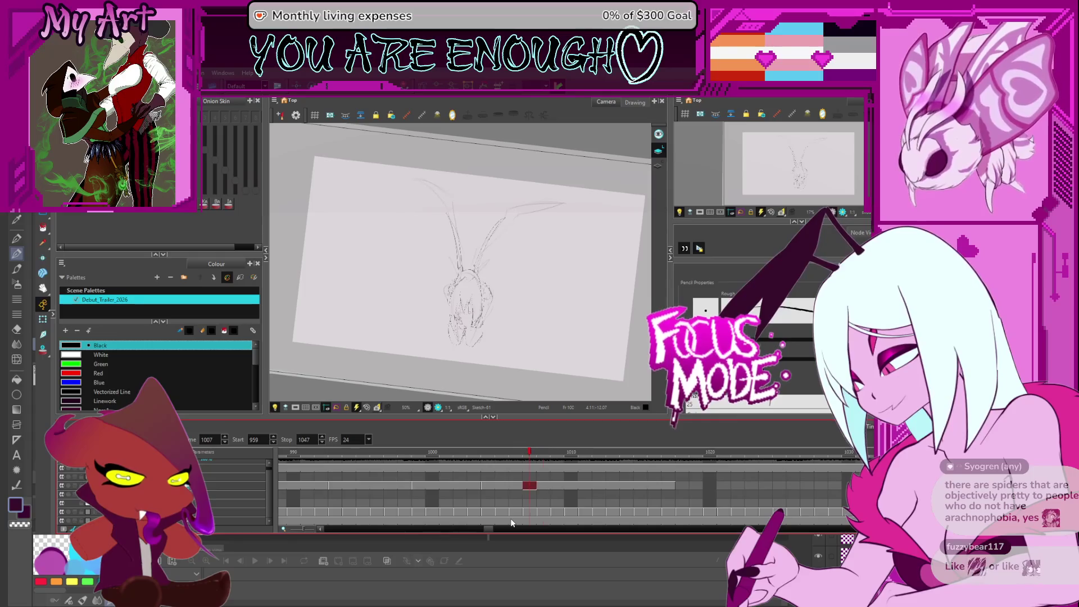
key(alt+s)
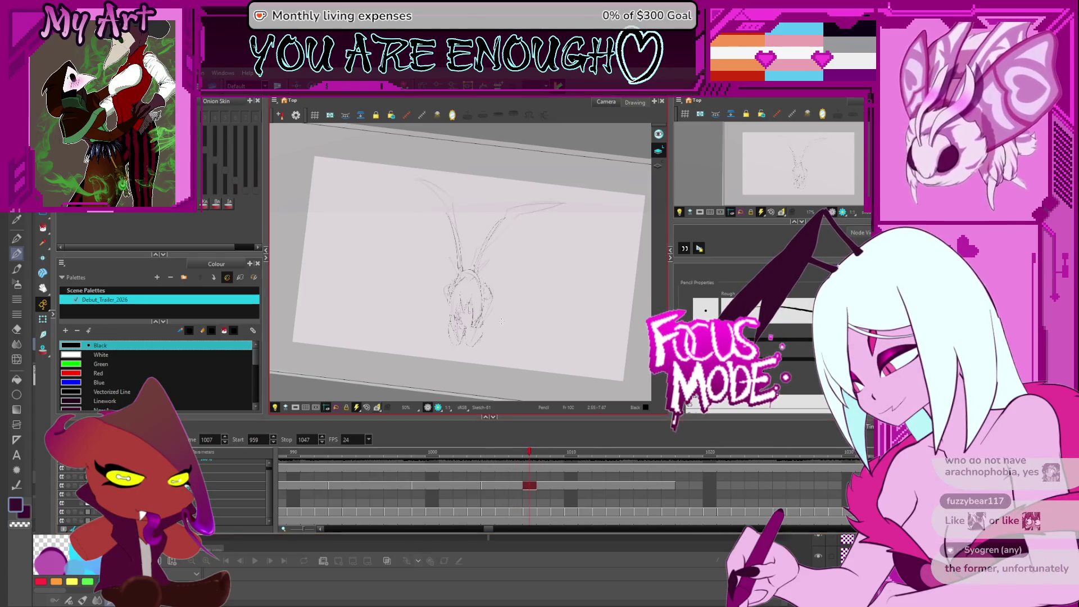
scroll(491, 286, up, 3)
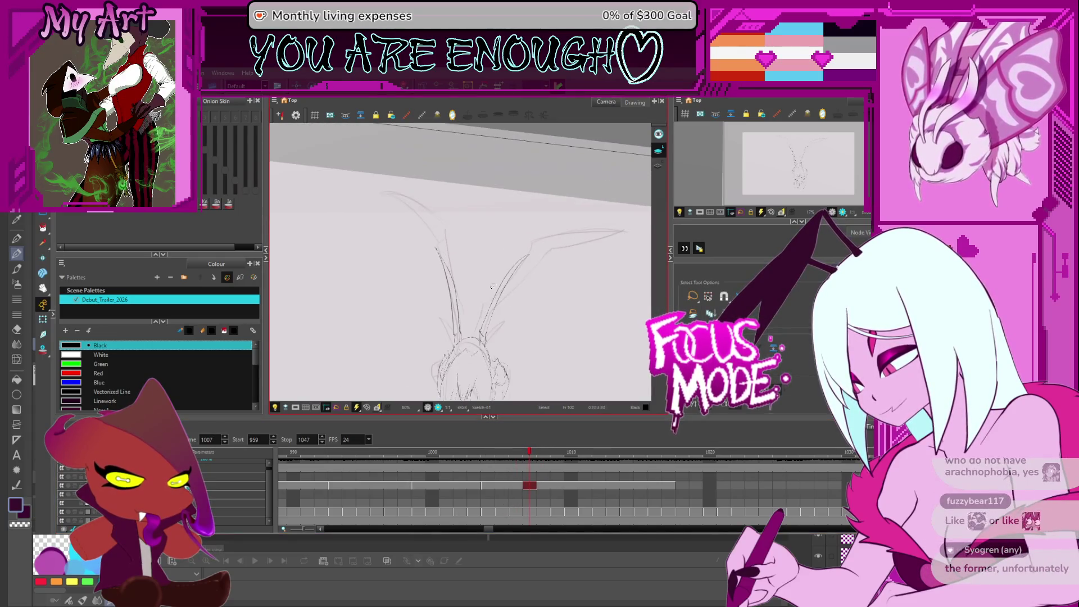
scroll(492, 286, up, 2)
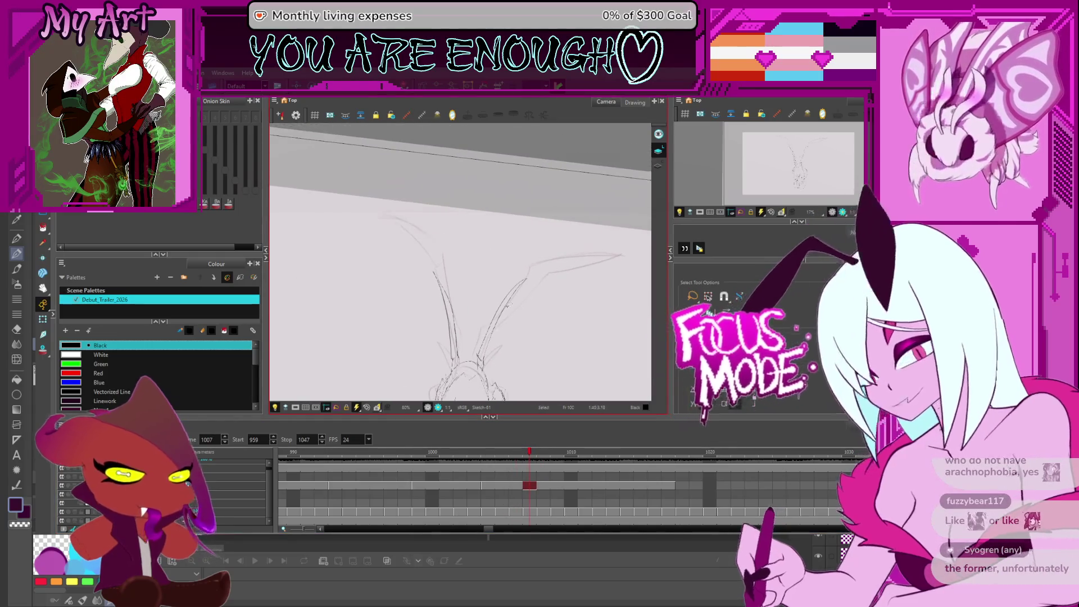
scroll(552, 321, down, 2)
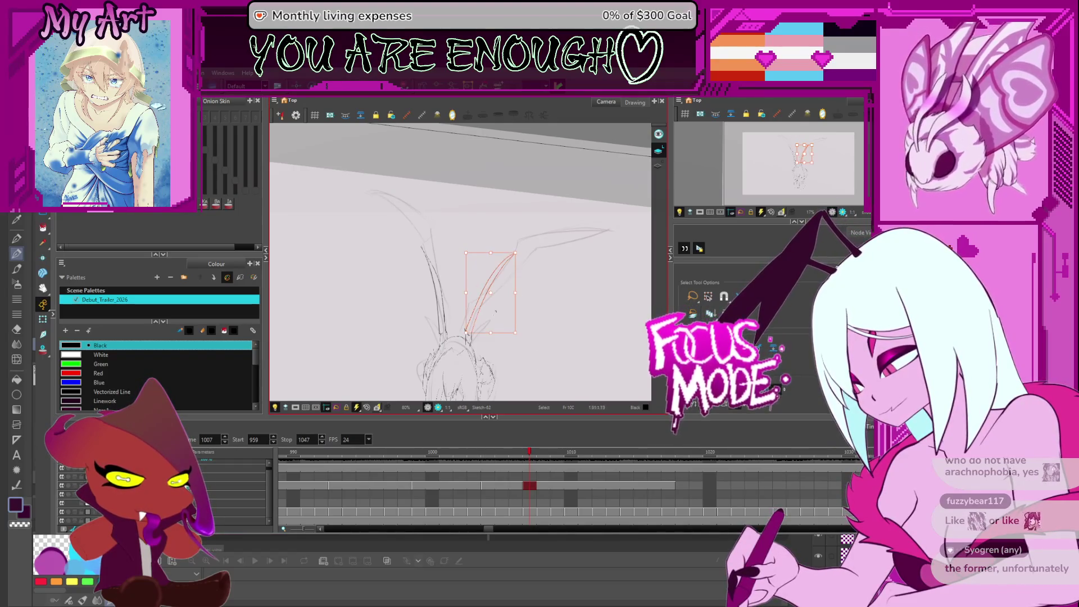
scroll(488, 304, up, 2)
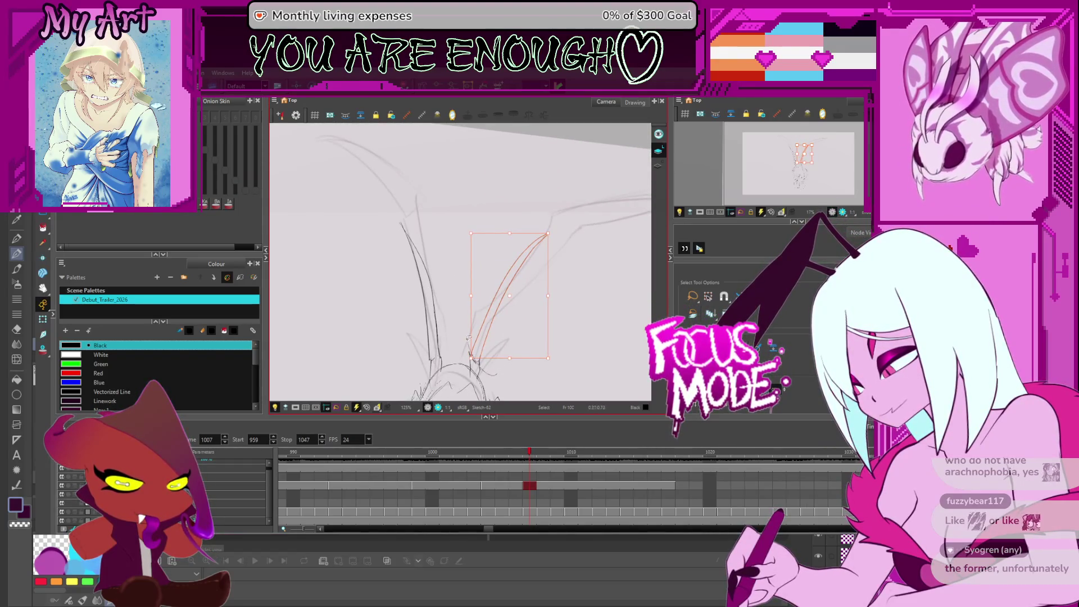
drag(507, 302, 498, 311)
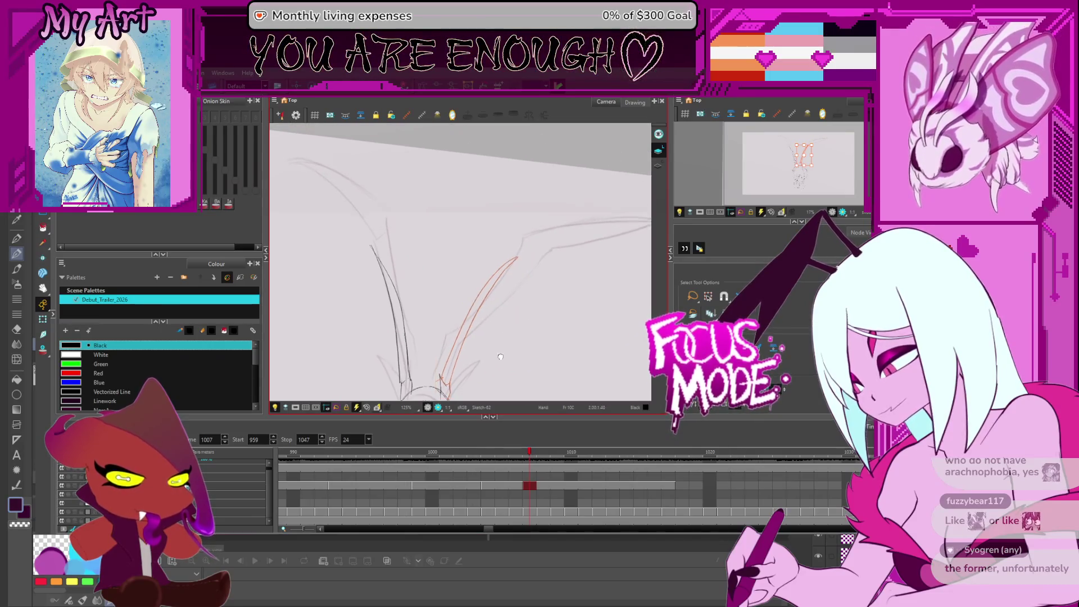
drag(363, 248, 440, 335)
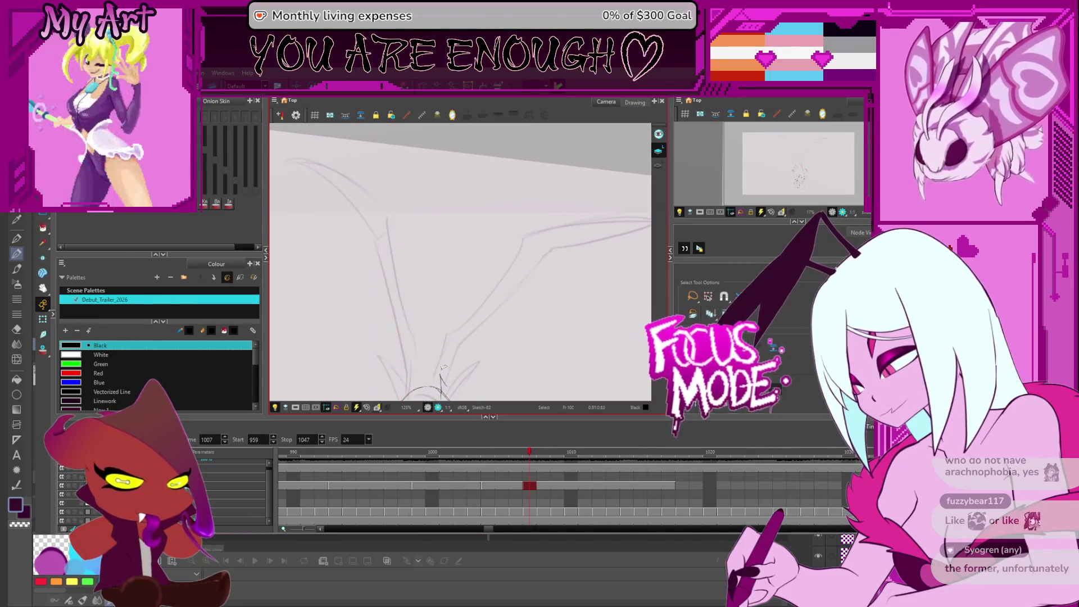
click(505, 341)
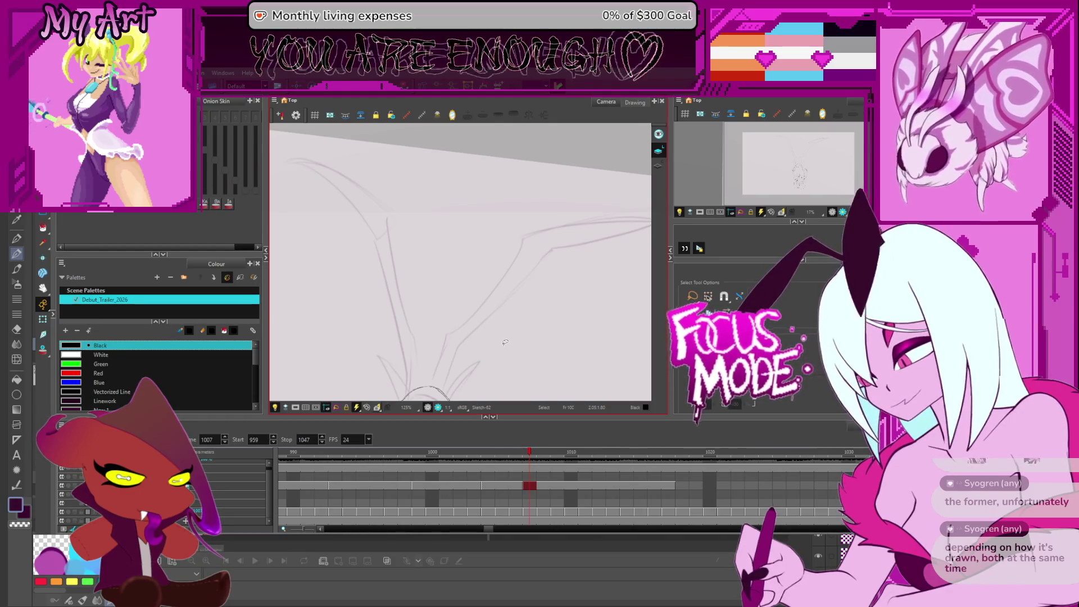
click(679, 289)
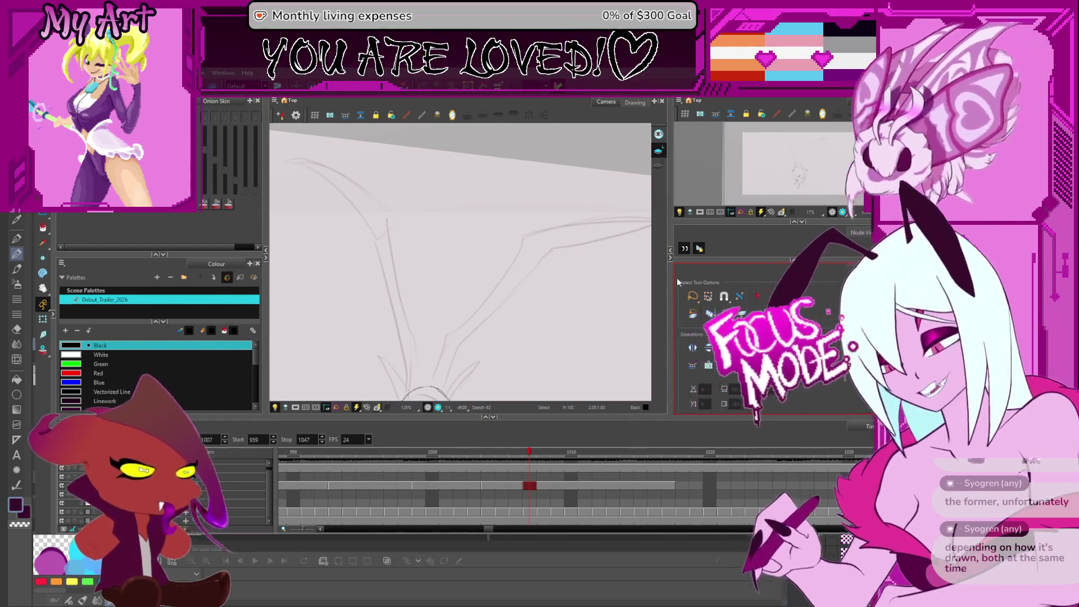
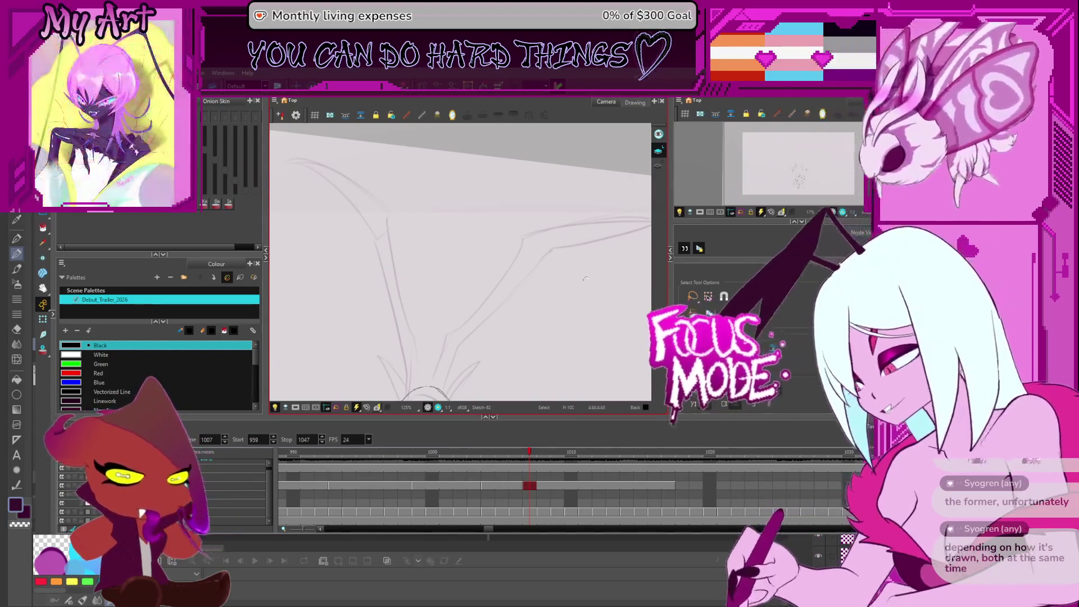
- Pick the Pencil tool, then play and step through the sketch frames, zooming in
key(alt+x)
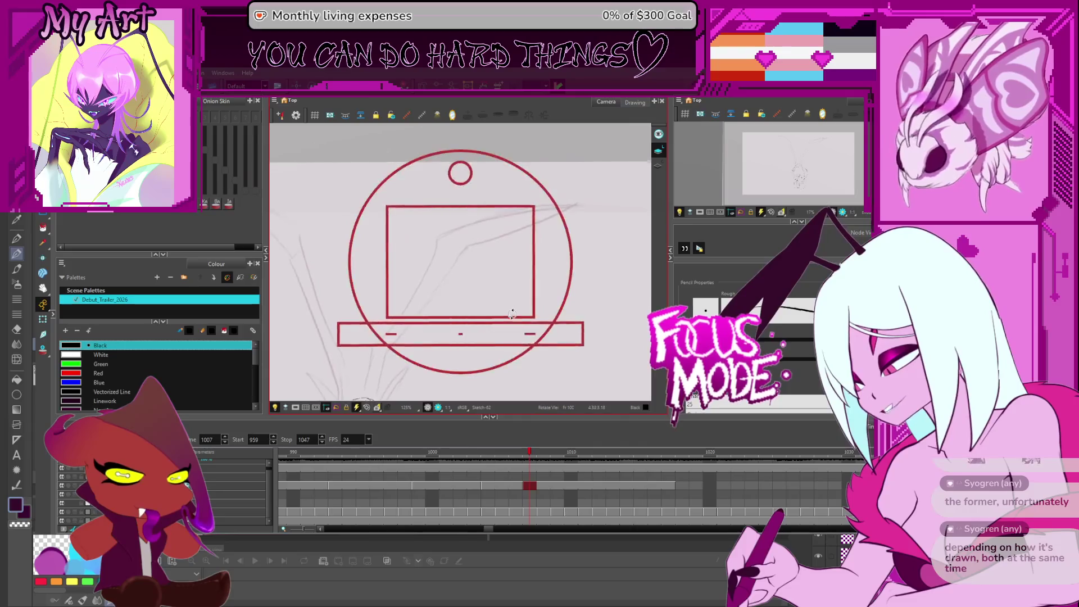
key(period)
key(period)
key(2)
key(2)
key(Return)
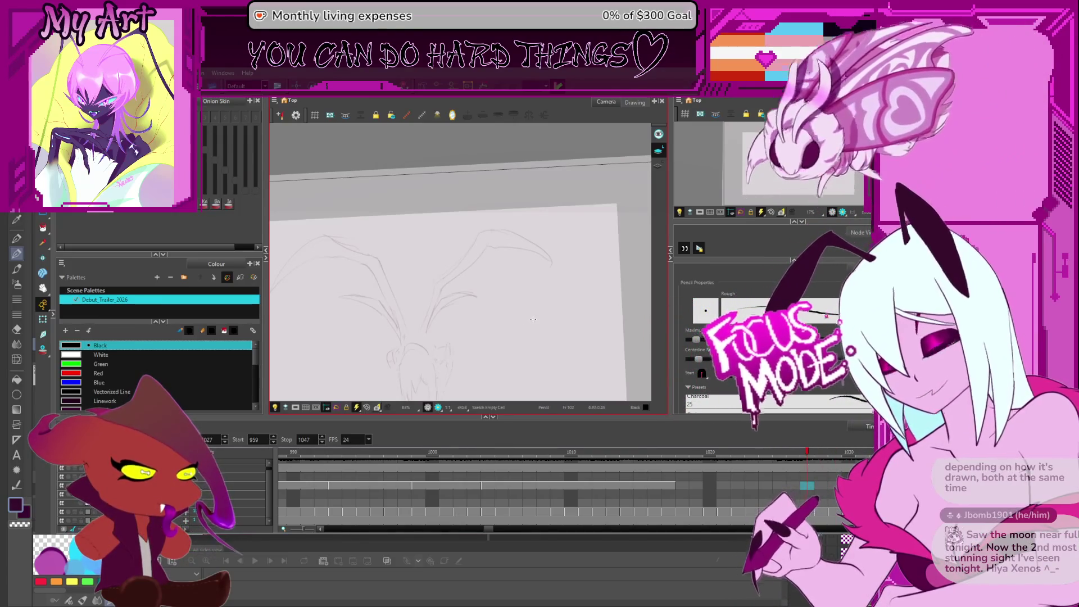
key(shift+z)
key(comma)
key(comma)
key(comma)
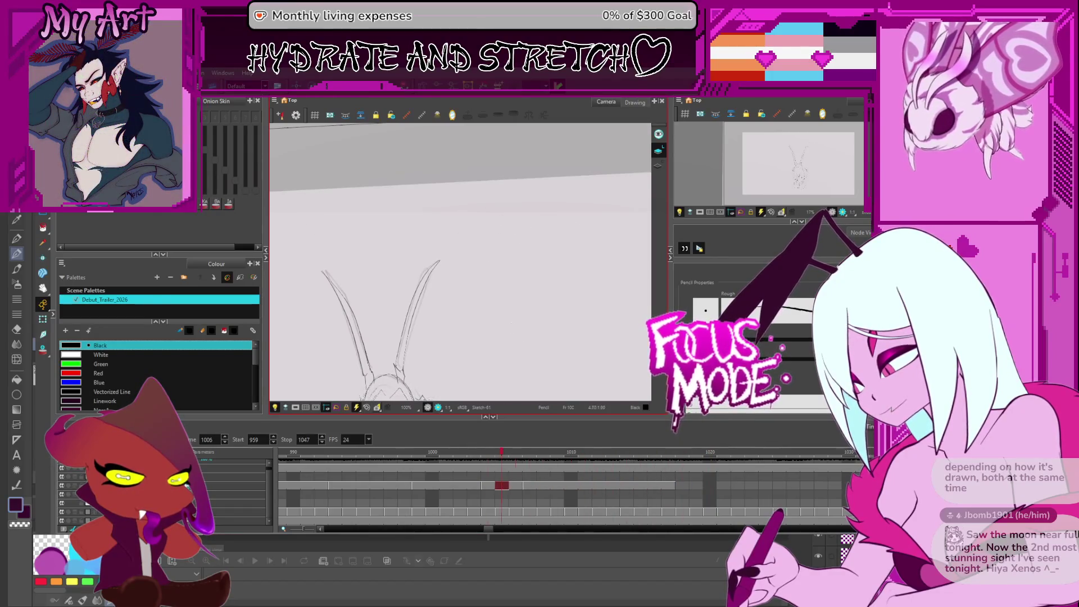
key(period)
- Rotate and reposition the view, compare neighbouring frames, and turn on Onion Skin
mouse_move(462, 258)
mouse_down()
mouse_move(535, 296)
mouse_move(585, 272)
mouse_move(595, 237)
mouse_up()
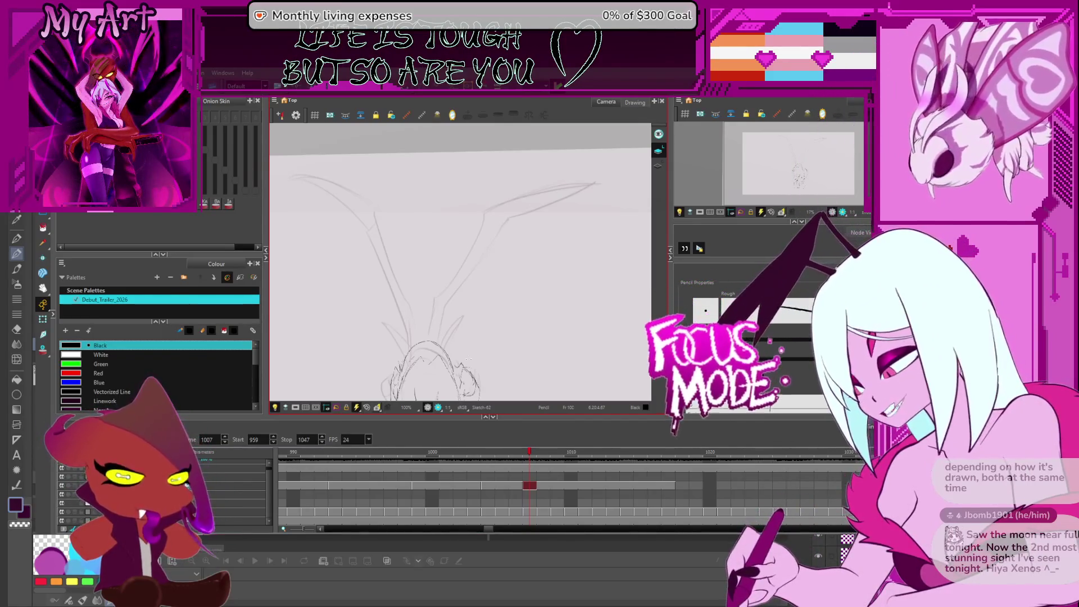
drag(516, 270, 489, 284)
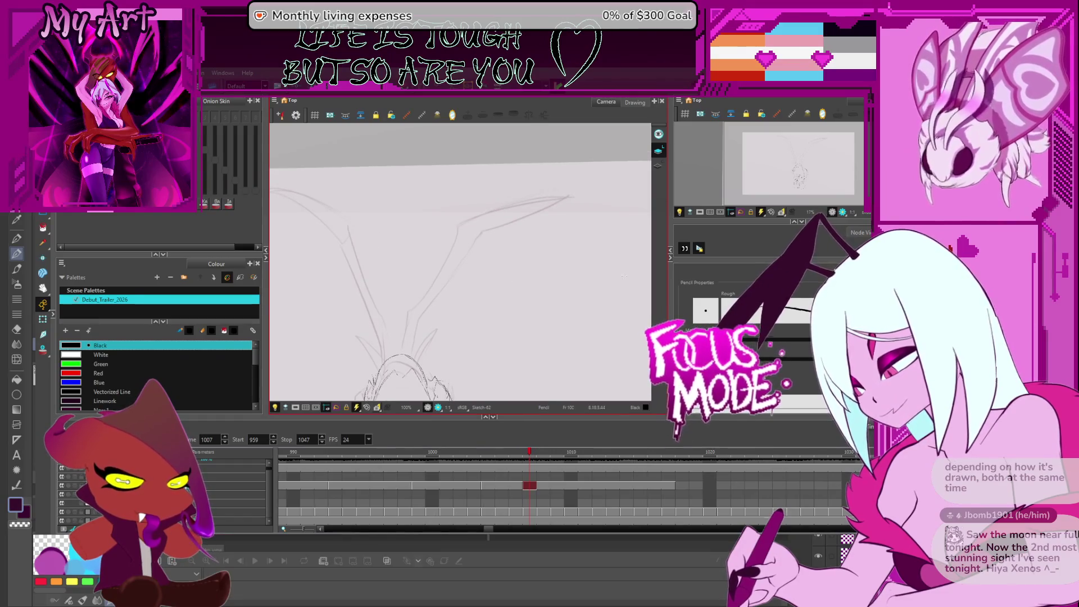
key(period)
drag(565, 311, 582, 282)
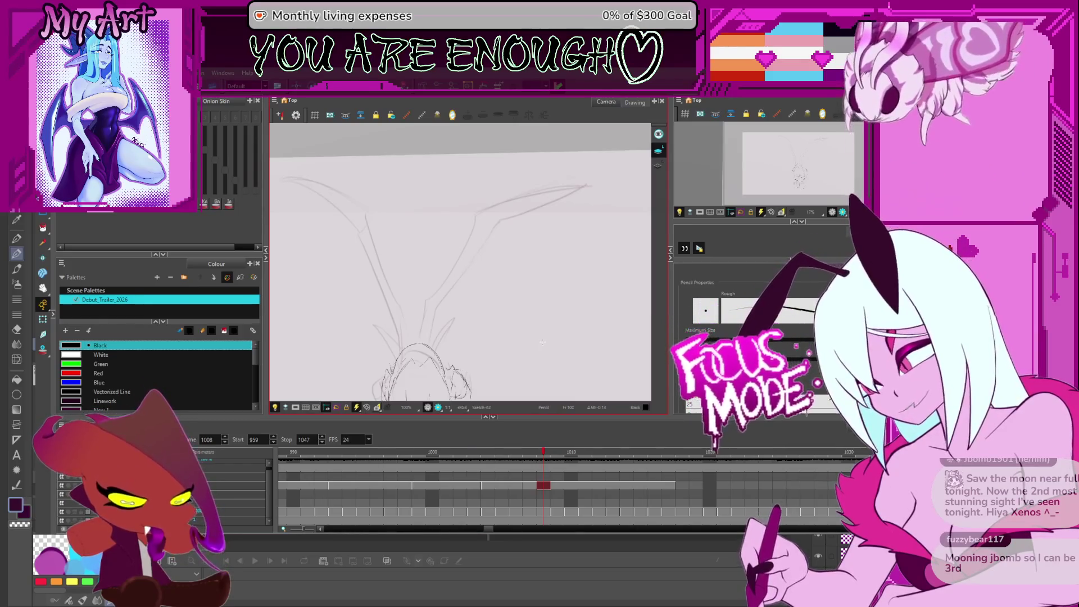
key(2)
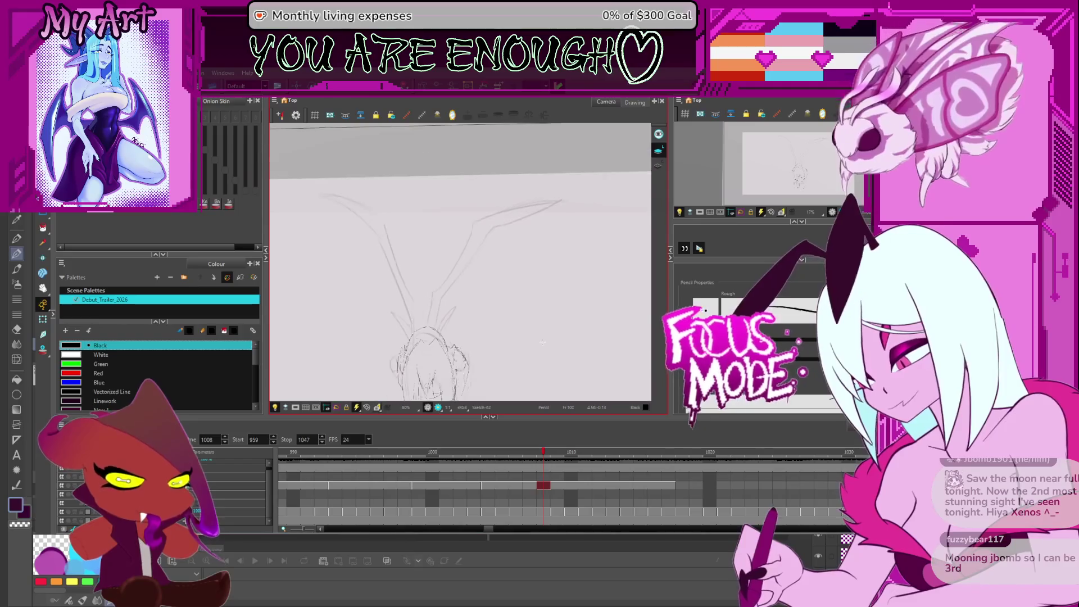
key(f)
key(g)
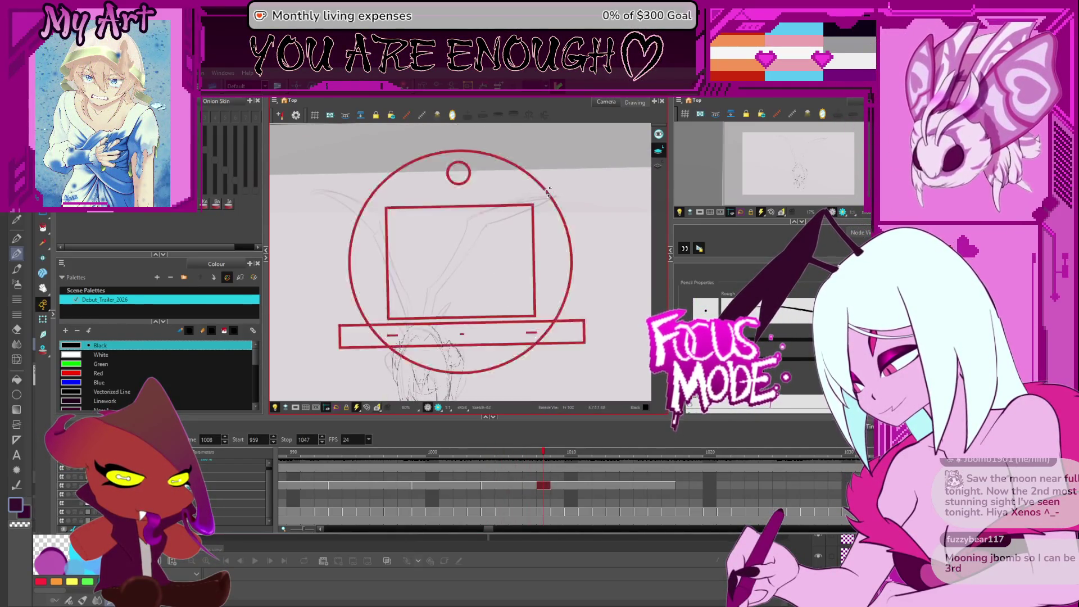
drag(513, 243, 495, 265)
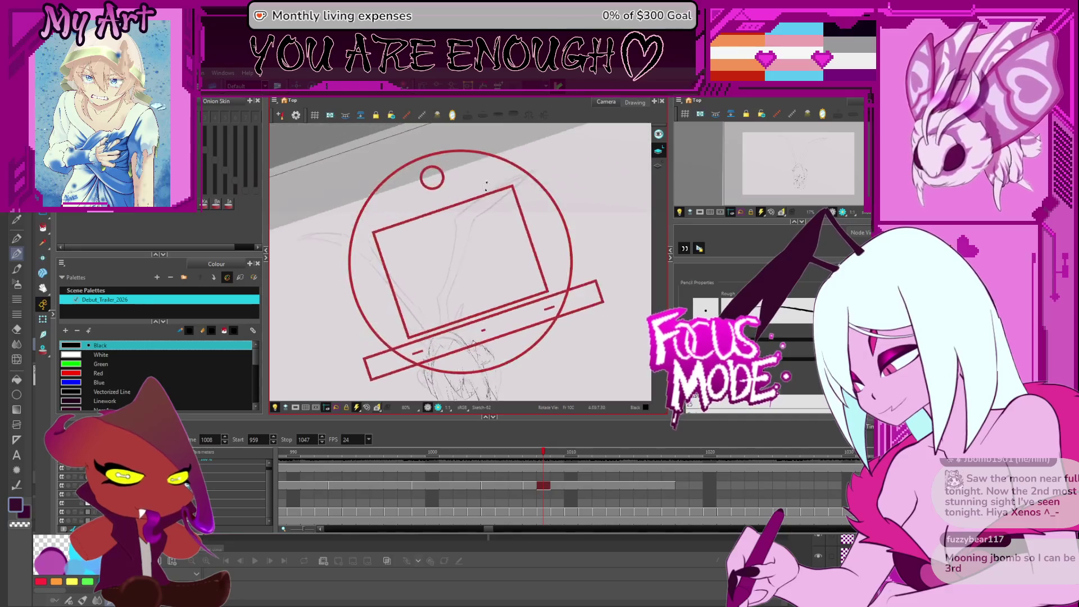
click(42, 350)
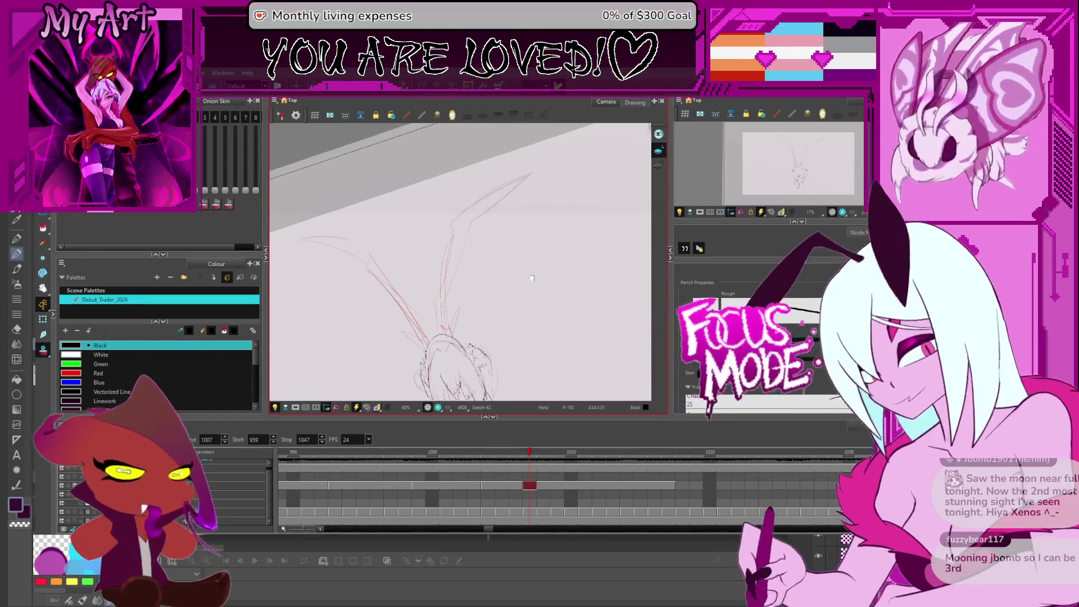
- Draw two dark pencil strokes extending the right leg up and to the right
drag(544, 171, 555, 178)
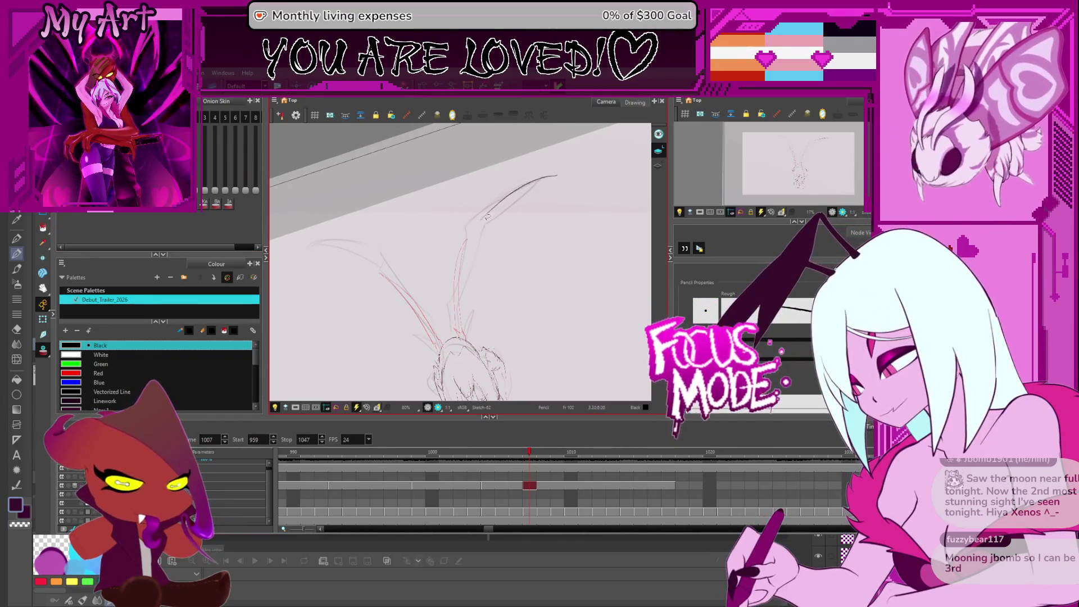
drag(533, 177, 565, 166)
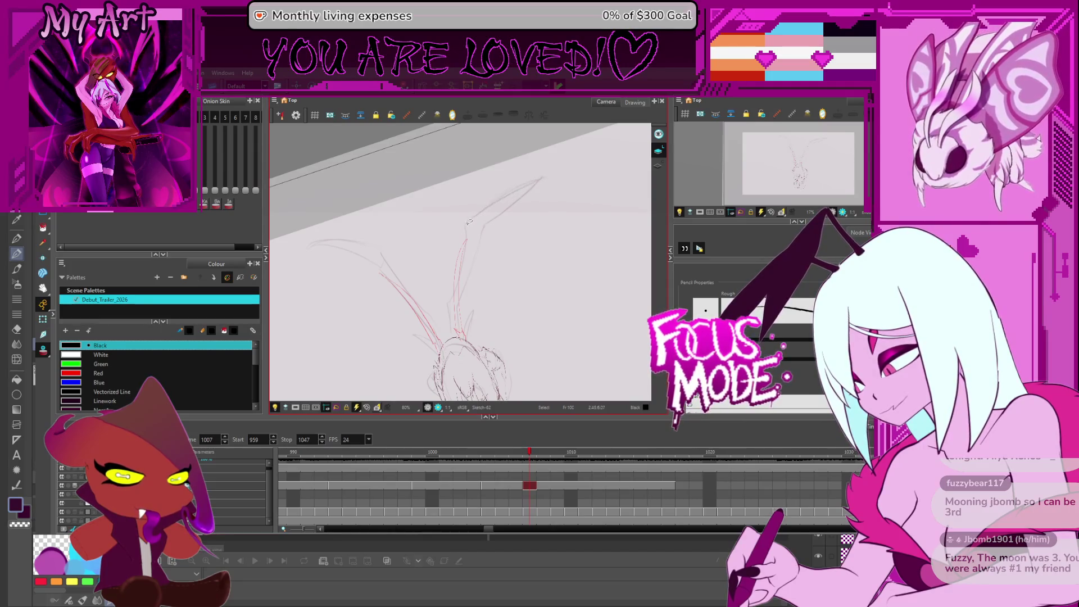
scroll(577, 225, up, 1)
drag(578, 225, 459, 227)
mouse_move(570, 171)
mouse_down()
mouse_move(454, 230)
mouse_move(475, 220)
mouse_up()
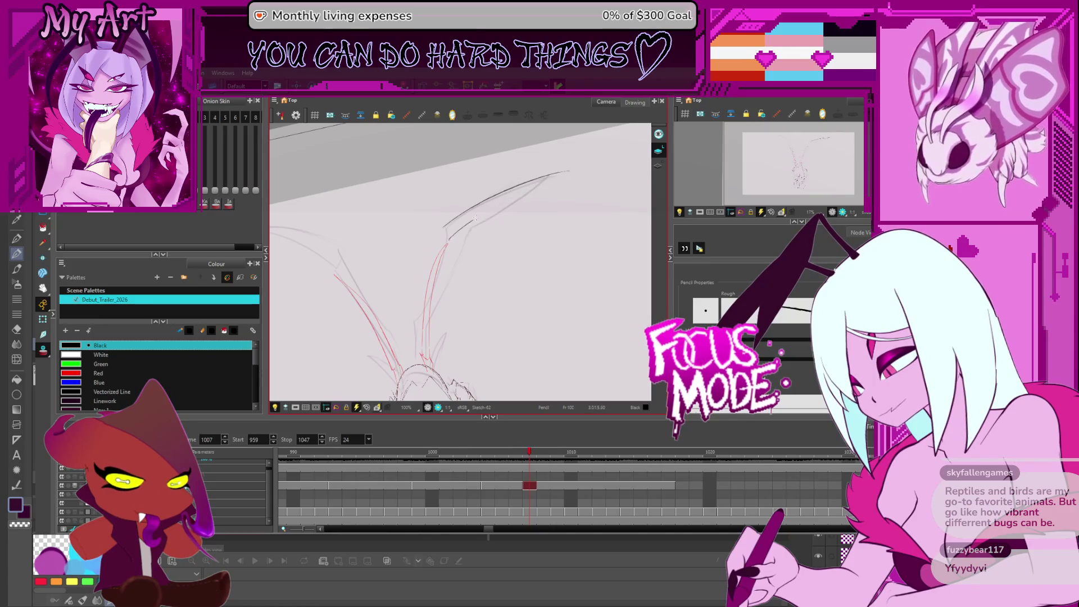
drag(449, 238, 563, 262)
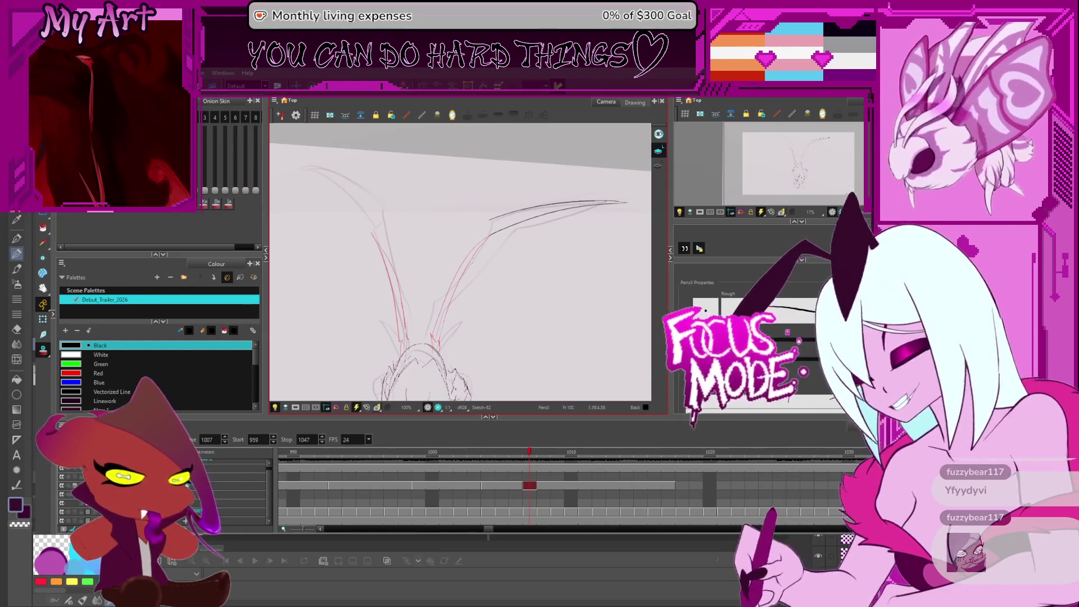
mouse_move(562, 263)
mouse_down()
mouse_move(502, 274)
mouse_move(500, 248)
mouse_up()
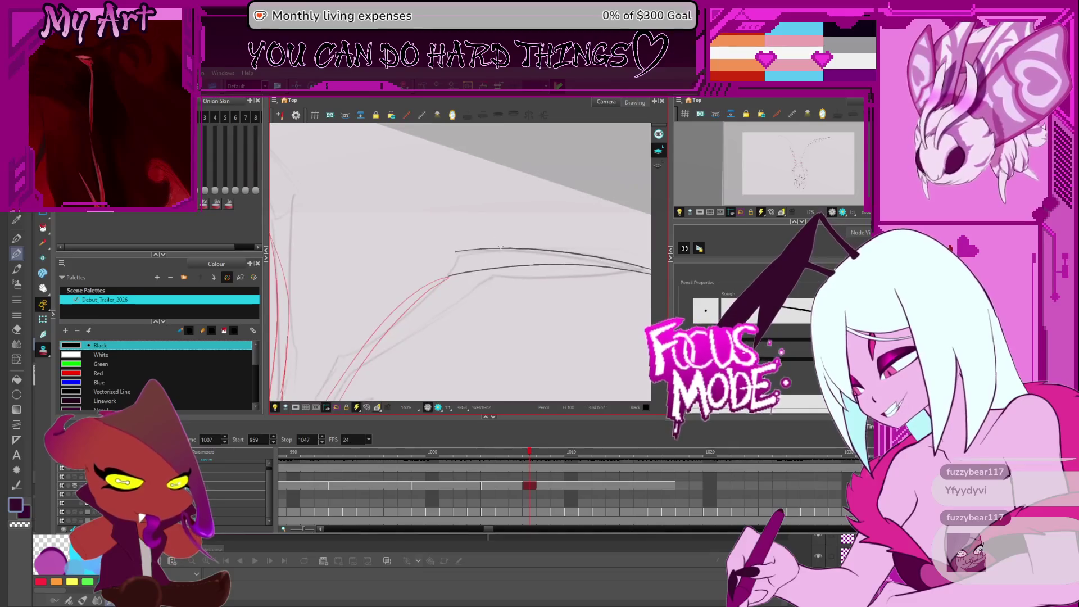
- Undo the last leg stroke and redraw the leg line upward from the joint
drag(567, 243, 565, 244)
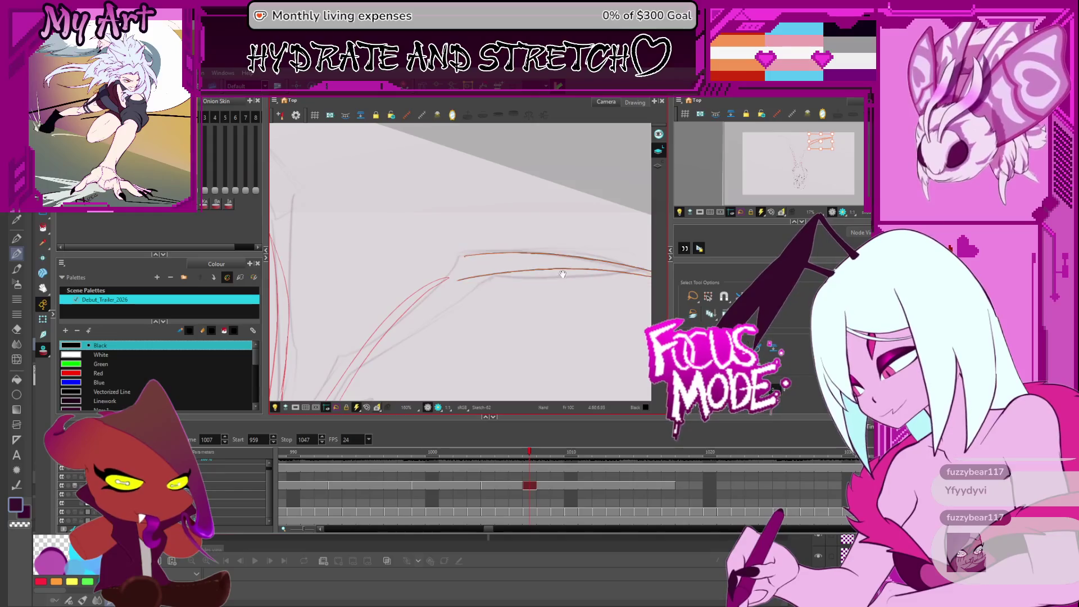
drag(561, 257, 504, 249)
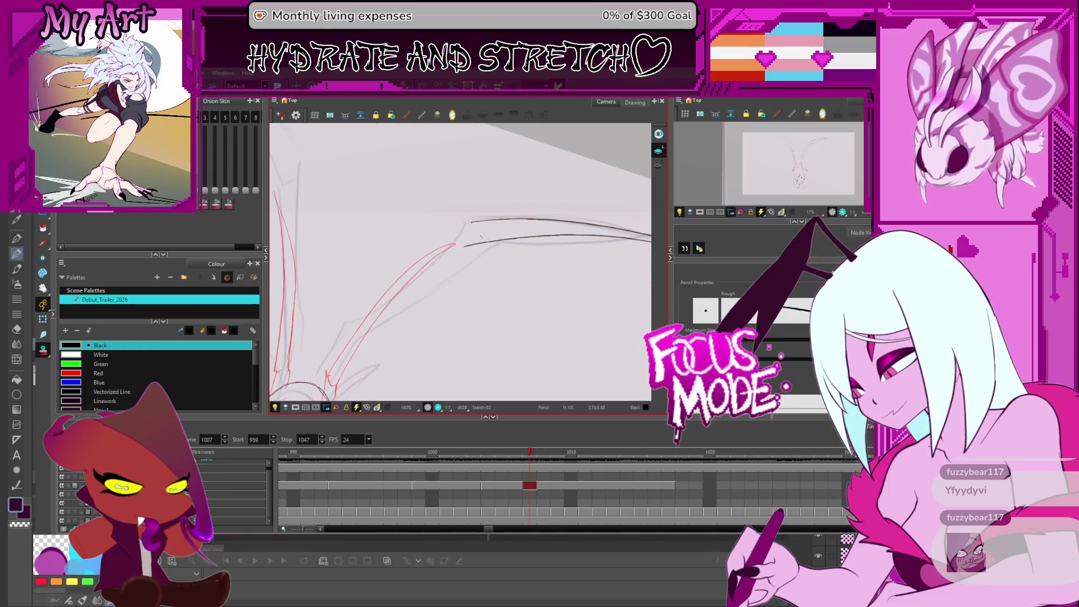
scroll(488, 244, down, 2)
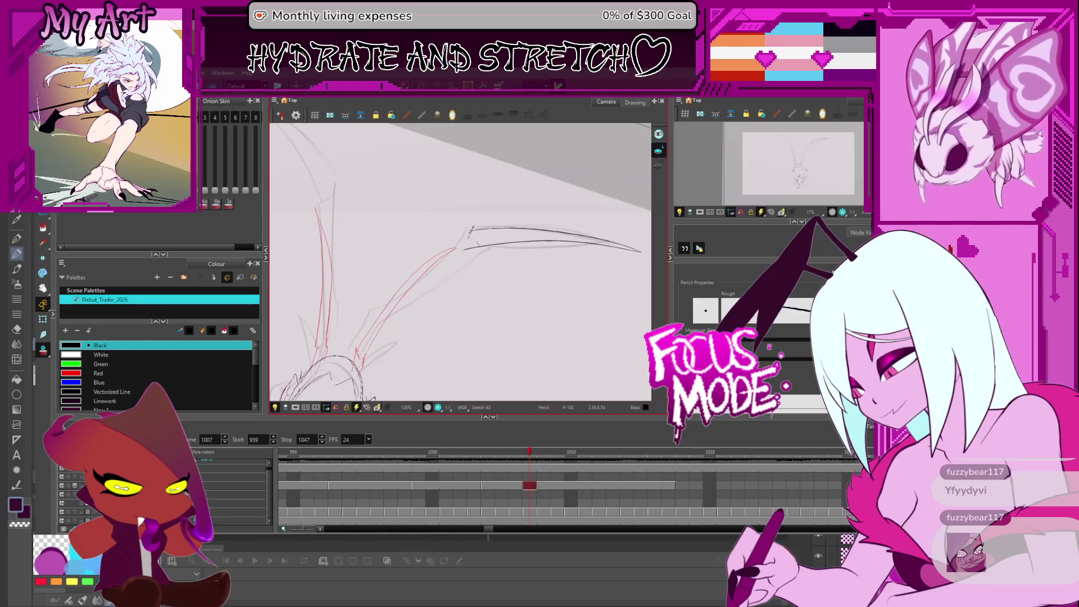
key(alt+s)
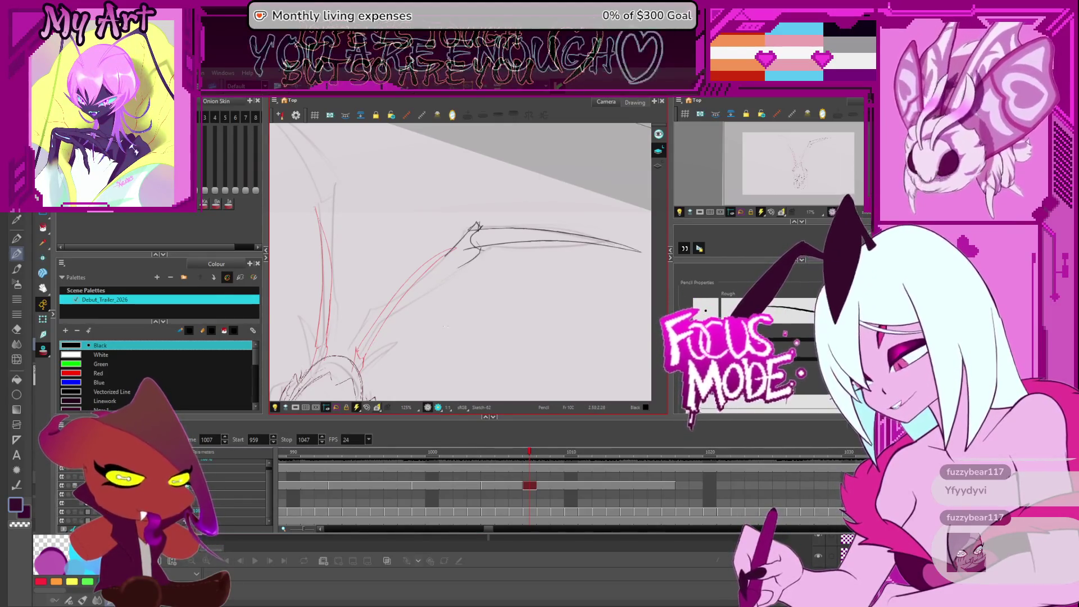
drag(495, 275, 540, 244)
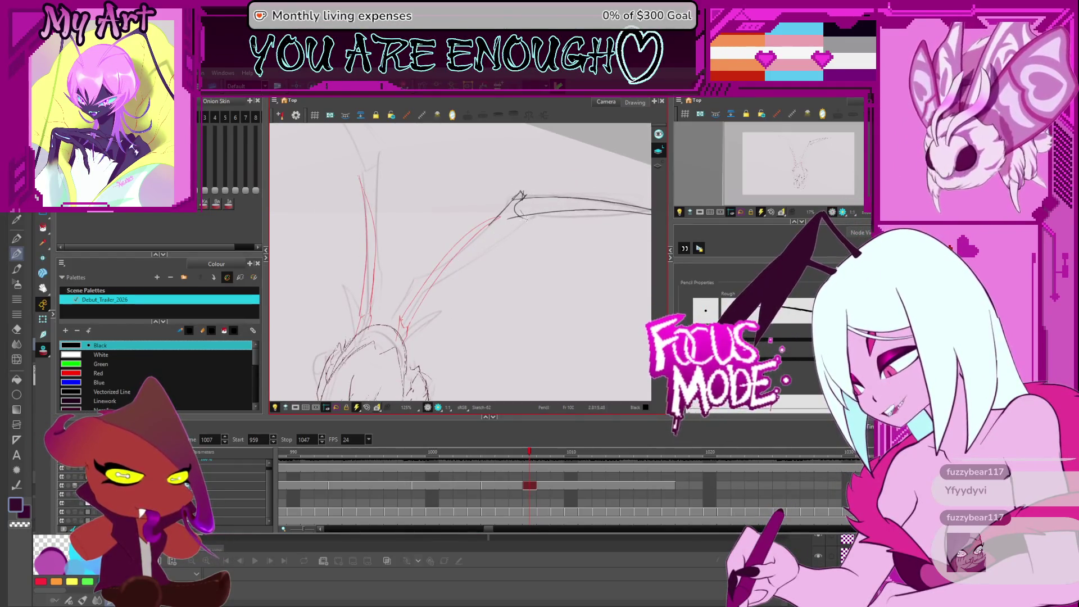
key(ctrl+z)
drag(419, 298, 478, 250)
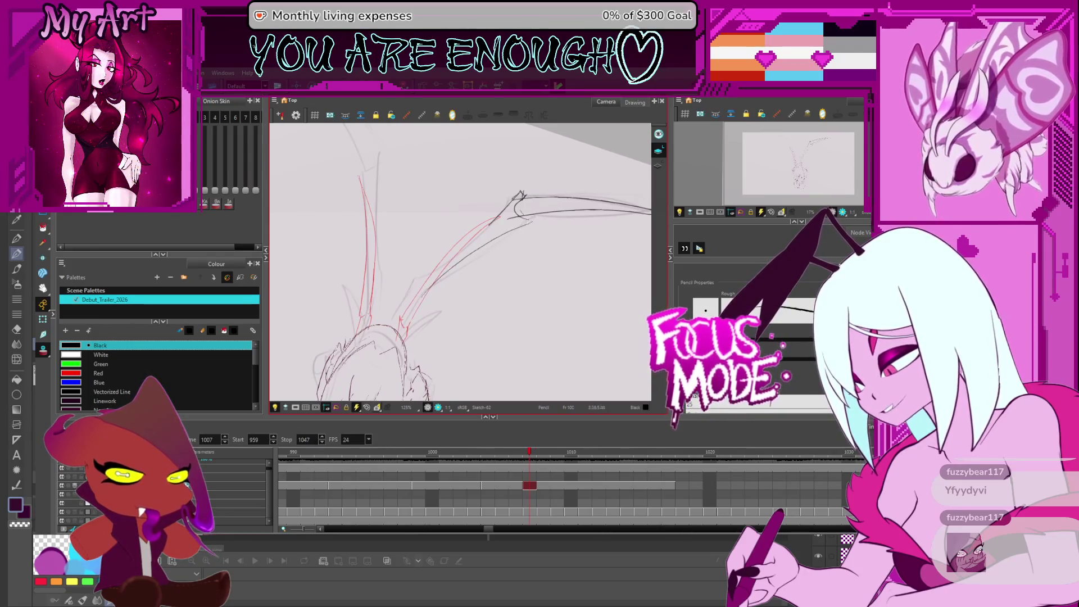
- Try a curve at the joint, undo it, and draw a dark line along the lower leg
scroll(467, 256, up, 3)
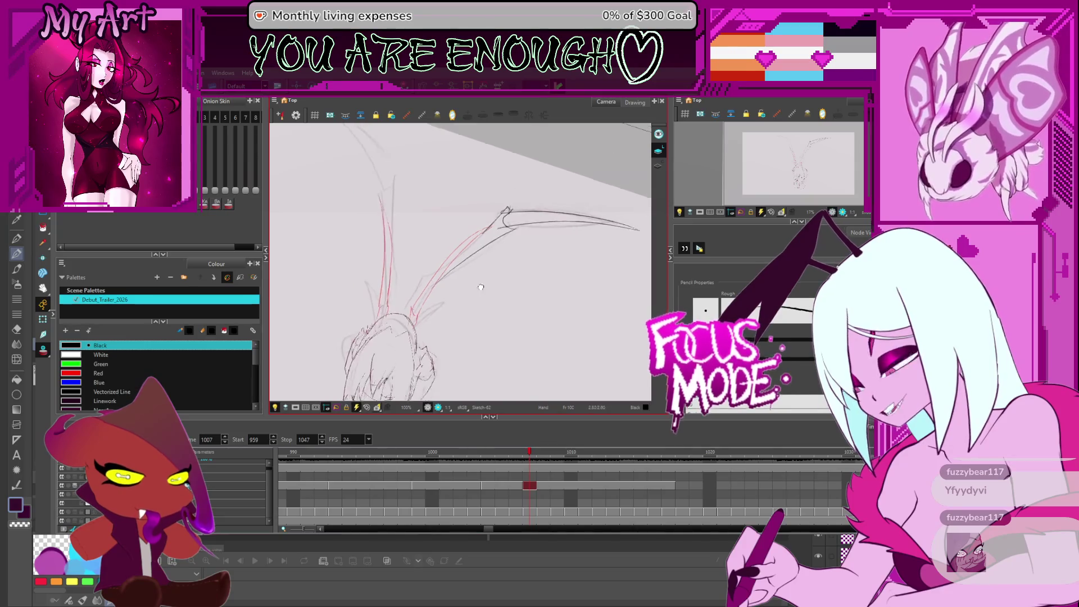
mouse_move(488, 271)
mouse_down()
mouse_move(455, 314)
mouse_move(421, 299)
mouse_move(442, 266)
mouse_up()
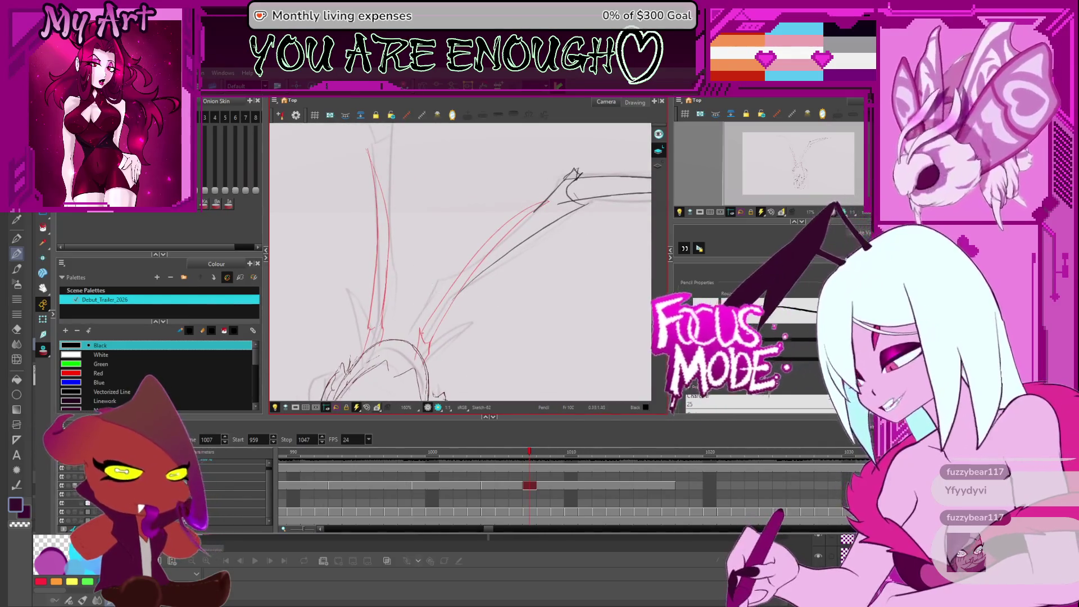
scroll(430, 270, up, 1)
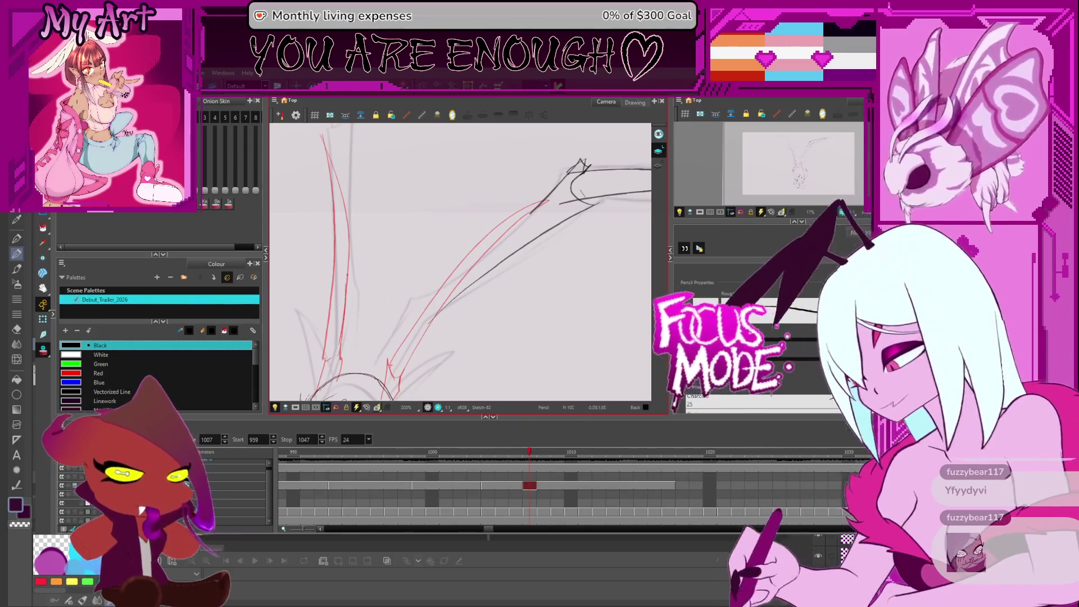
mouse_move(450, 317)
mouse_down()
mouse_move(435, 304)
mouse_move(440, 285)
mouse_up()
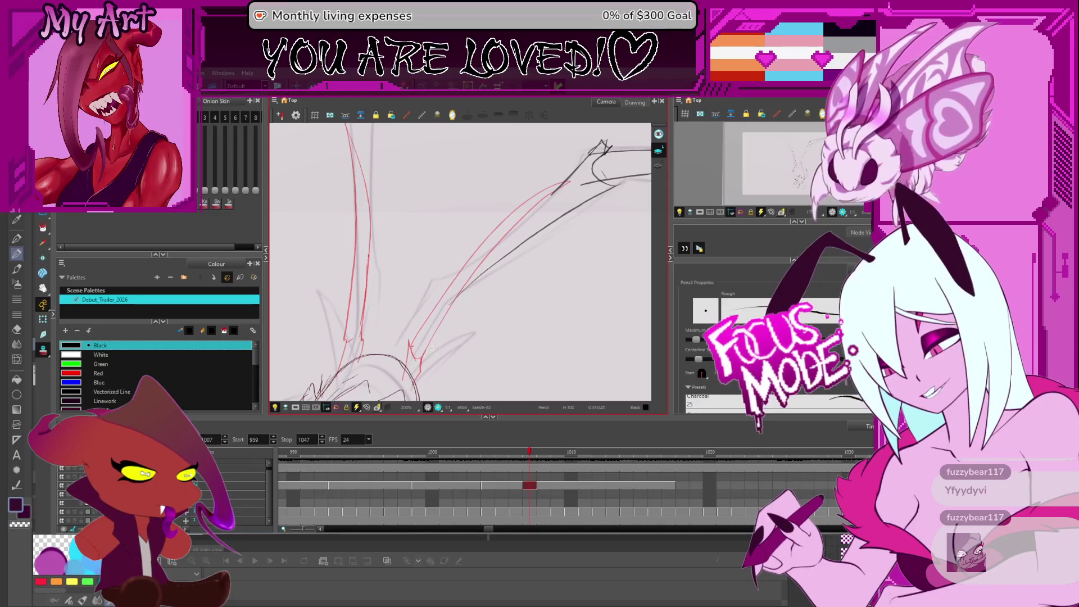
drag(418, 311, 435, 302)
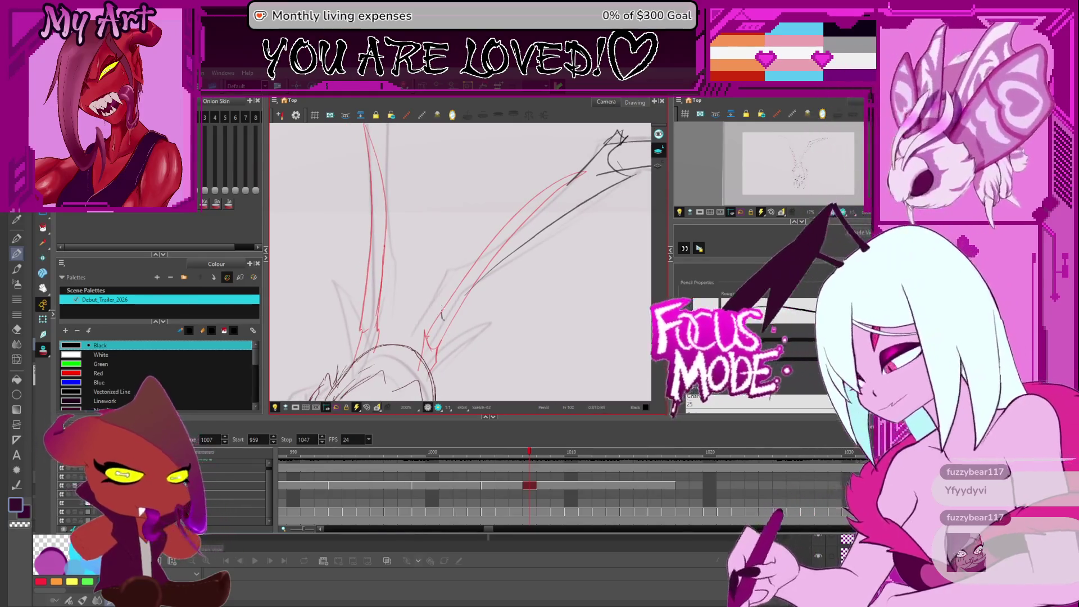
drag(468, 264, 450, 285)
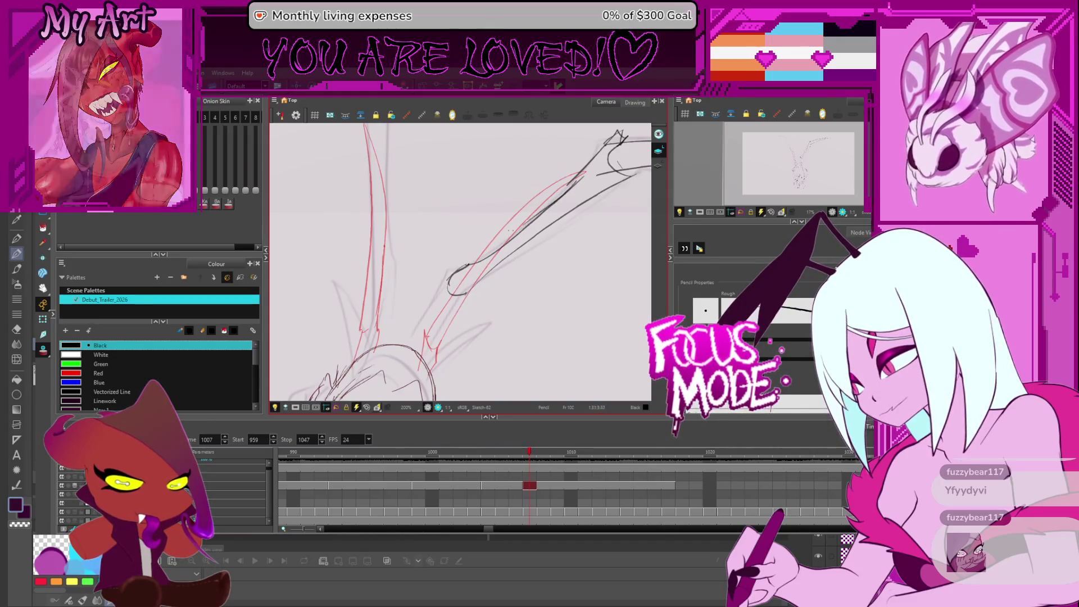
key(ctrl+z)
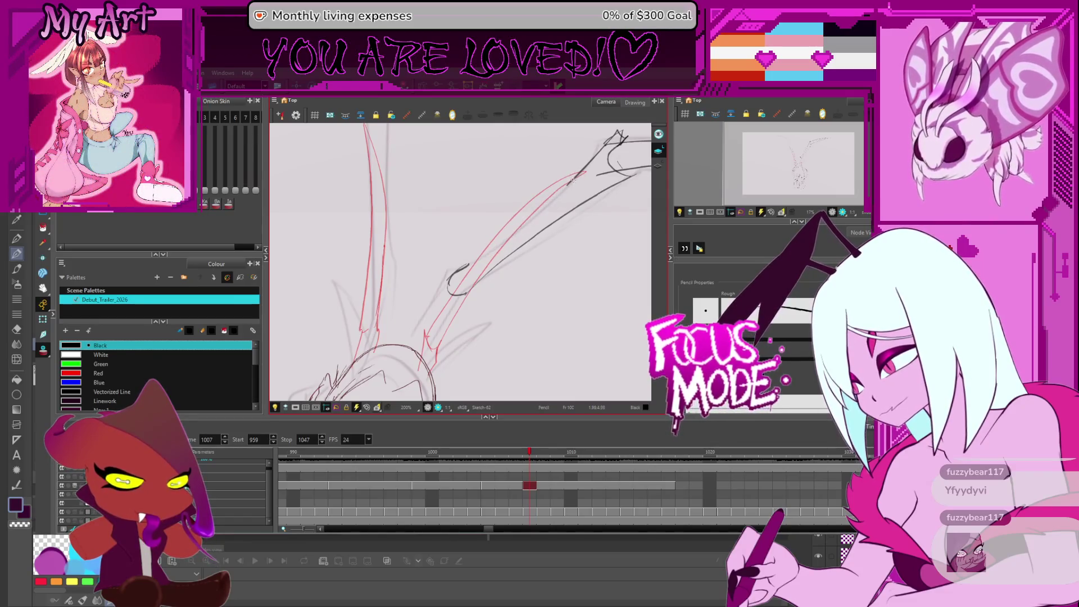
drag(465, 263, 426, 313)
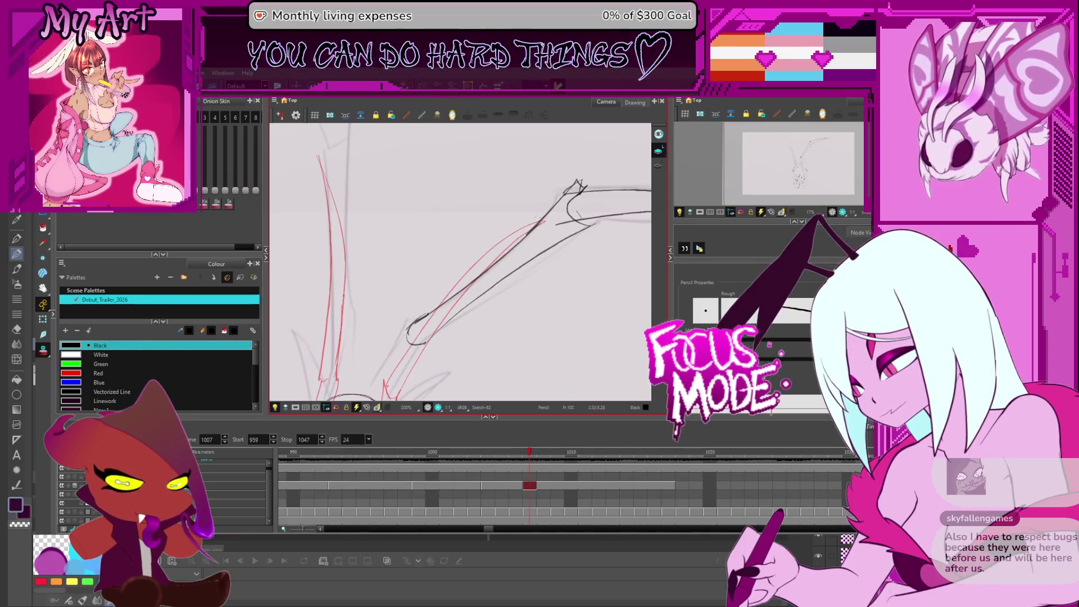
drag(430, 307, 473, 270)
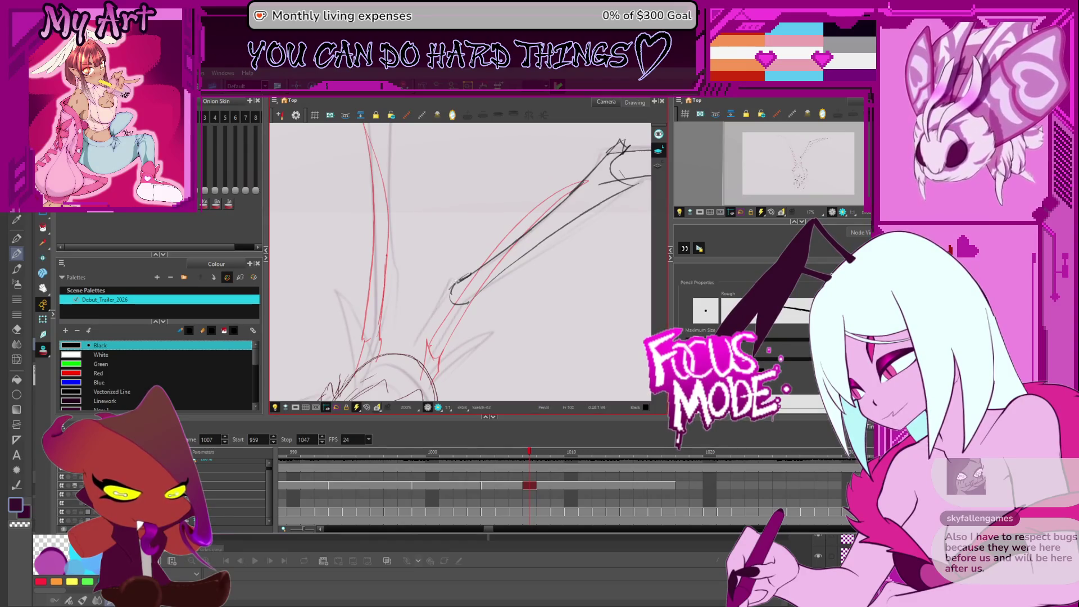
drag(455, 282, 426, 331)
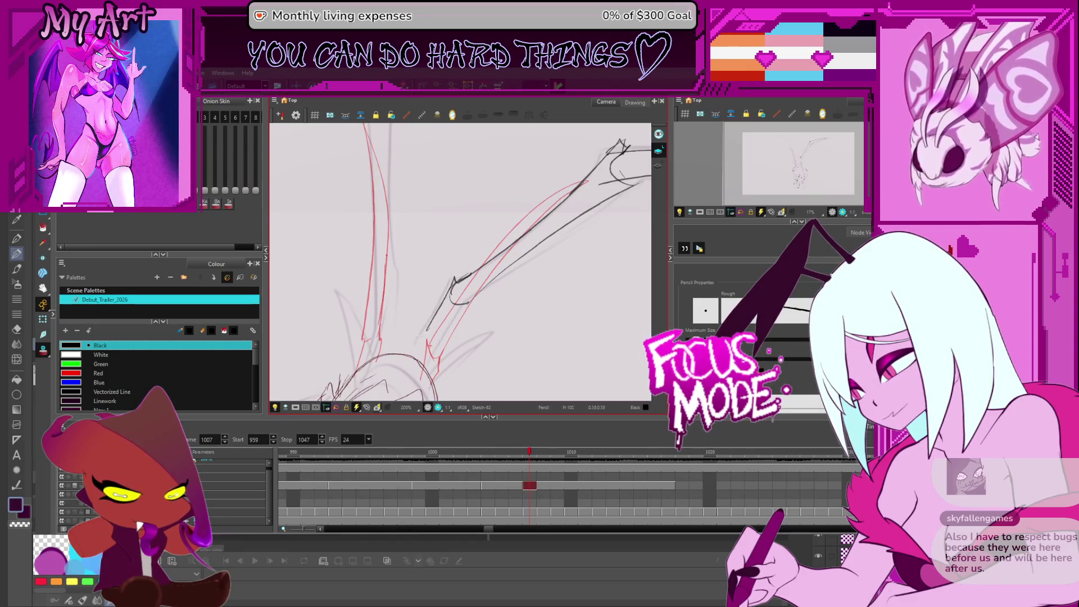
scroll(467, 304, down, 2)
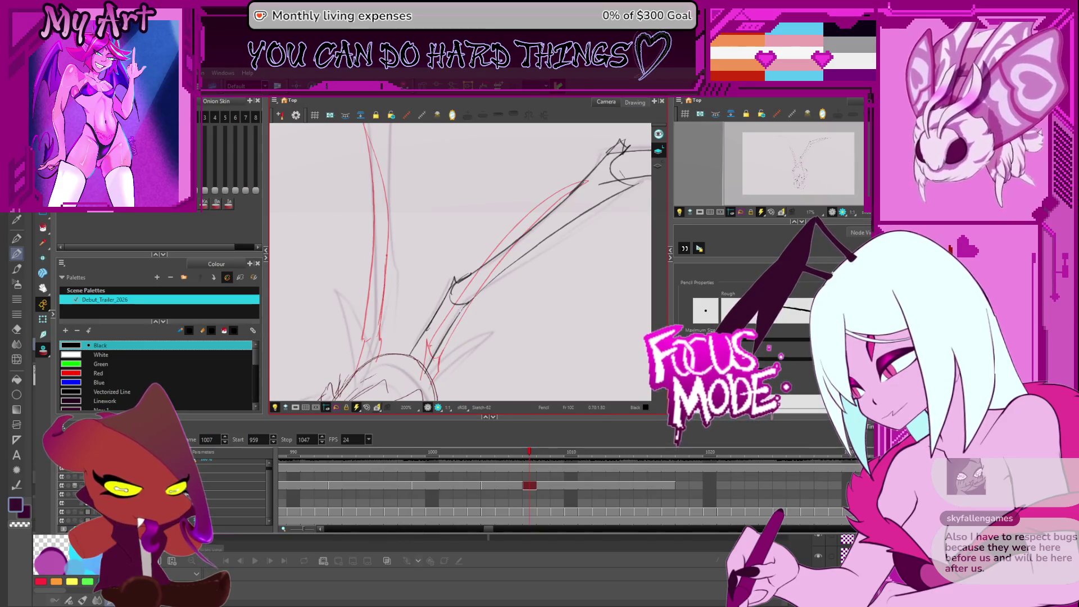
drag(499, 263, 452, 264)
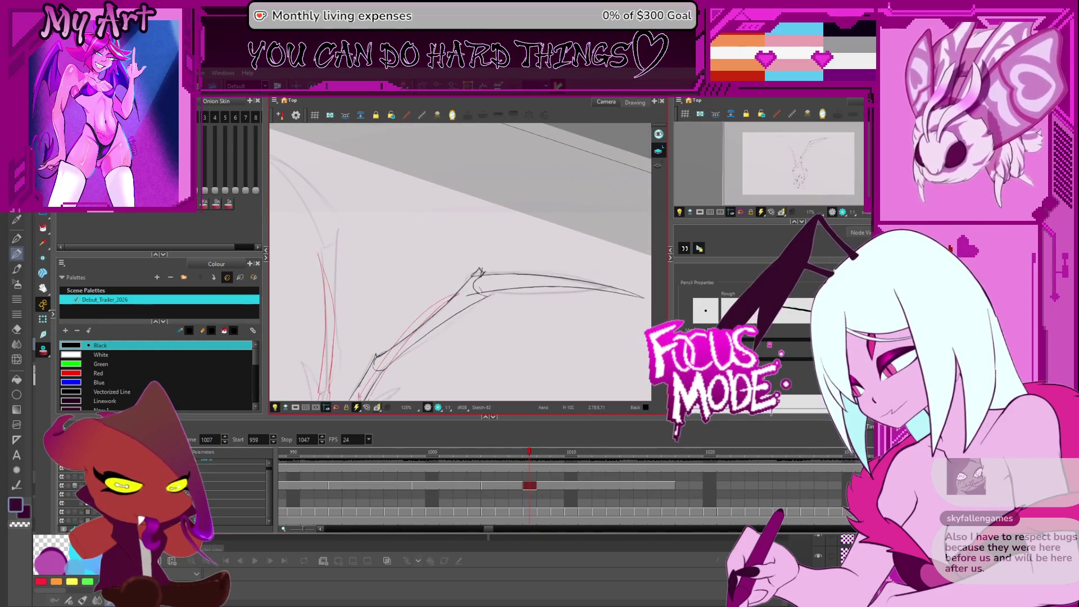
click(473, 300)
- Cut away the stray loop at the joint and draw a new curved line beside its peak
scroll(498, 293, up, 3)
key(alt+q)
drag(410, 371, 455, 310)
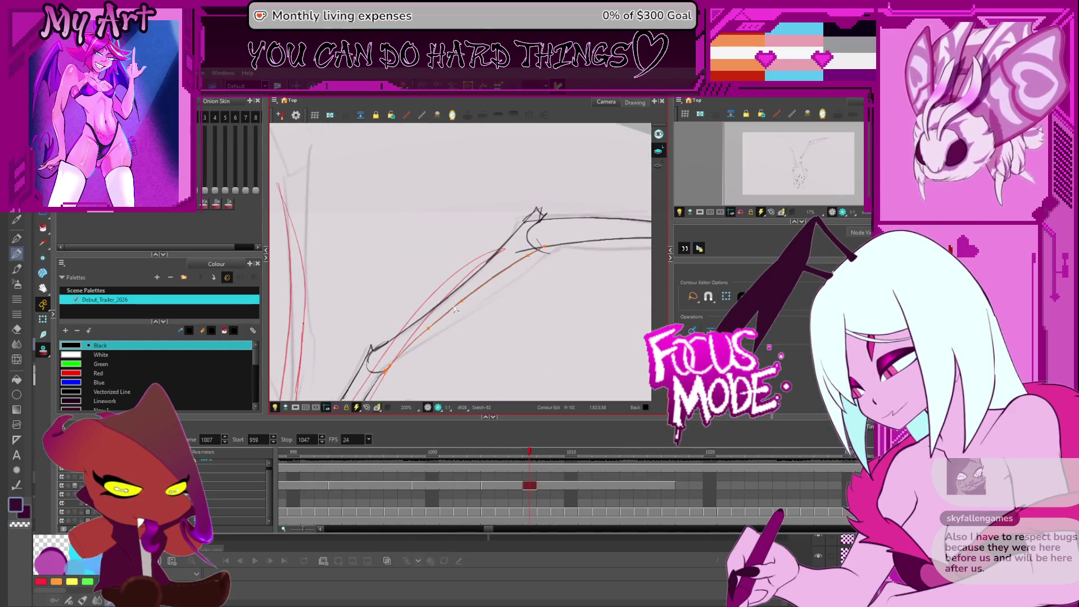
mouse_move(528, 262)
mouse_down()
mouse_move(511, 264)
mouse_move(557, 239)
mouse_move(587, 251)
mouse_up()
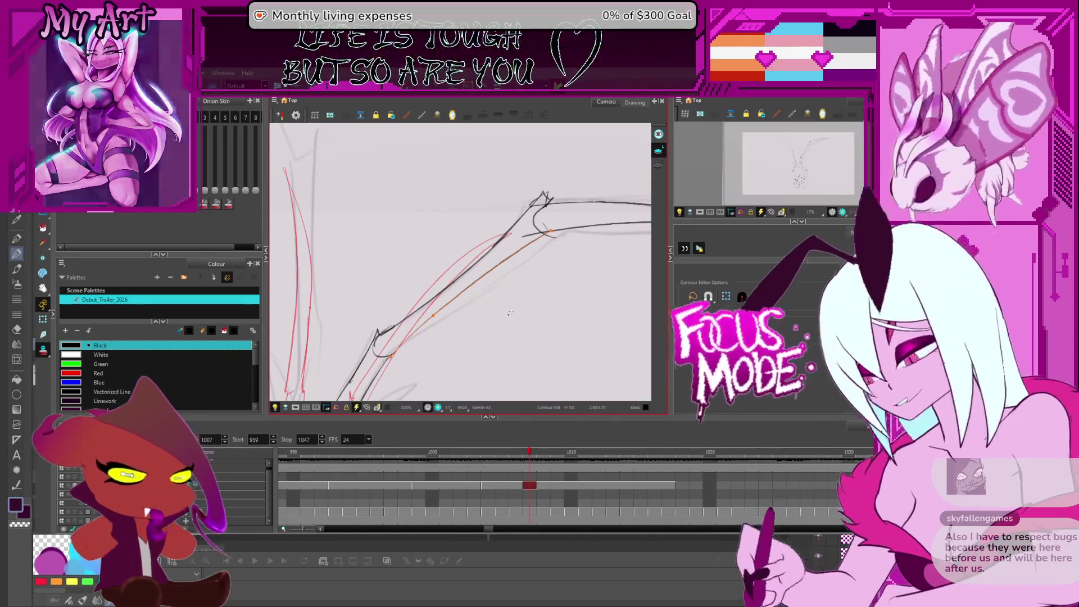
key(alt+e)
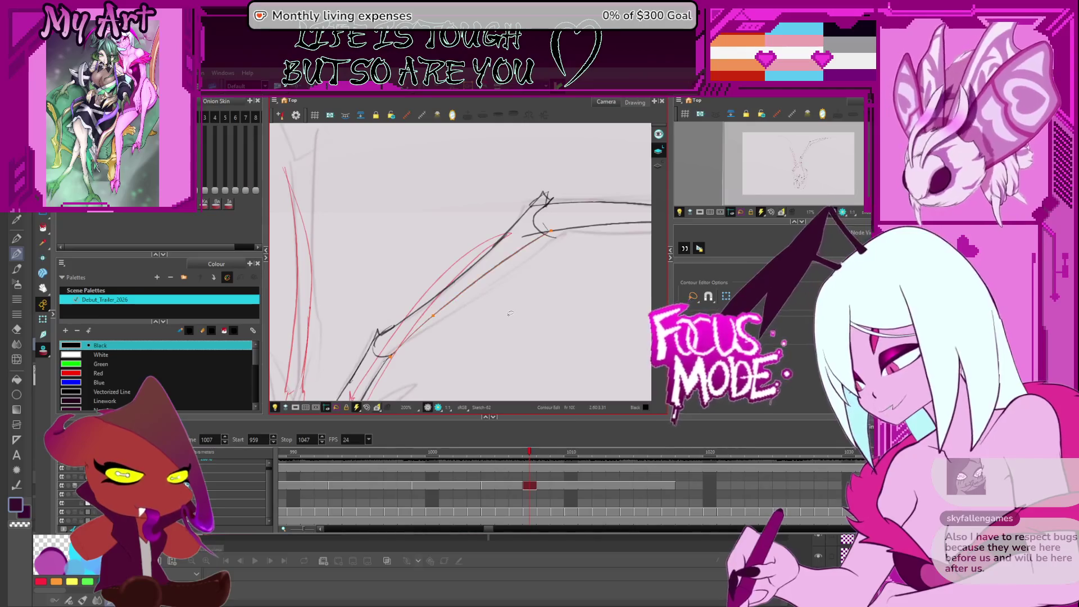
scroll(504, 355, up, 3)
key(alt+t)
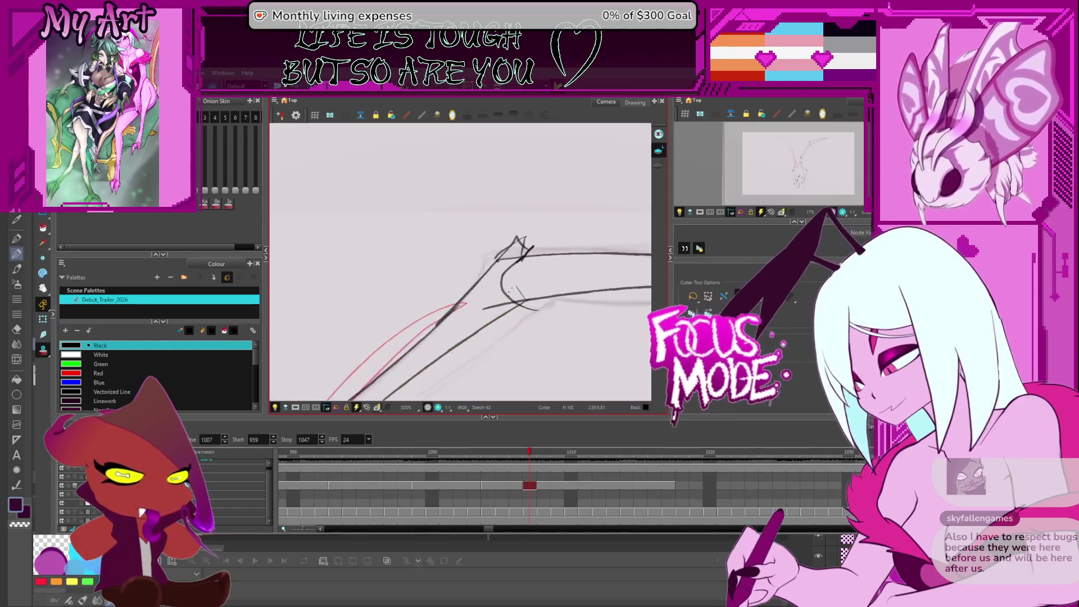
drag(502, 308, 510, 304)
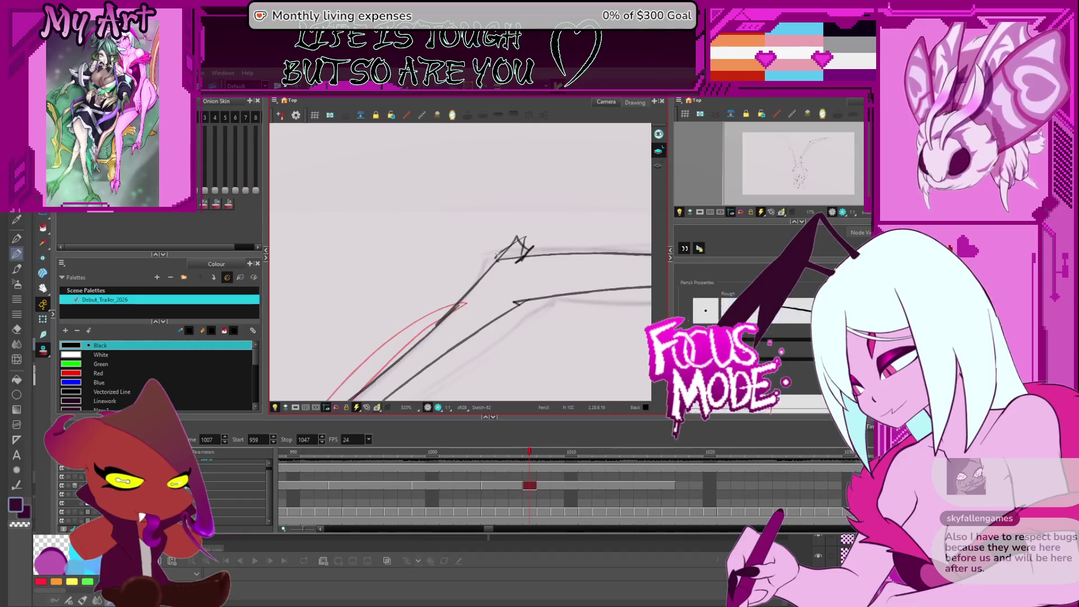
drag(524, 254, 495, 286)
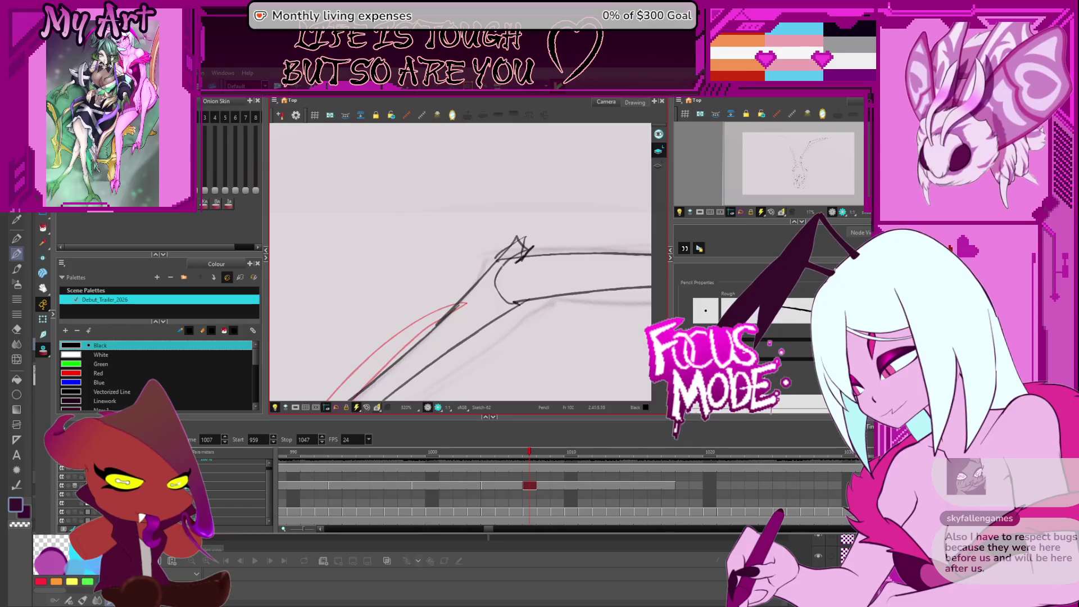
- Reset the view rotation to level and pick the curved joint stroke with the Contour Editor
key(alt+t)
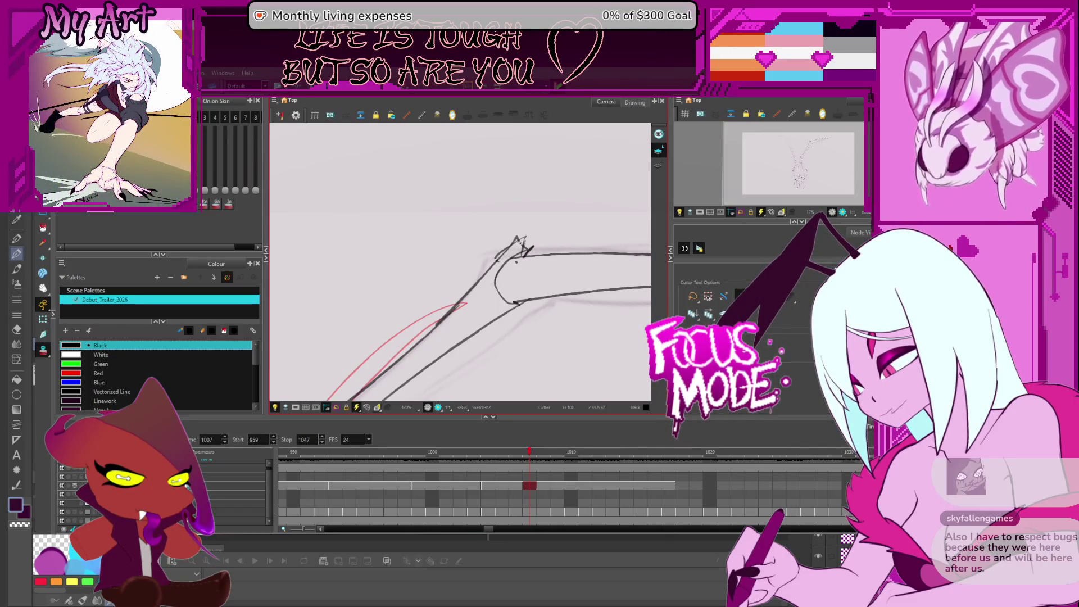
scroll(522, 243, down, 5)
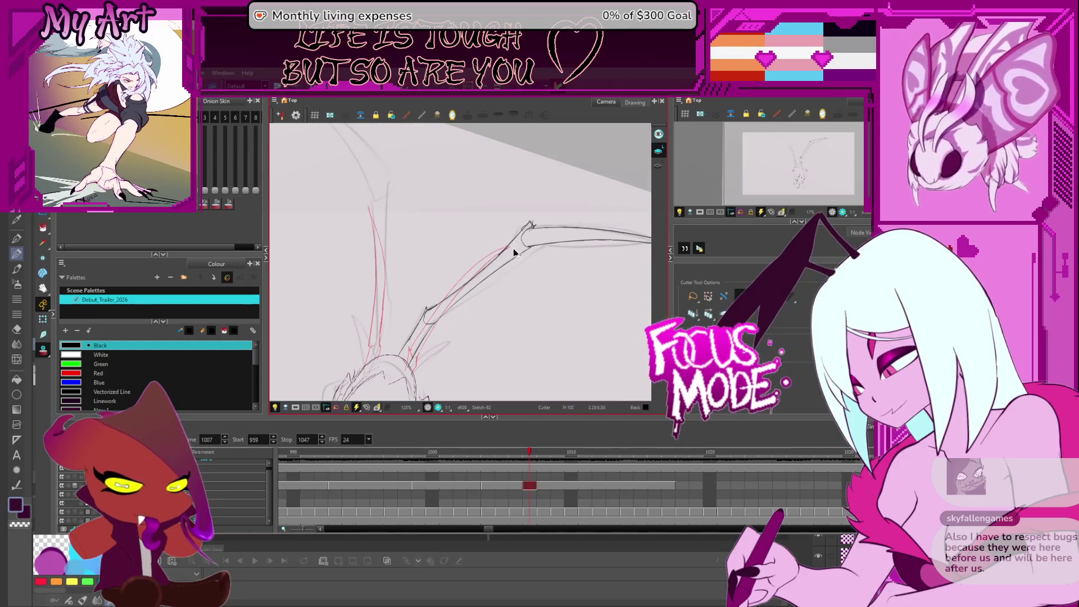
scroll(514, 252, up, 4)
key(shift+x)
drag(509, 287, 493, 272)
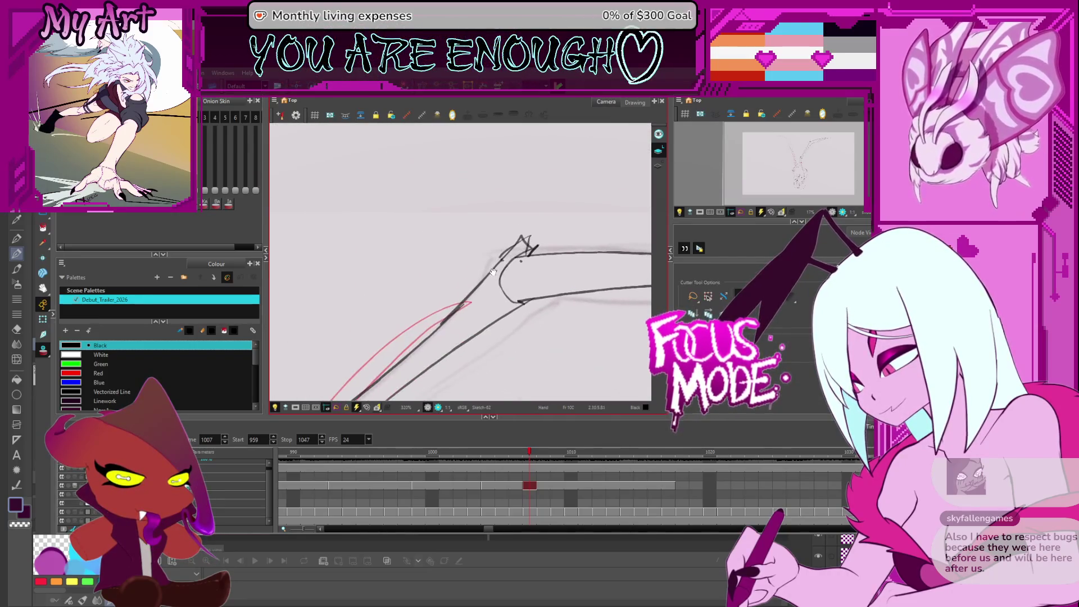
key(alt+q)
click(503, 282)
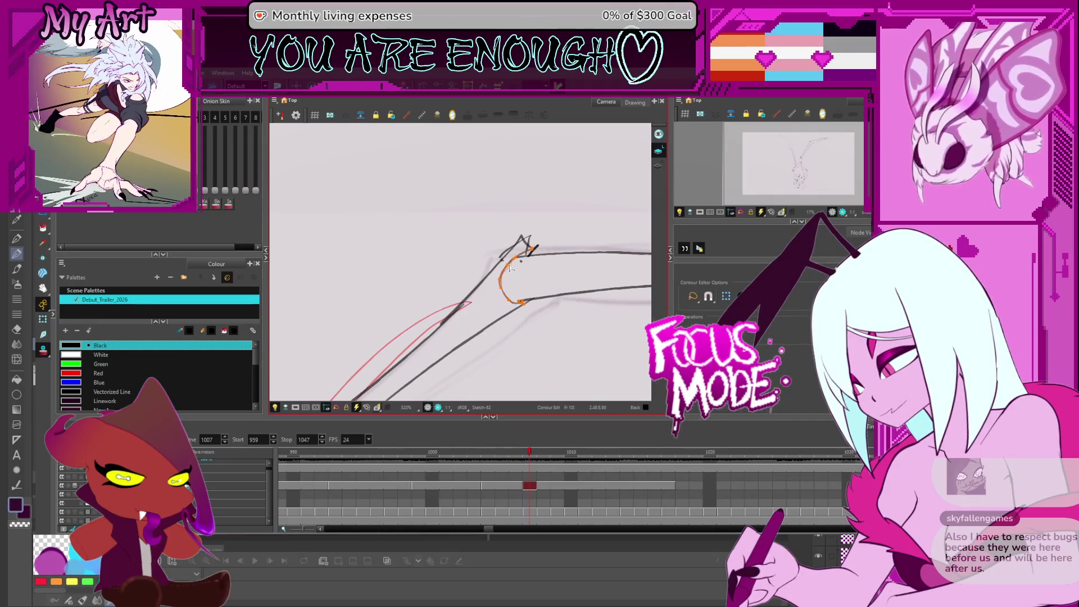
- Select the connected black strokes around the tip and the whole upper horizontal stroke
click(512, 268)
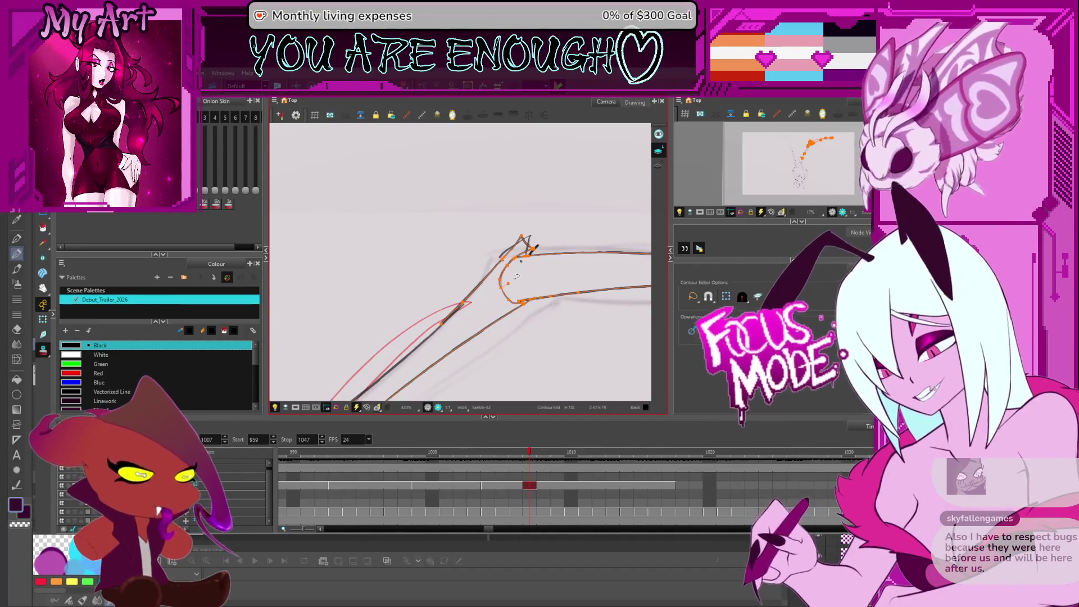
click(521, 247)
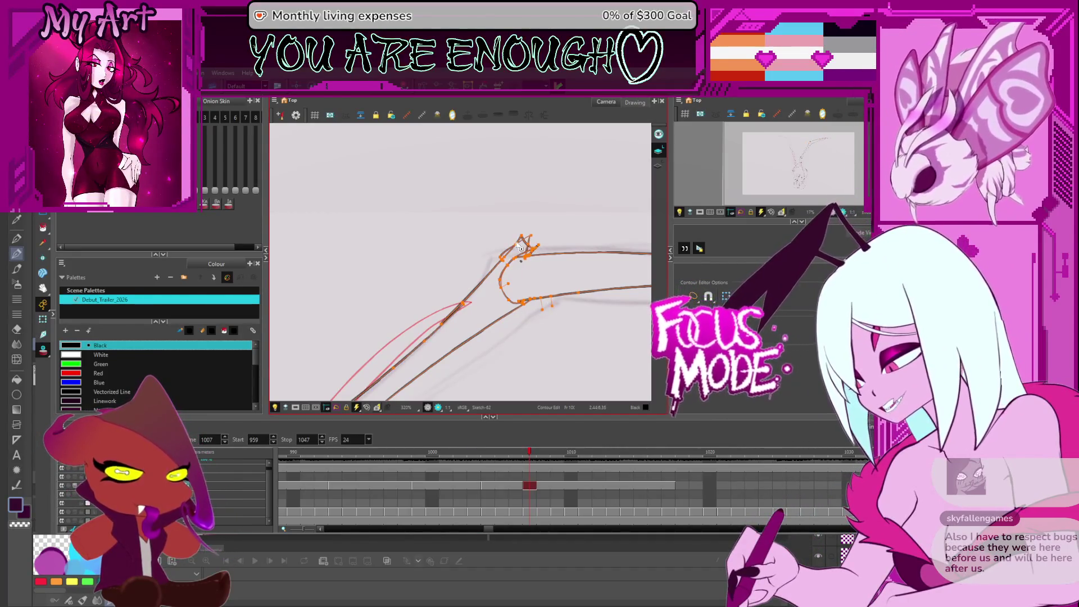
key(alt+s)
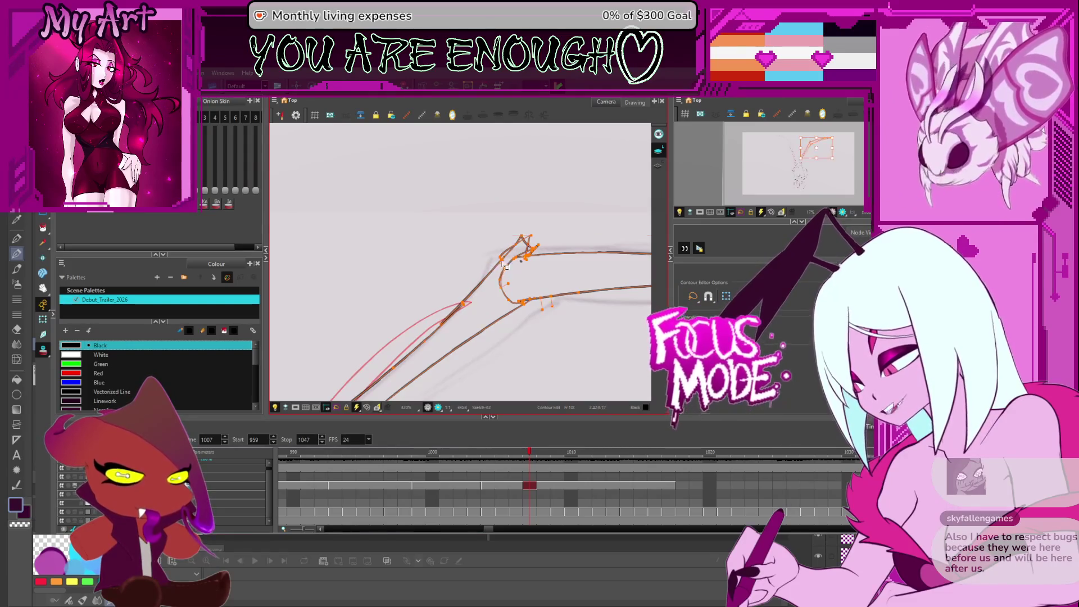
click(509, 242)
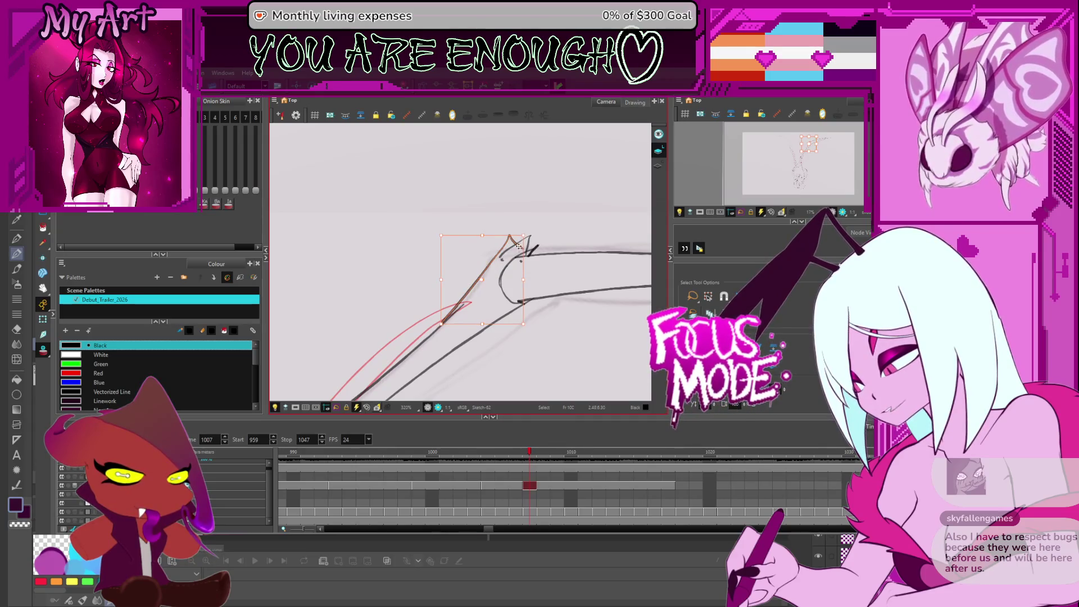
key(alt+q)
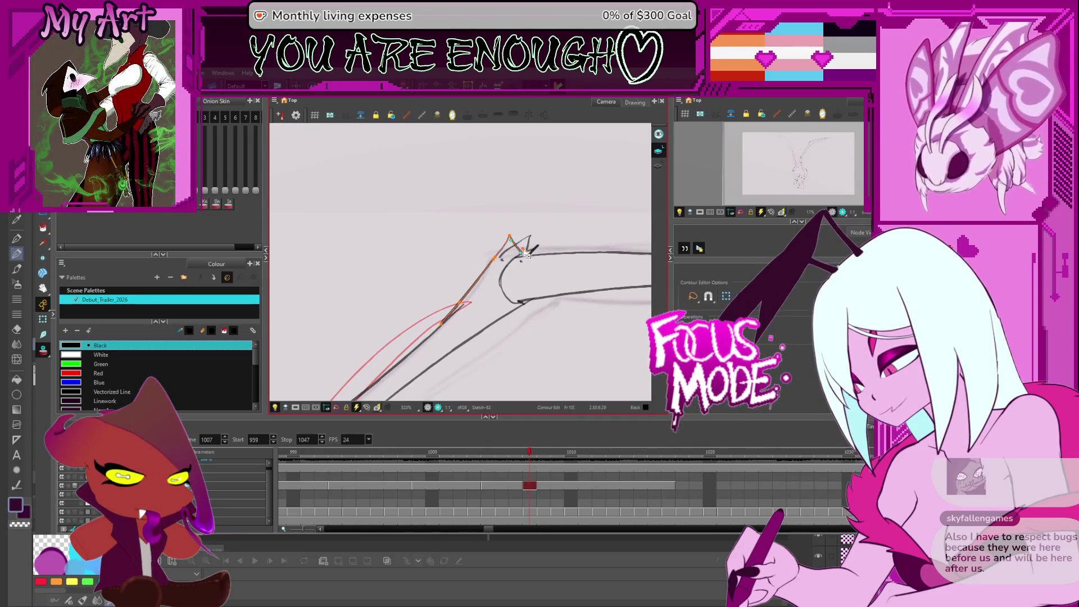
click(528, 254)
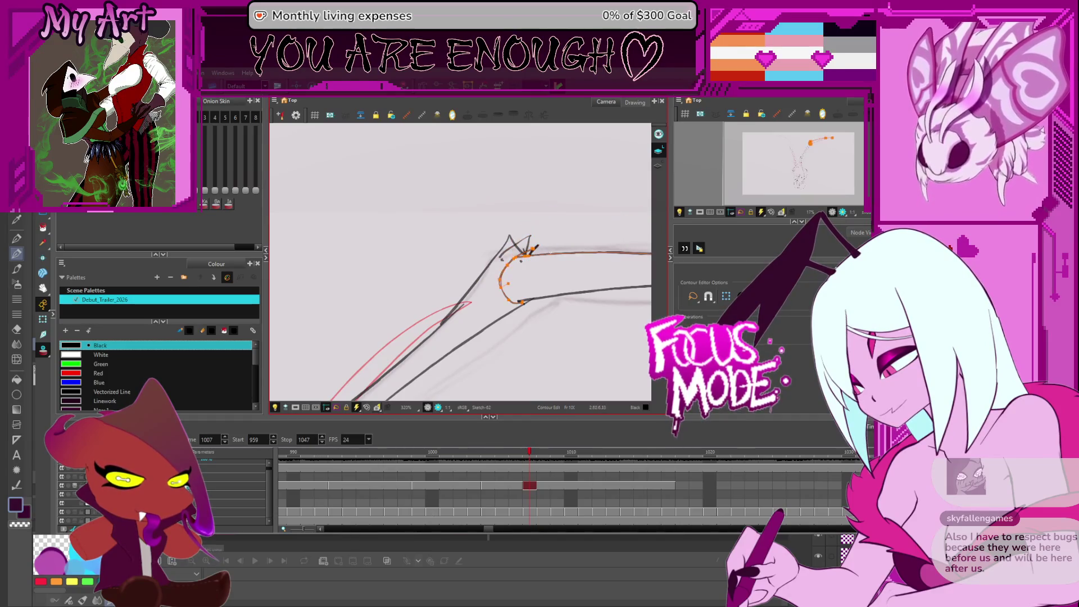
drag(535, 248, 446, 291)
click(441, 287)
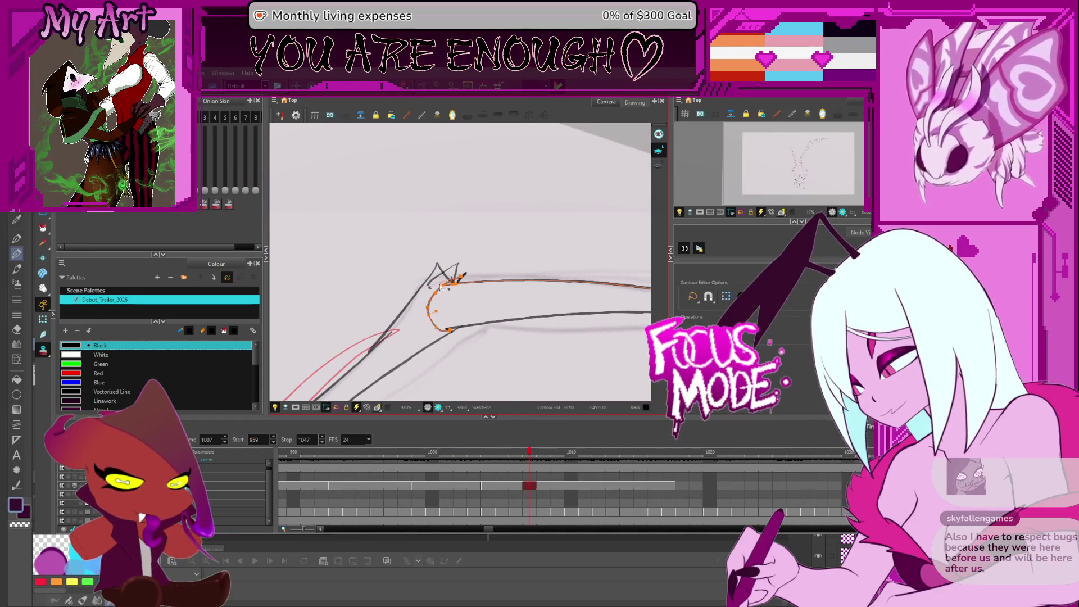
scroll(481, 286, down, 3)
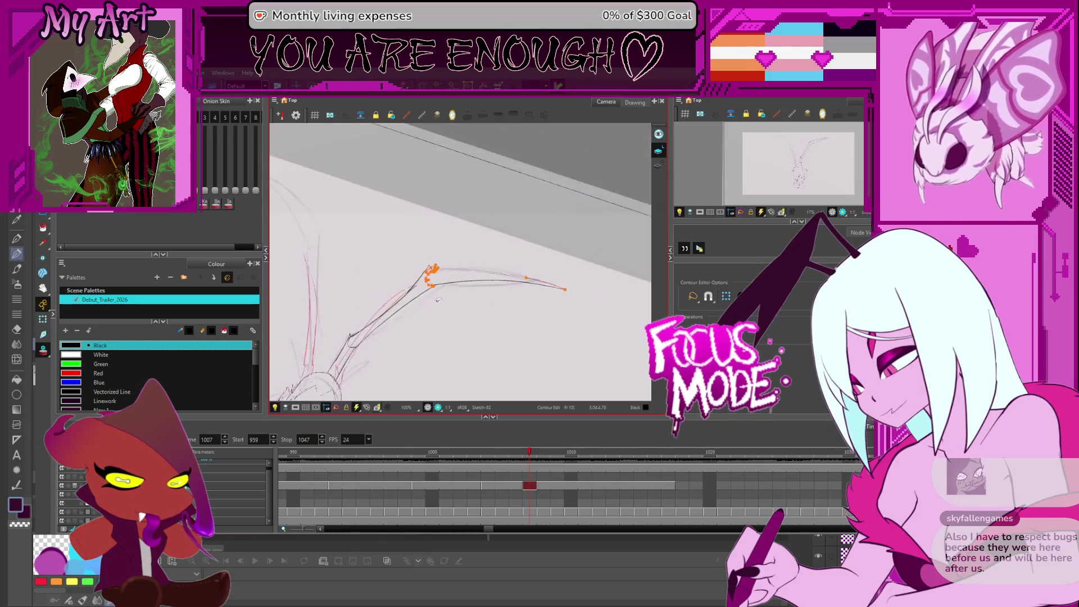
- Recentre the creature and step through frames 1005, 1007, 1020, 1010 and 1008
scroll(423, 290, down, 4)
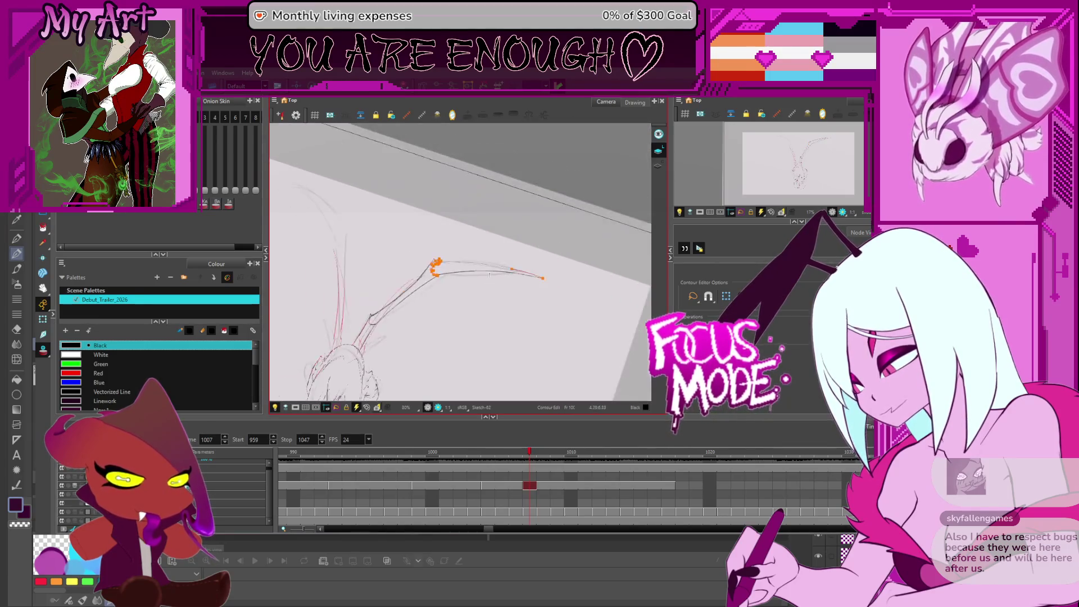
scroll(497, 287, down, 1)
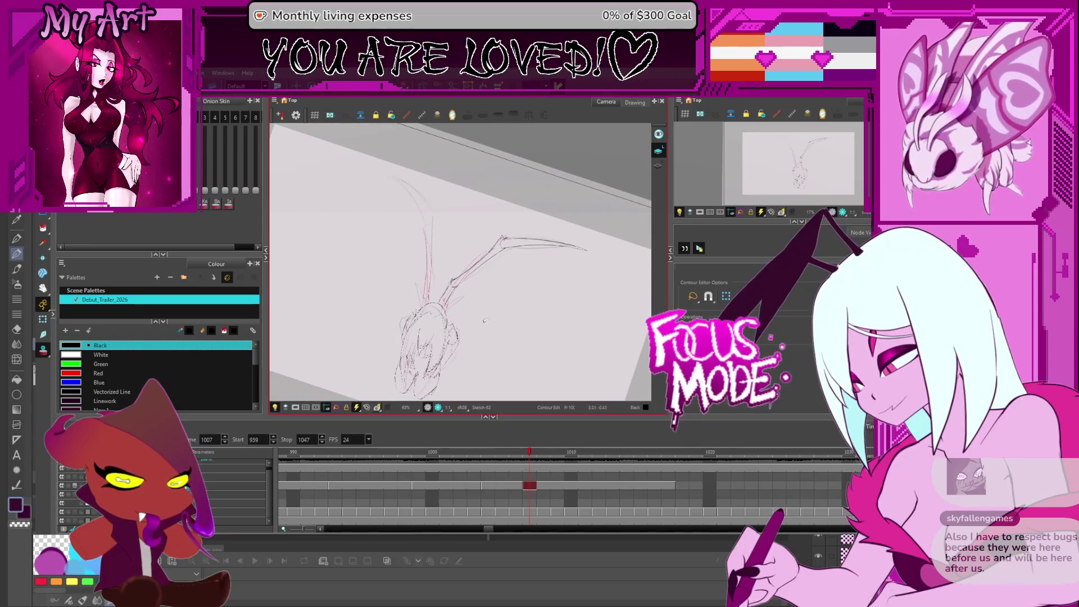
drag(499, 300, 507, 310)
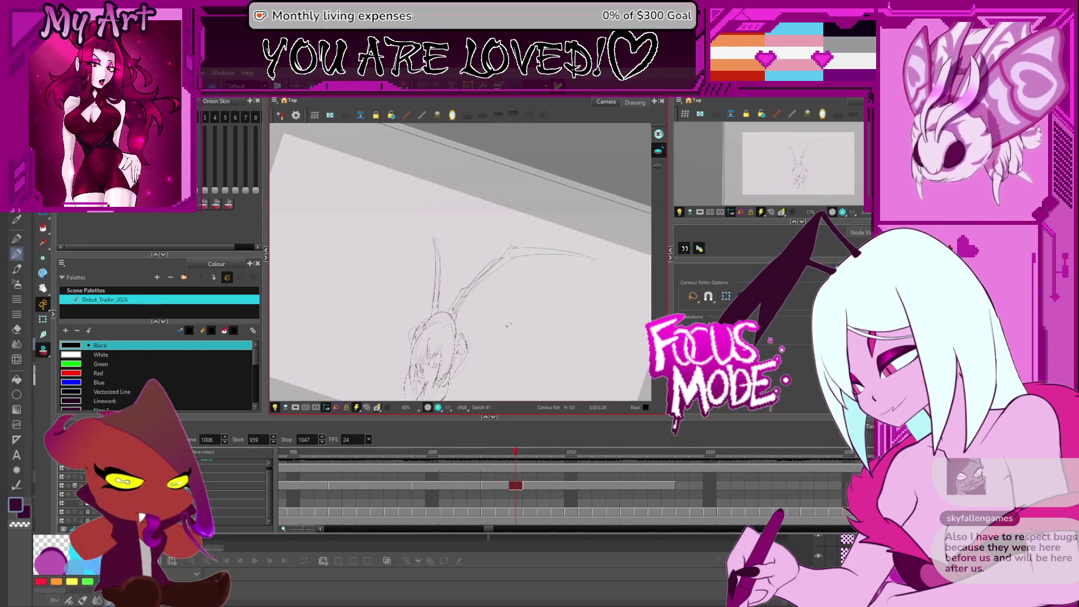
key(comma)
mouse_move(512, 321)
mouse_down()
mouse_move(545, 292)
mouse_move(505, 344)
mouse_up()
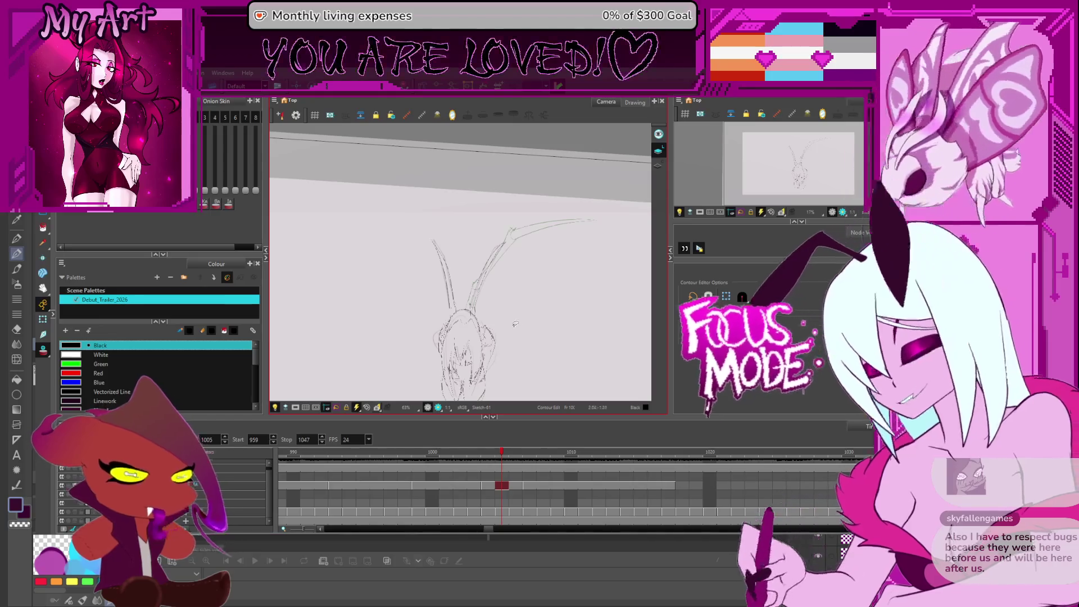
key(period)
key(period)
key(period)
key(period)
key(period)
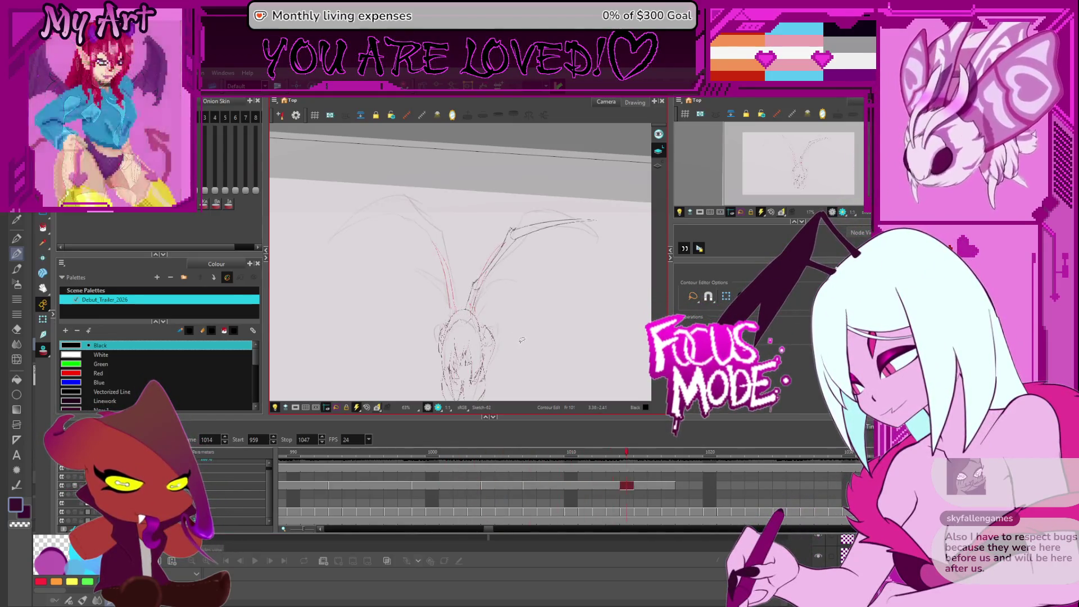
key(period)
key(period)
key(period)
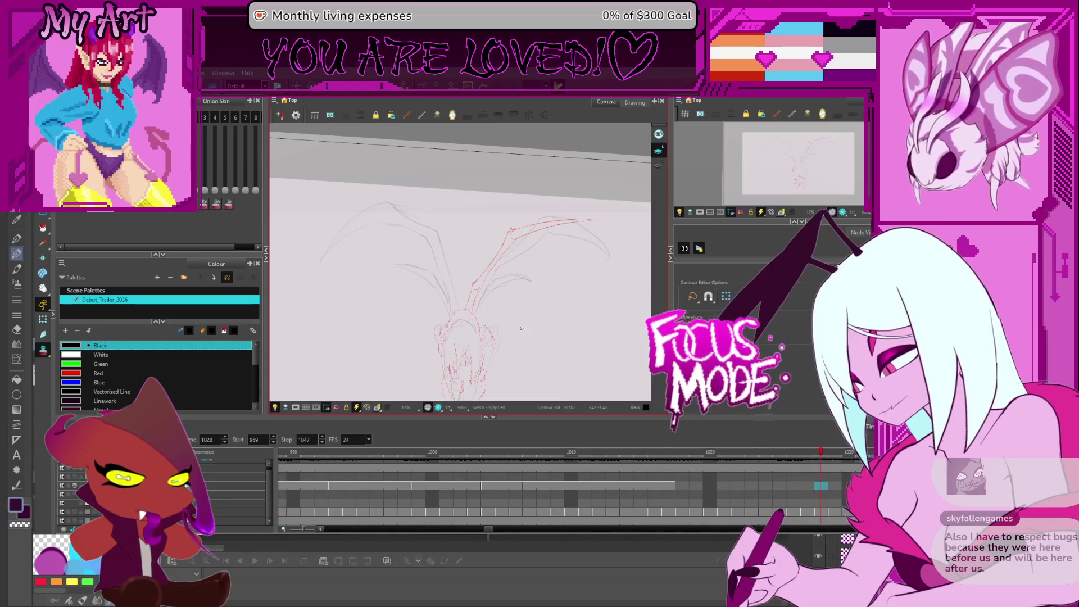
key(comma)
key(comma)
key(comma)
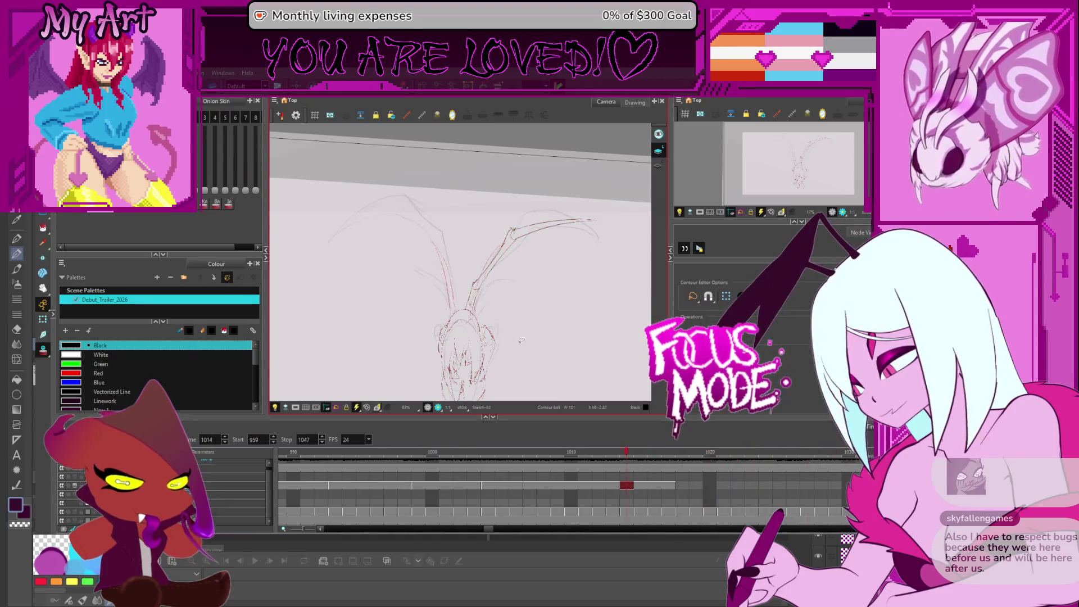
key(comma)
key(comma)
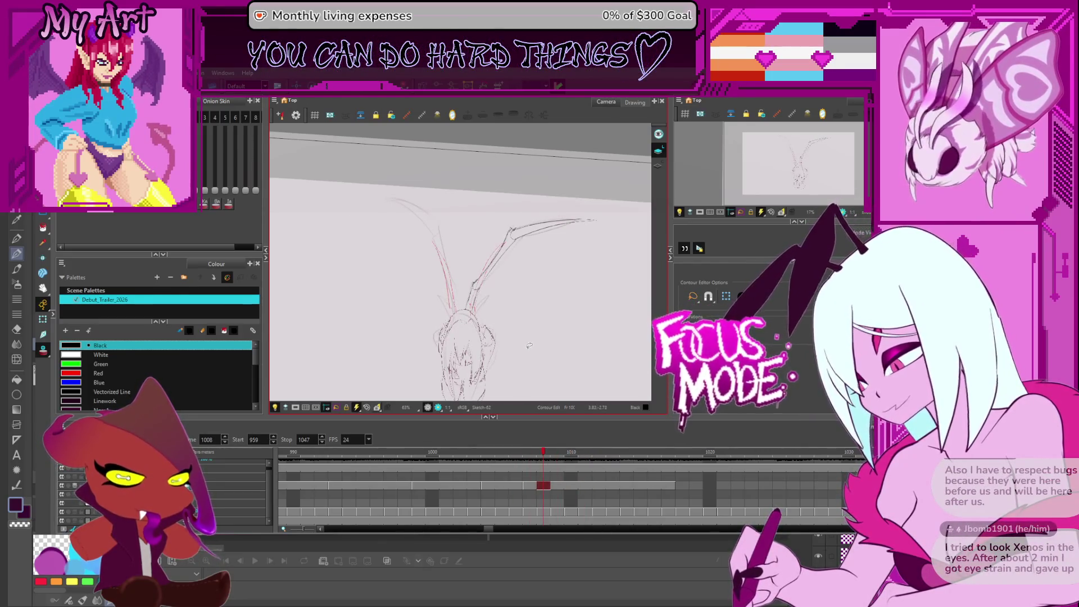
- Pan the sketch down and right and rotate the view so the paper is level
key(space)
drag(510, 301, 537, 333)
drag(557, 377, 557, 381)
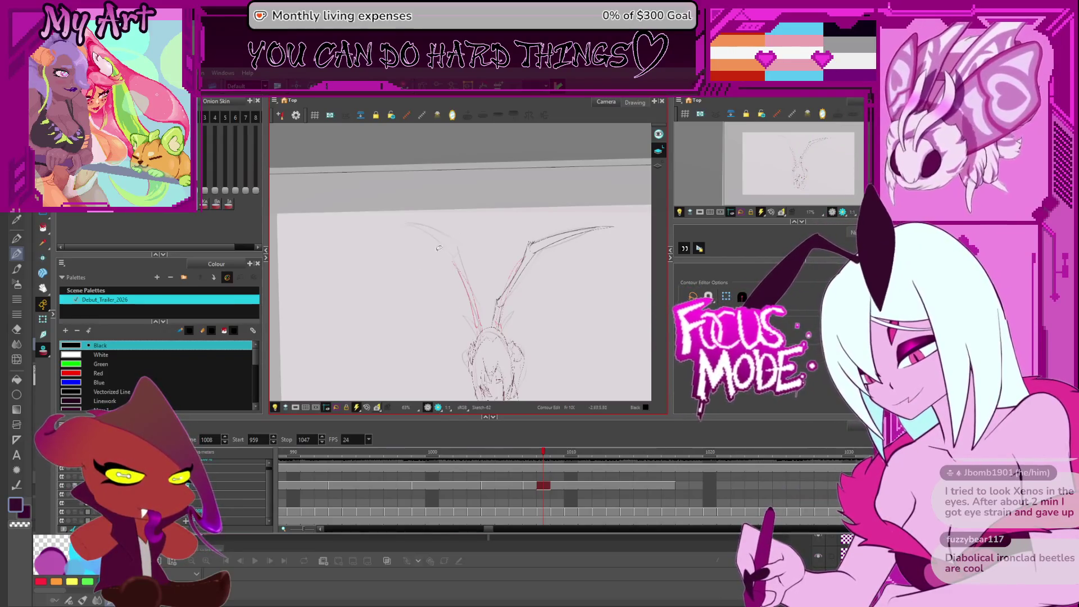
mouse_move(440, 282)
mouse_down()
mouse_move(508, 262)
mouse_move(438, 255)
mouse_up()
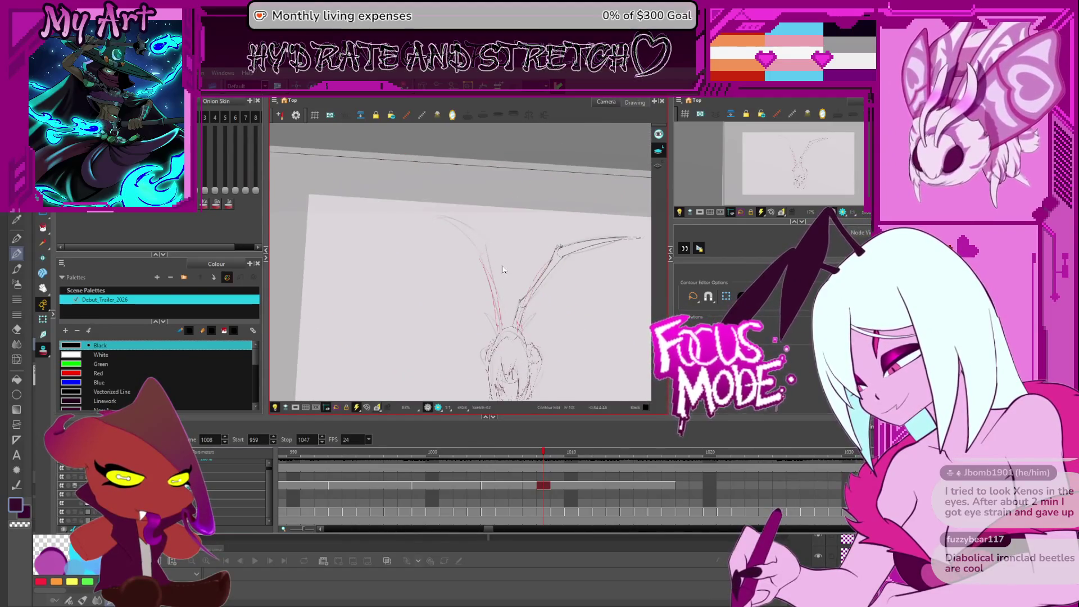
- Redraw the left leg tip in dark pencil, closing it into a loop and adding a joint stroke
scroll(403, 253, up, 2)
click(582, 169)
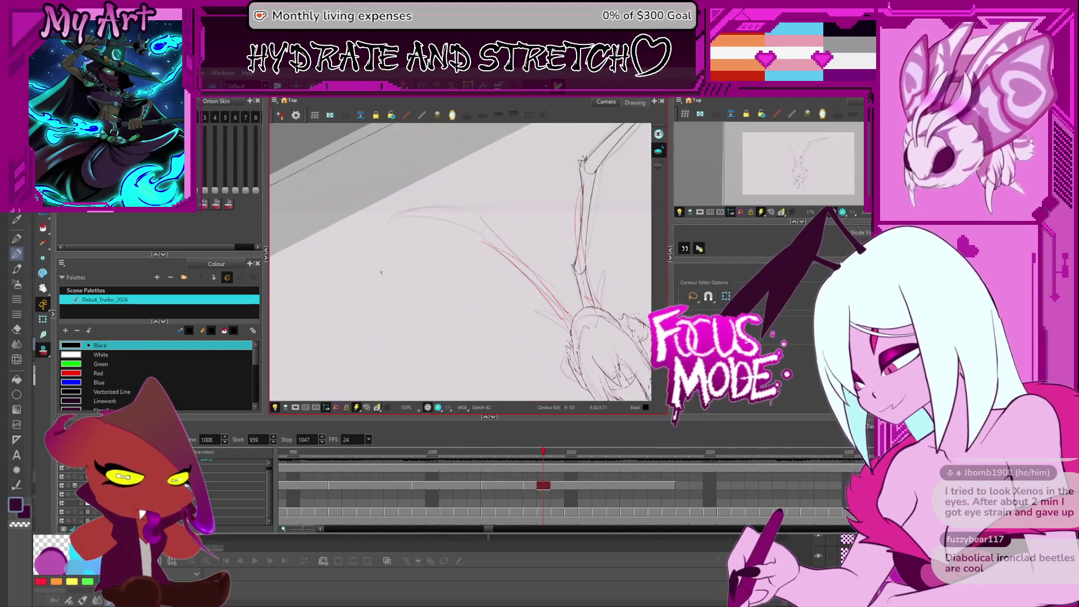
key(alt+slash)
drag(377, 264, 468, 221)
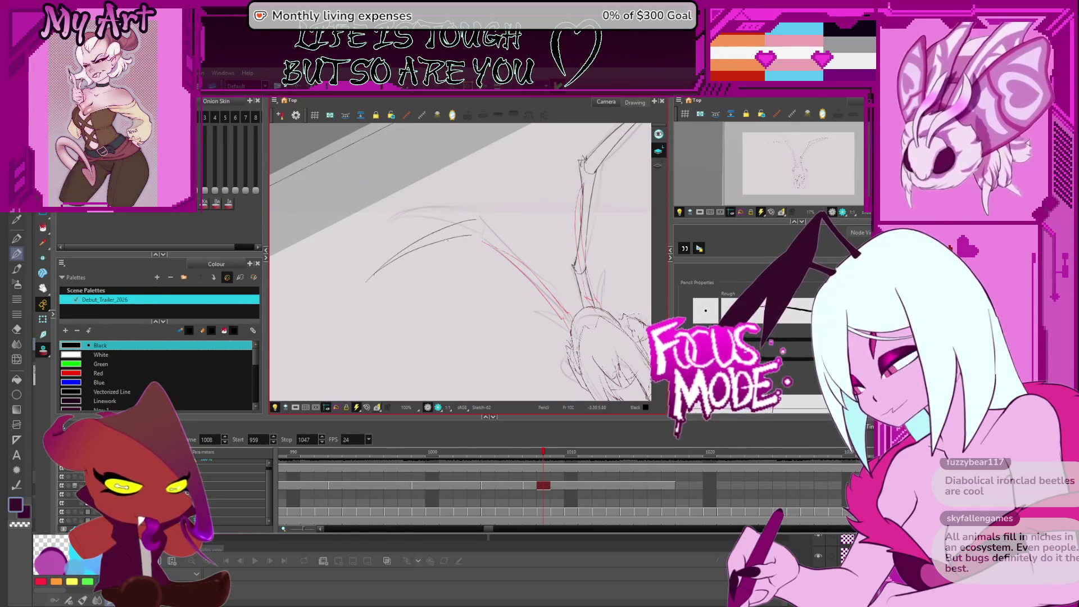
drag(506, 185, 551, 163)
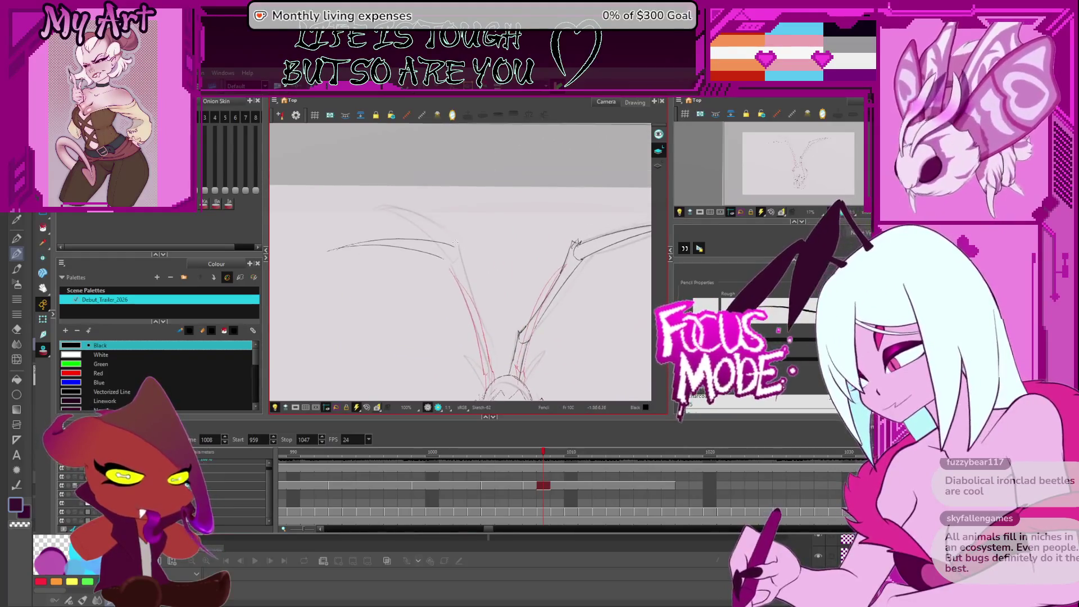
key(2)
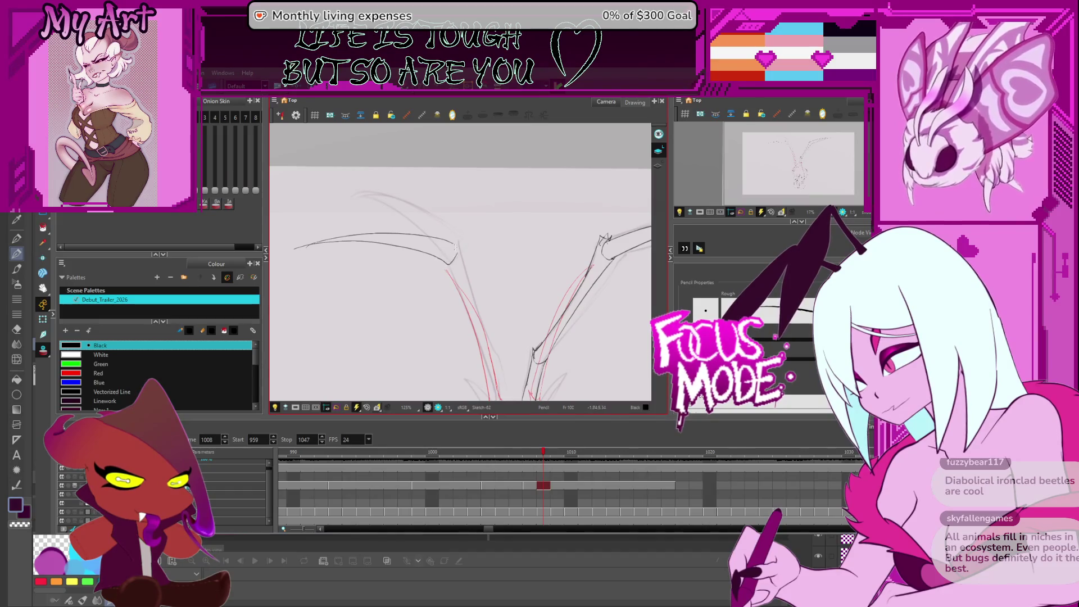
mouse_move(455, 260)
mouse_down()
mouse_move(445, 265)
mouse_move(456, 262)
mouse_up()
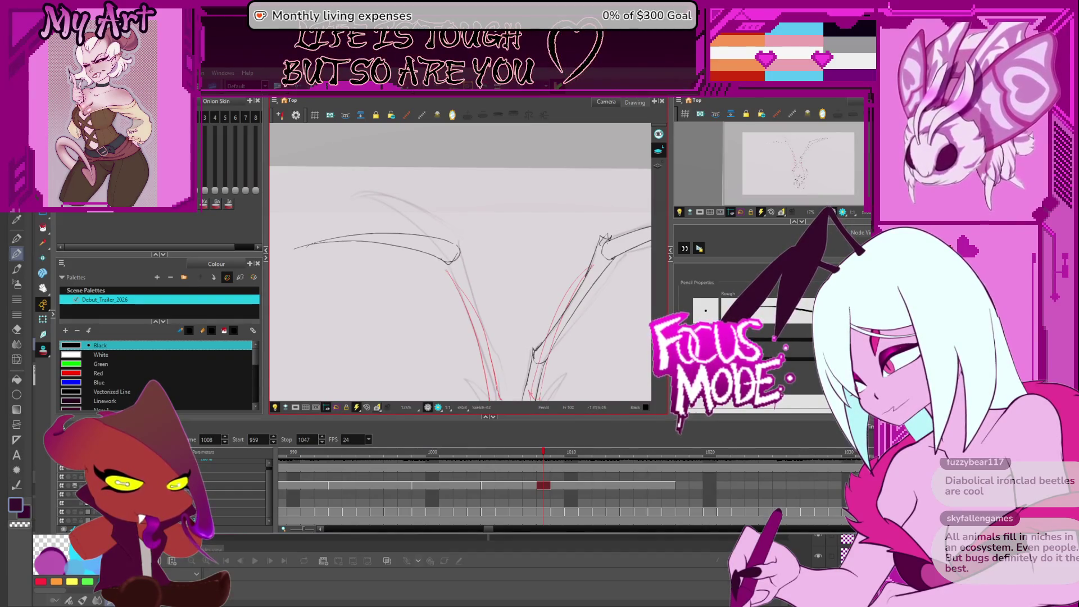
key(1)
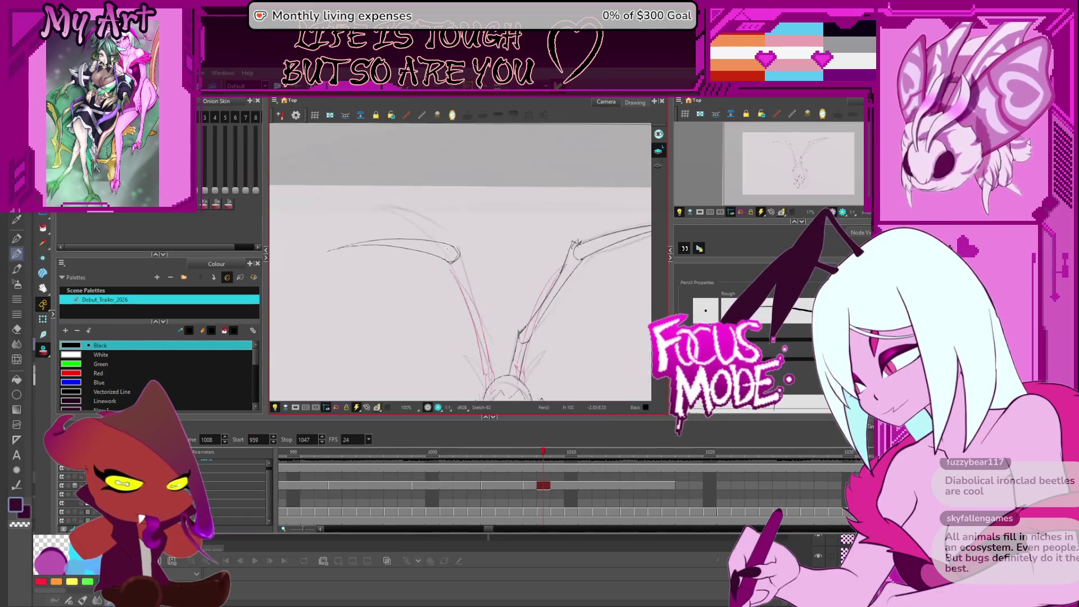
key(ctrl)
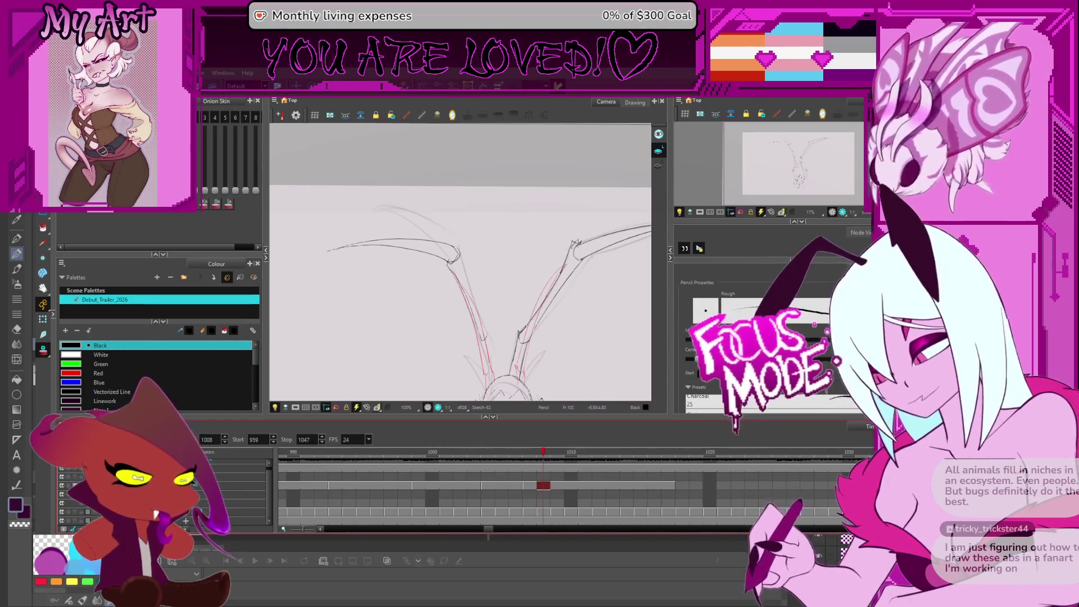
mouse_move(460, 231)
mouse_down()
mouse_move(464, 244)
mouse_move(449, 199)
mouse_up()
- Add short pencil strokes to darken and thicken the bend in the left leg
scroll(450, 199, down, 2)
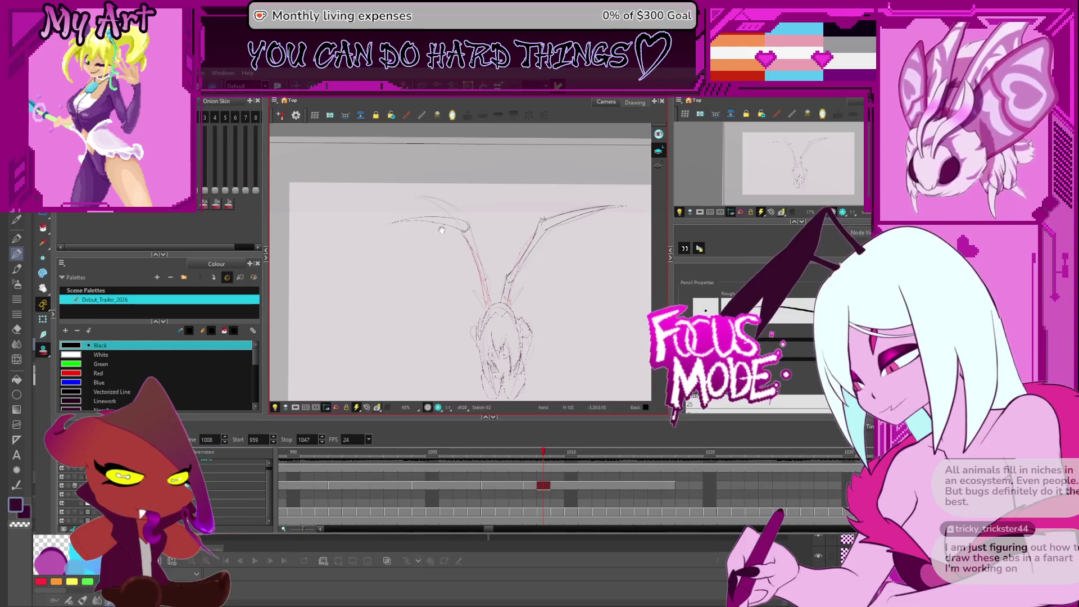
scroll(441, 229, up, 4)
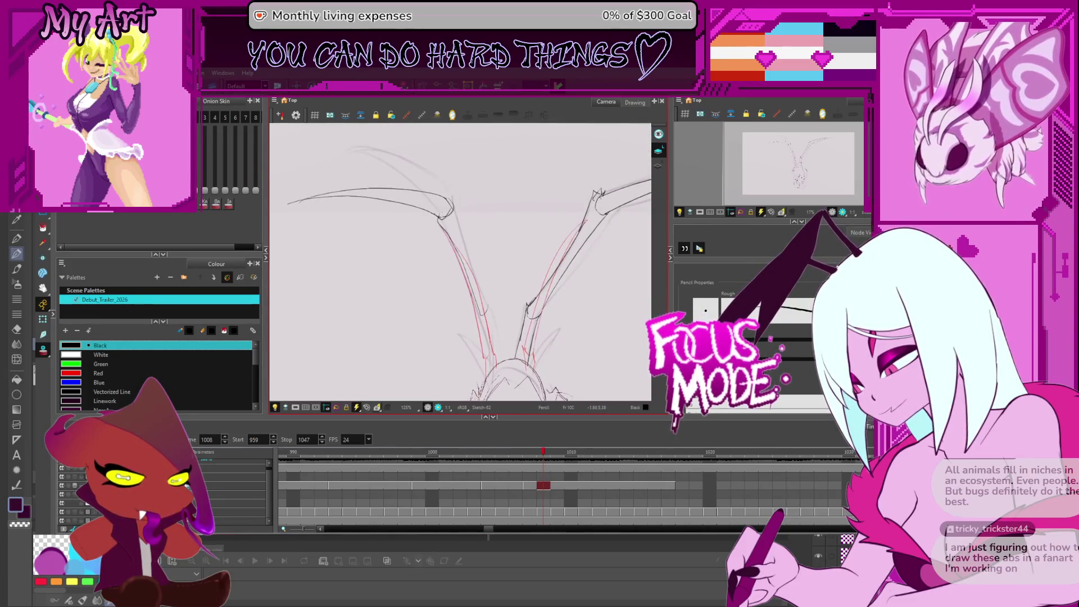
drag(441, 217, 444, 218)
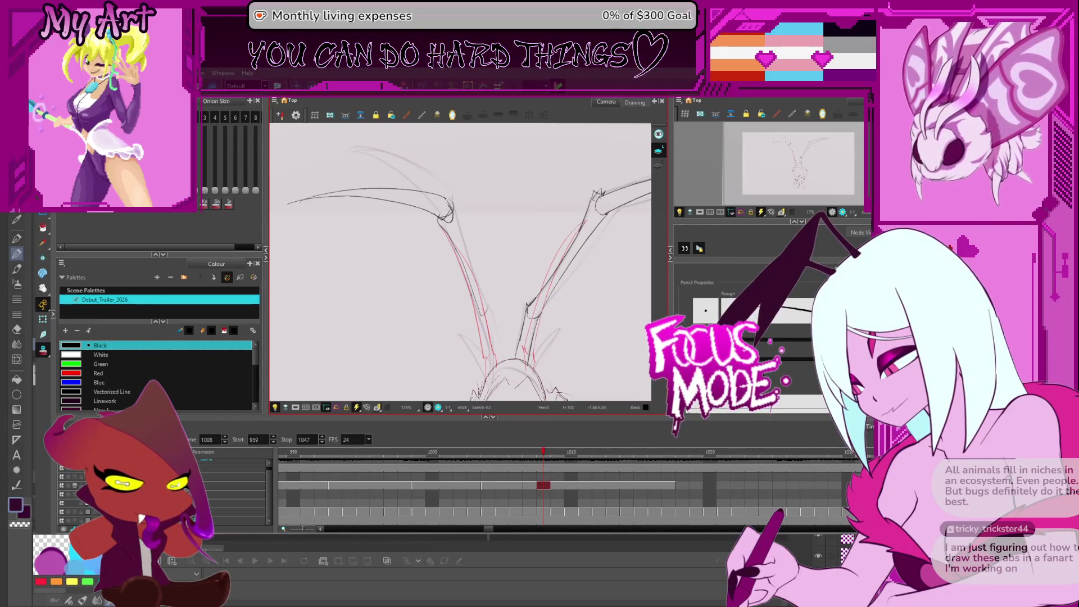
key(alt+slash)
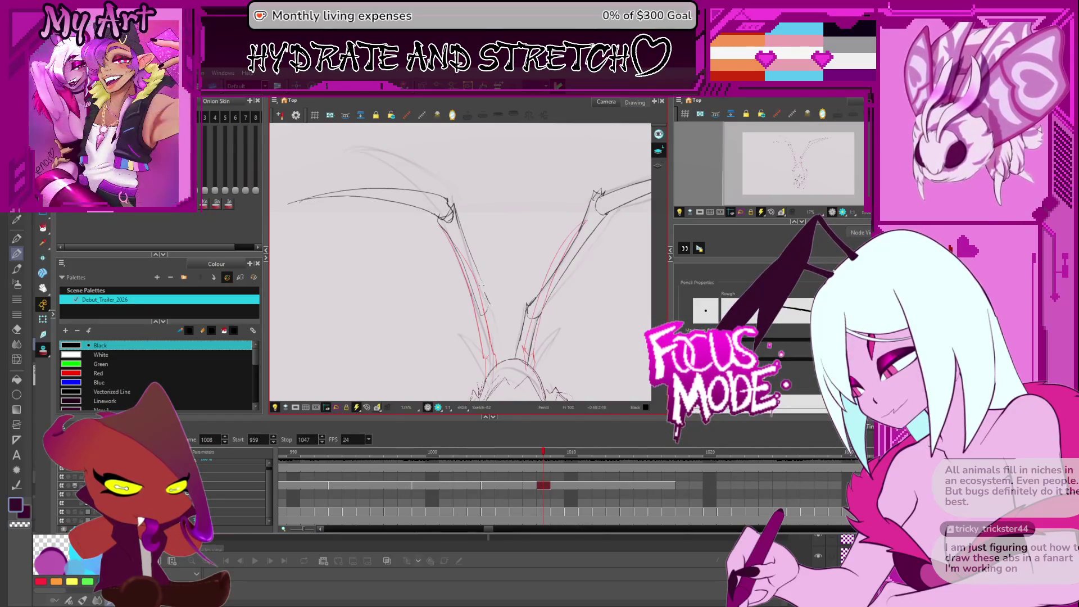
scroll(516, 270, up, 2)
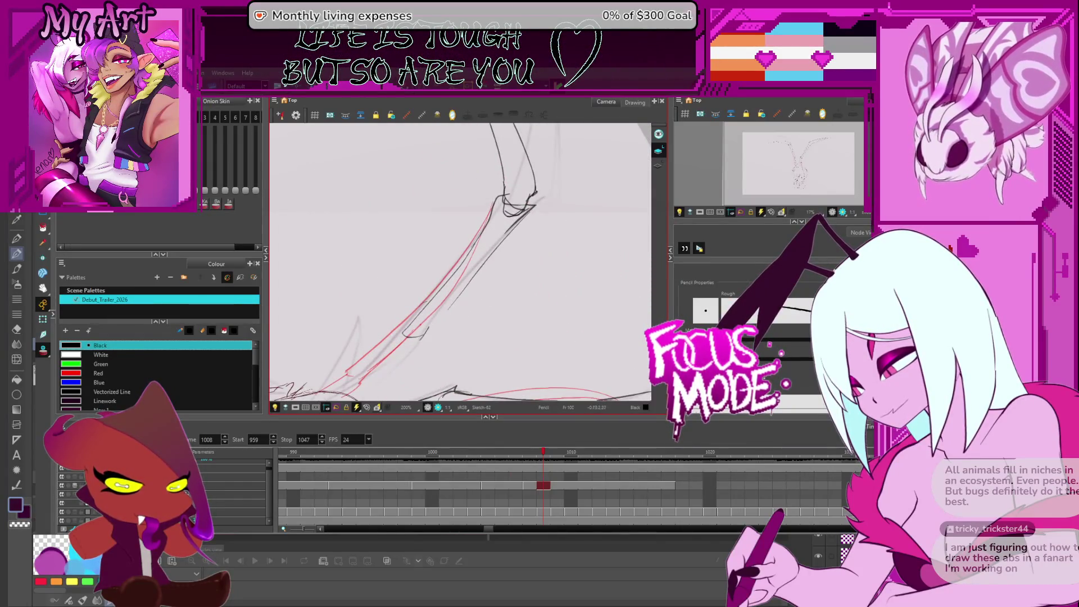
- Rotate the view upright, zoom in, and add a short stroke near the leg end
scroll(482, 289, down, 1)
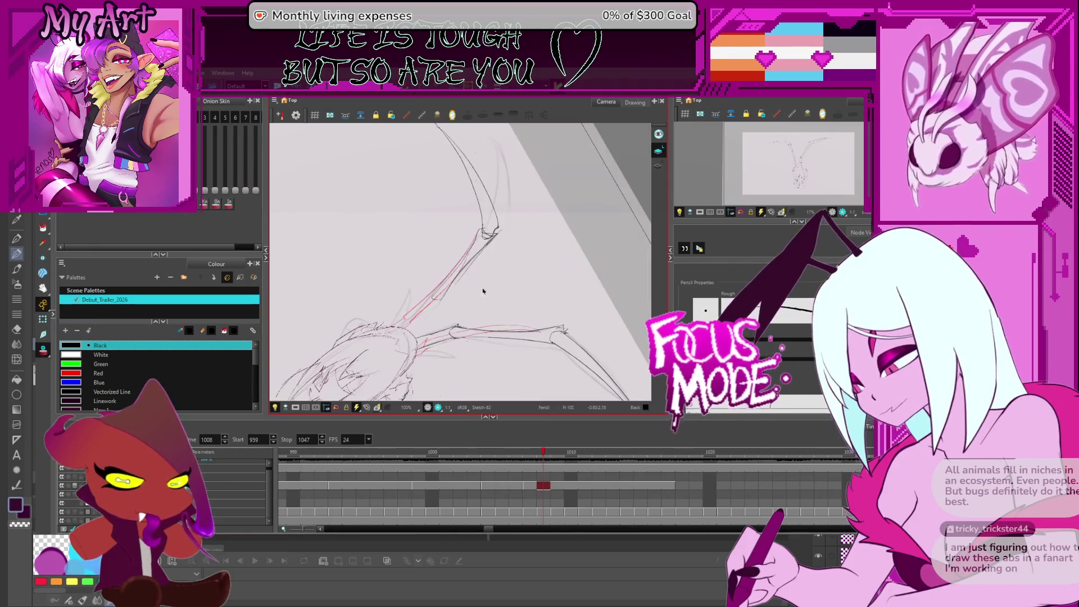
drag(461, 264, 429, 216)
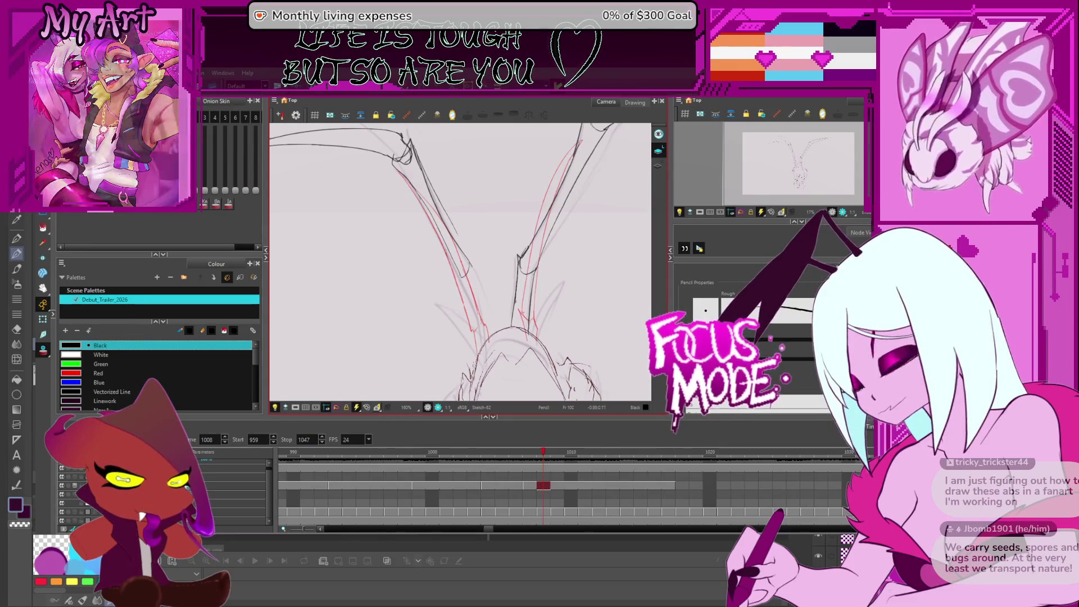
key(ctrl+alt)
drag(531, 263, 520, 301)
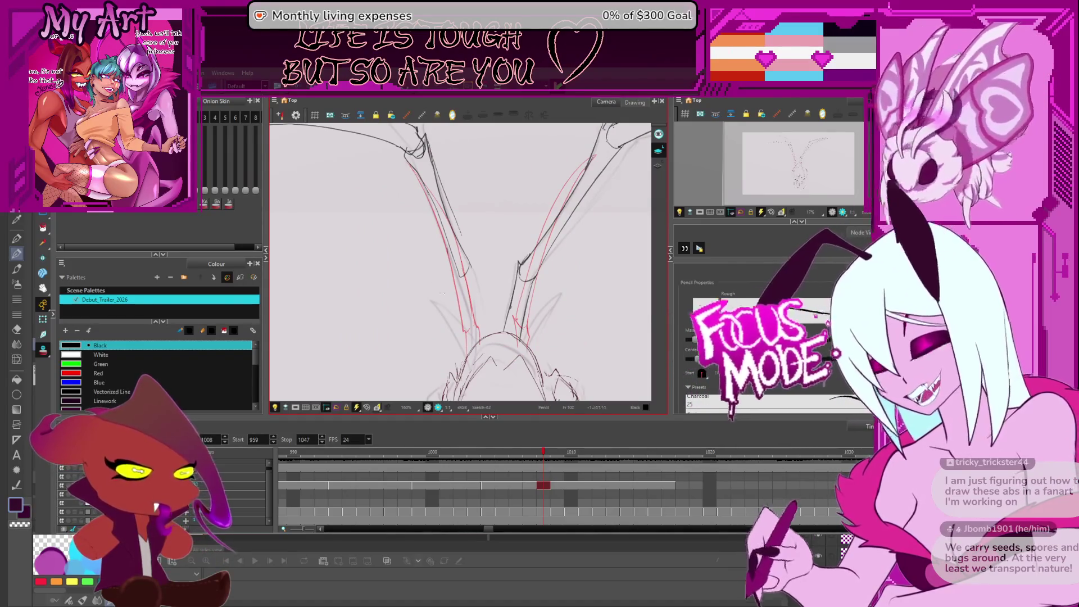
key(2)
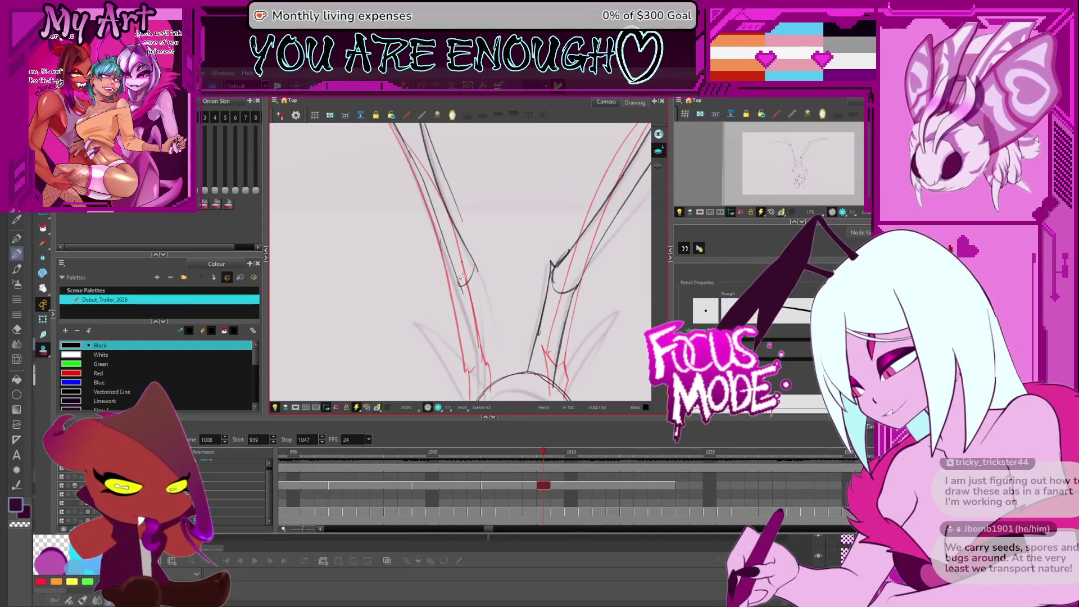
drag(461, 289, 473, 308)
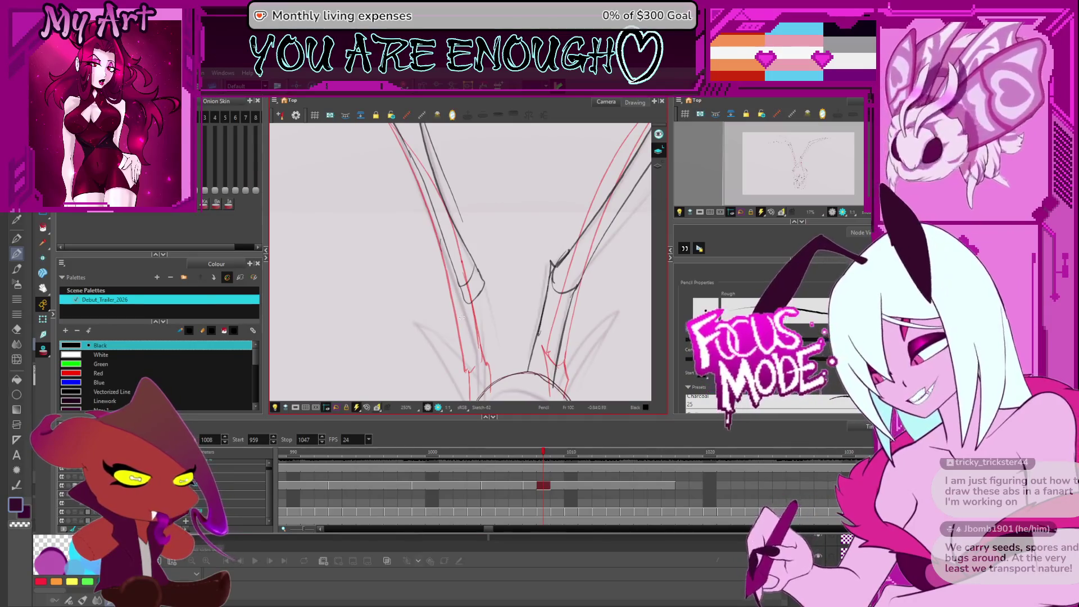
- Select the left stroke and its loop, then draw a dark line at the left leg's tip
key(alt+q)
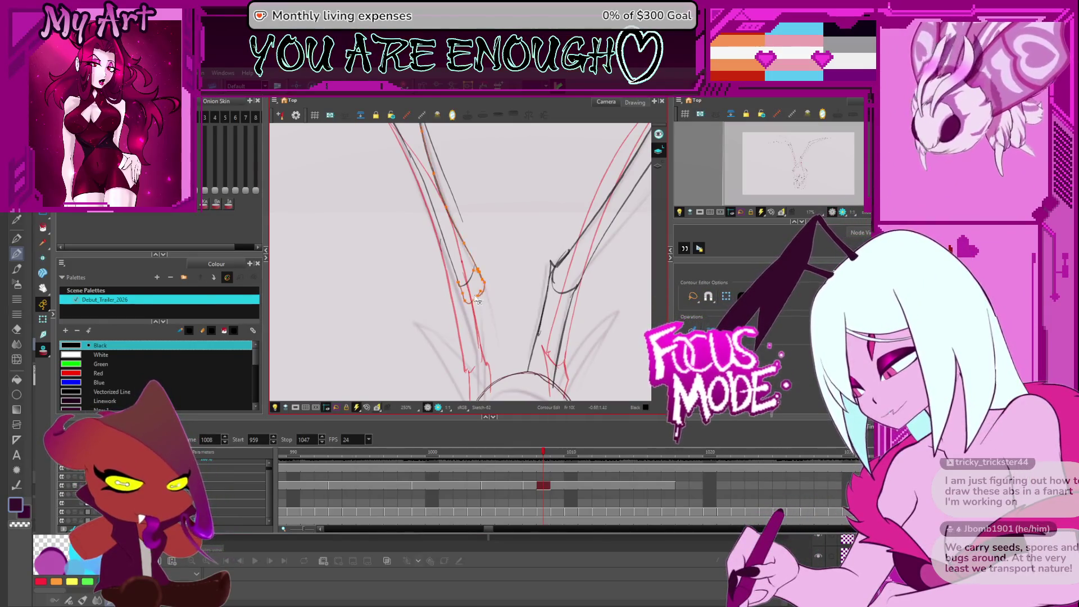
click(477, 284)
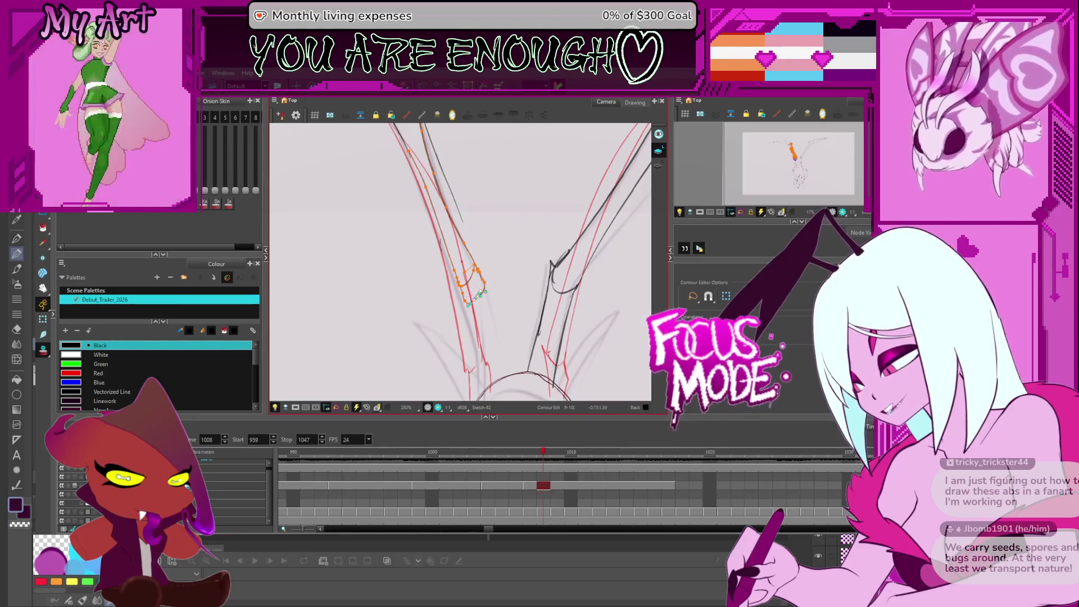
key(alt+e)
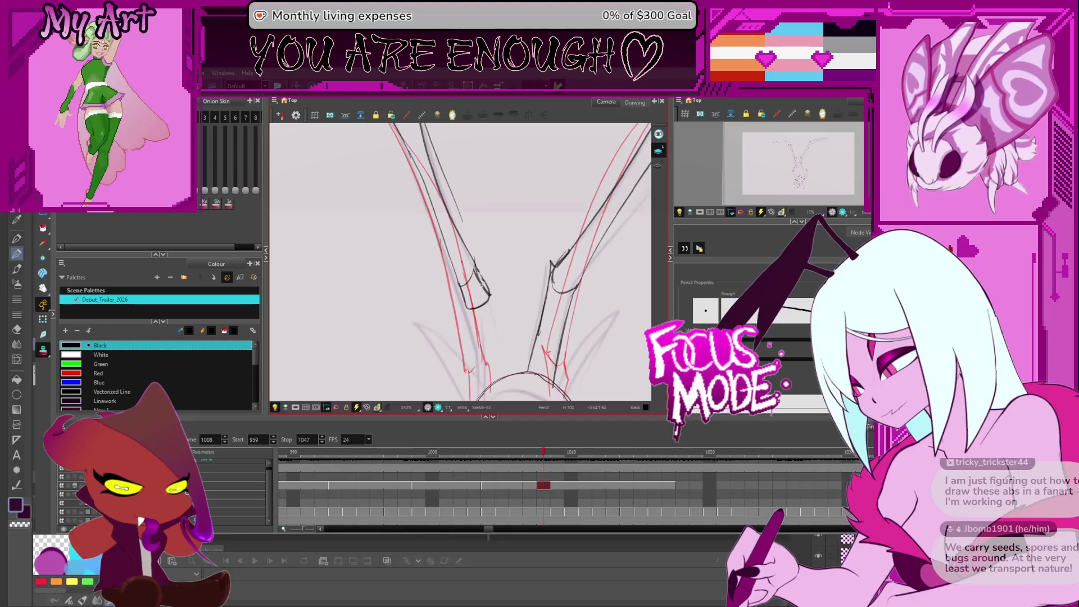
scroll(461, 262, down, 1)
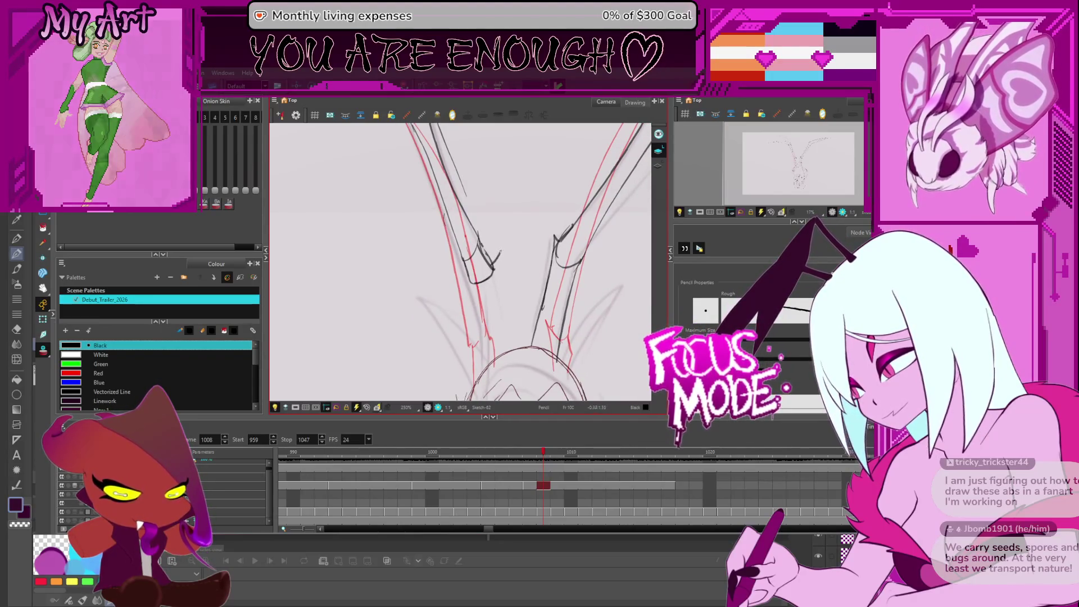
scroll(485, 269, down, 1)
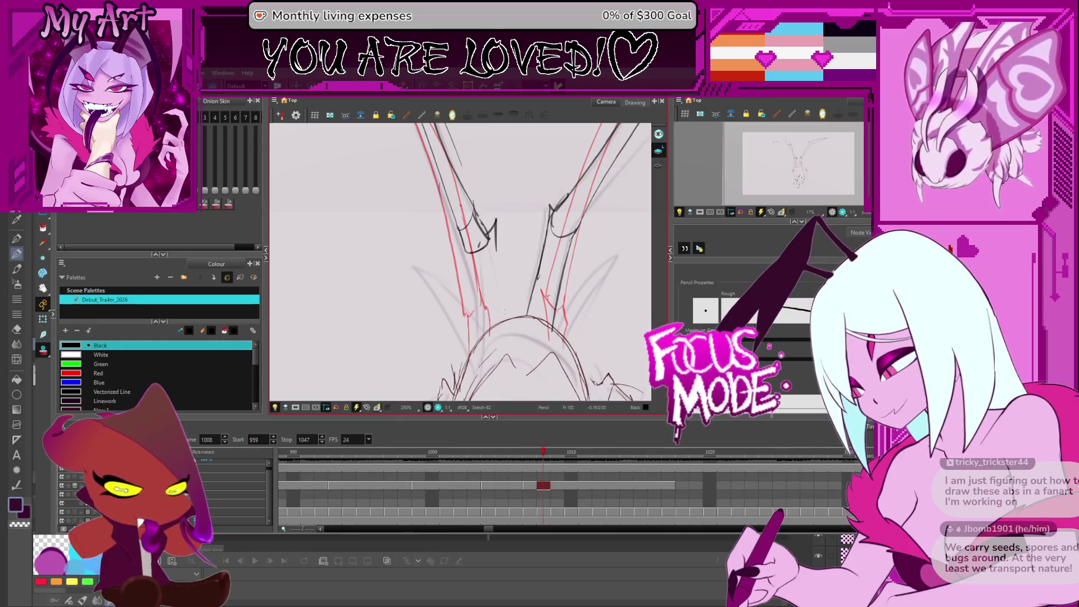
drag(498, 261, 508, 323)
drag(496, 248, 501, 279)
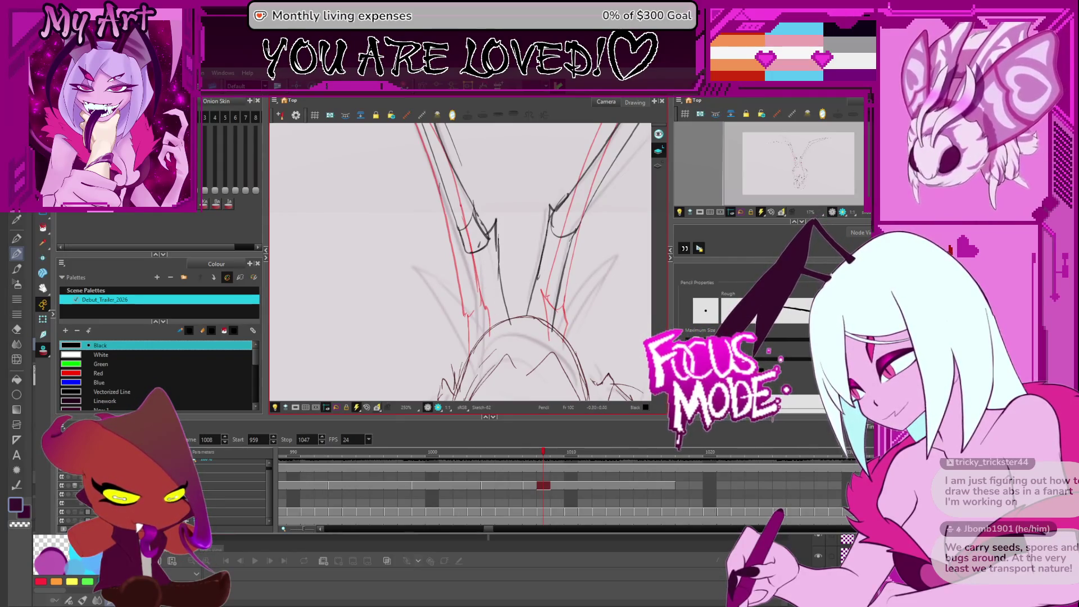
- Check neighbouring frames back to 1007, then select the stroke at the right leg's joint
key(2)
key(2)
key(2)
key(period)
key(period)
key(period)
key(comma)
key(comma)
key(comma)
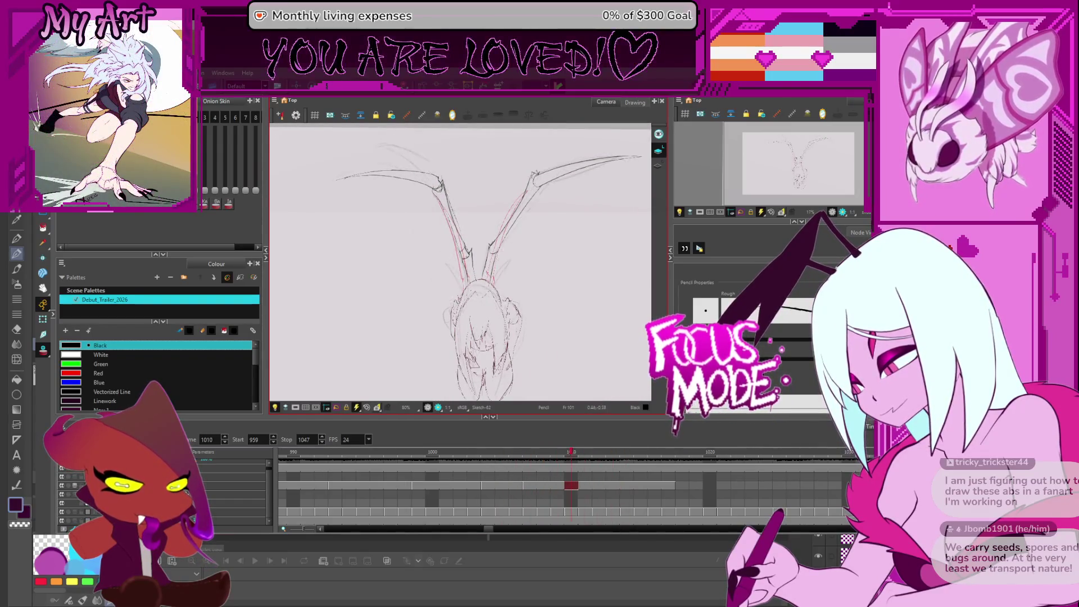
key(period)
key(period)
key(period)
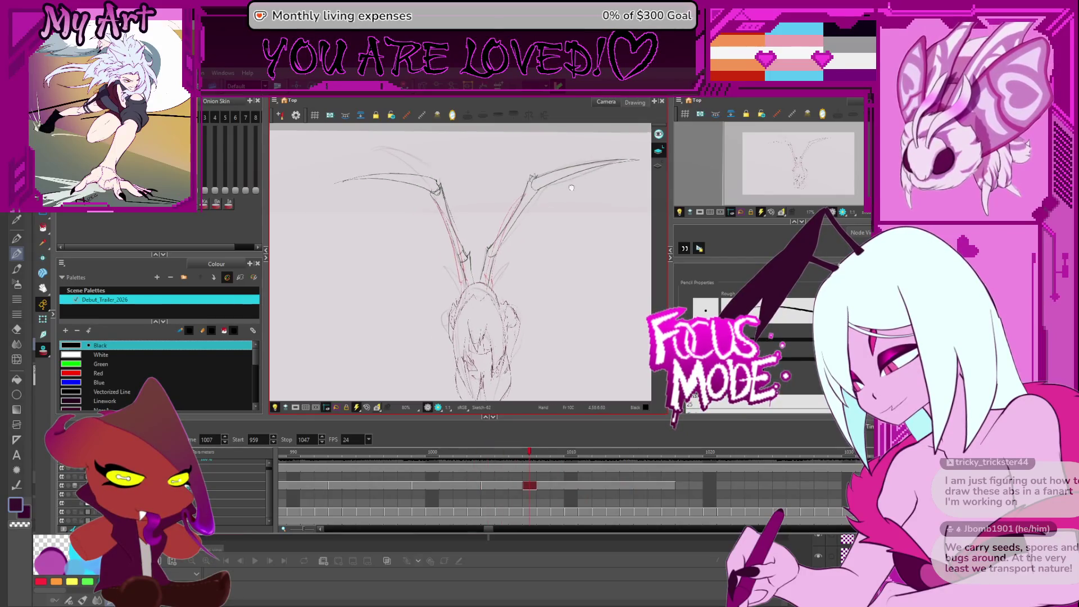
key(1)
key(1)
key(alt+s)
drag(535, 224, 570, 218)
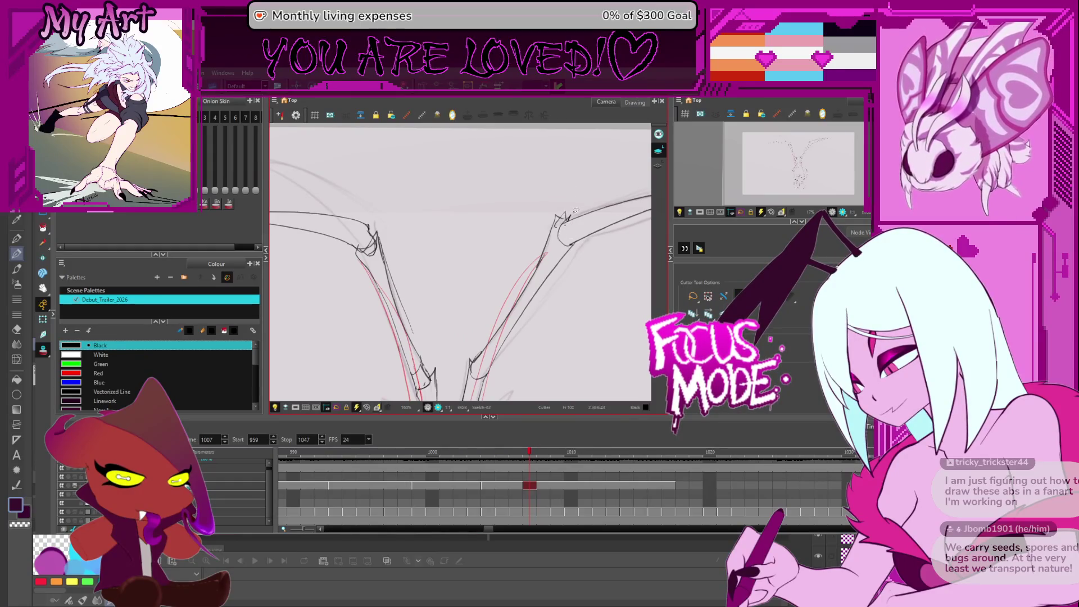
key(alt+s)
drag(560, 218, 547, 225)
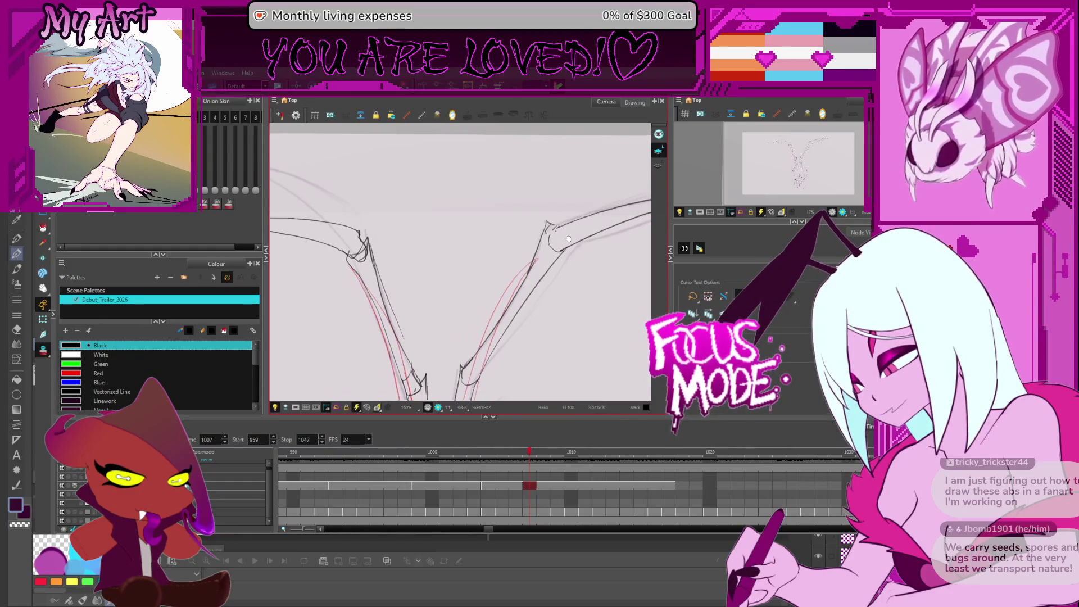
click(548, 231)
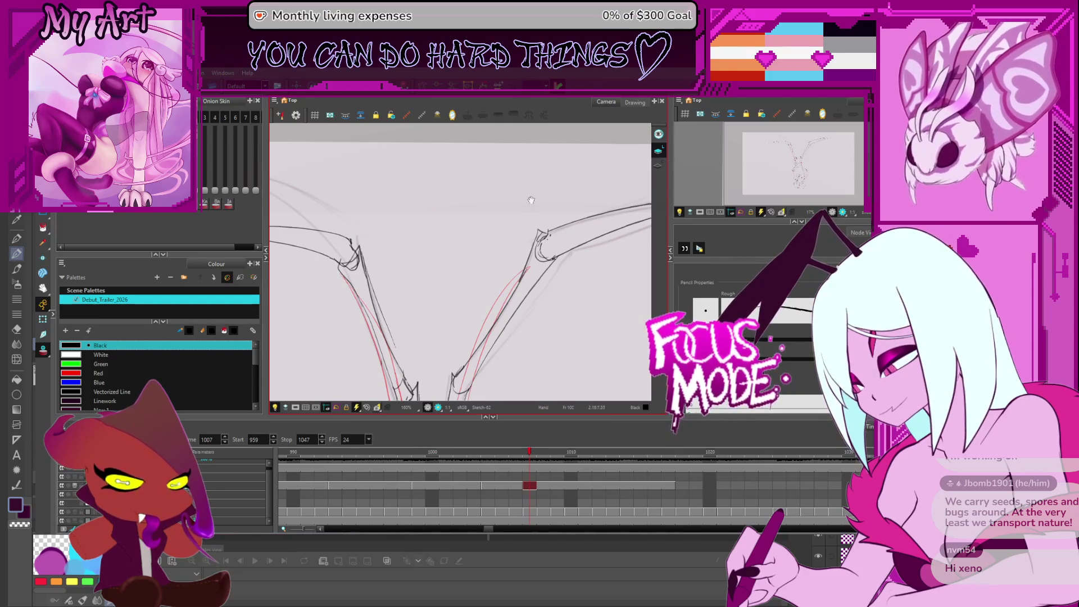
drag(531, 200, 548, 207)
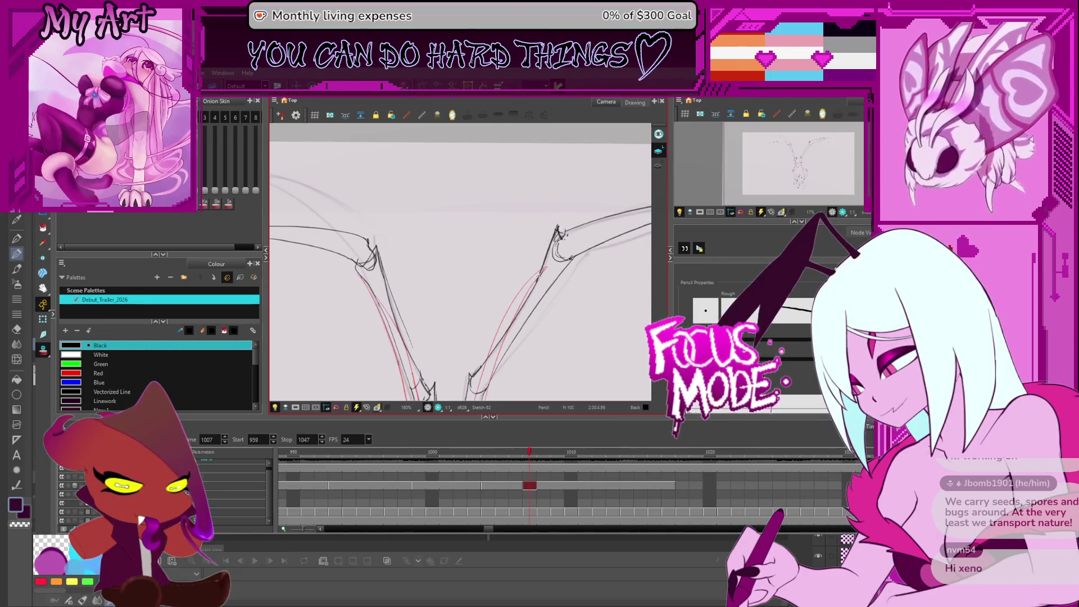
scroll(538, 276, down, 5)
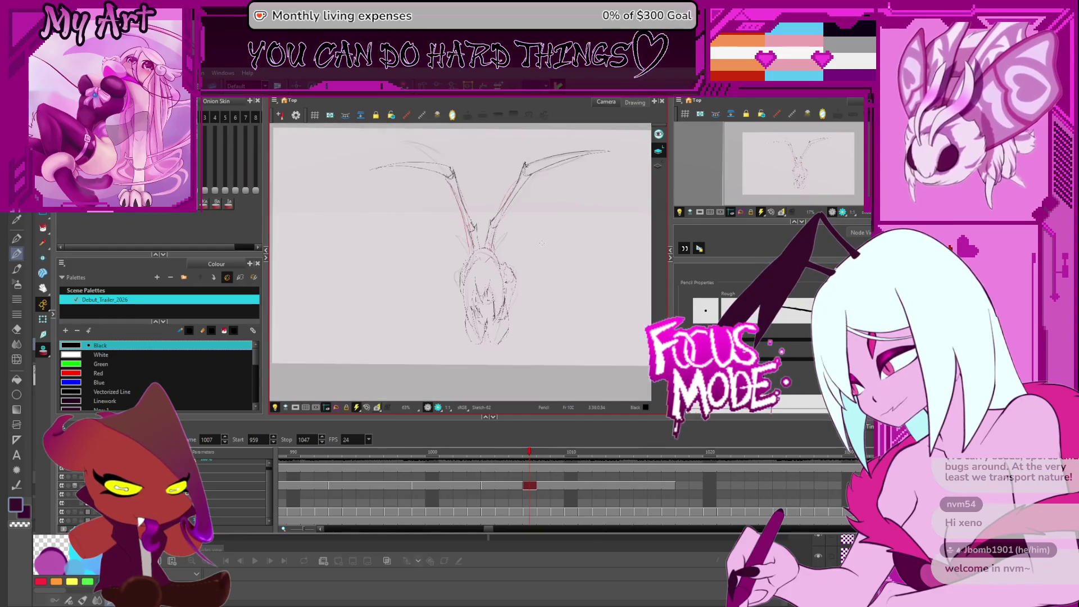
drag(548, 246, 526, 302)
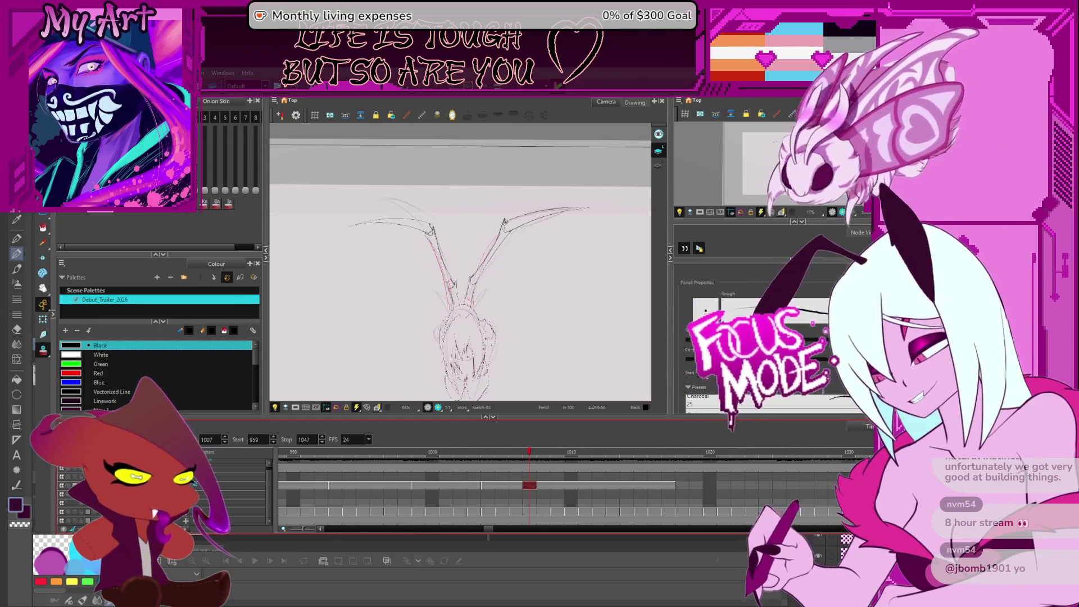
- Step from frame 1001 to 1004 and turn off onion skinning
click(730, 349)
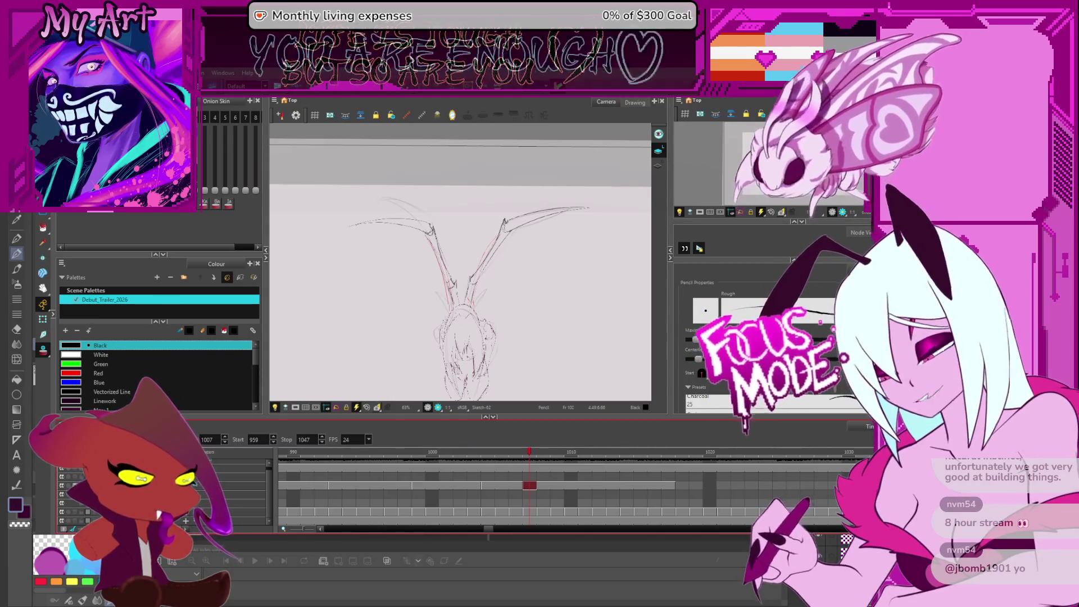
key(comma)
key(comma)
key(comma)
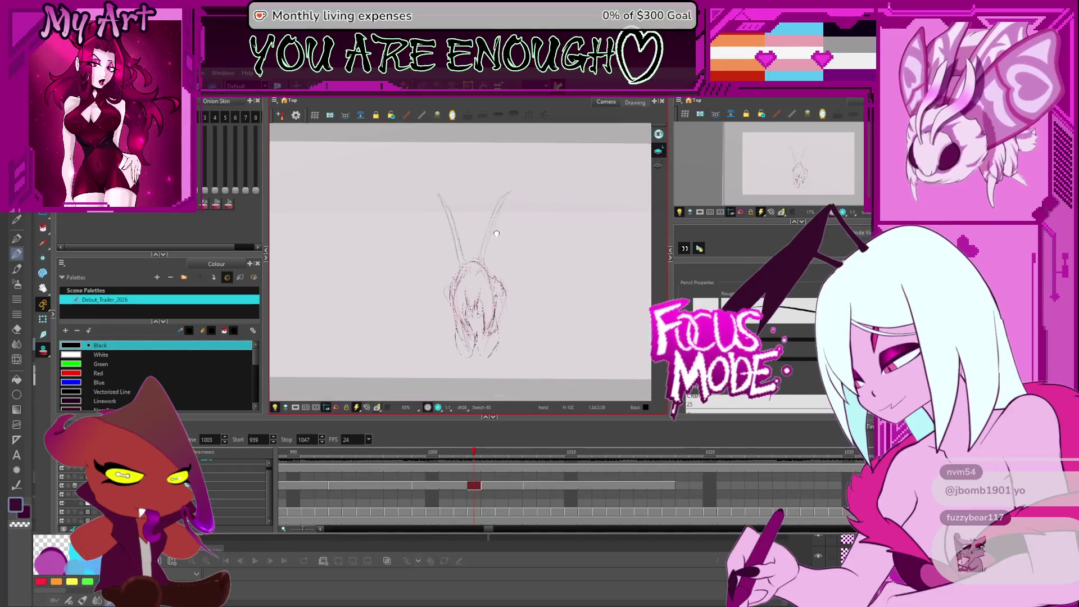
key(period)
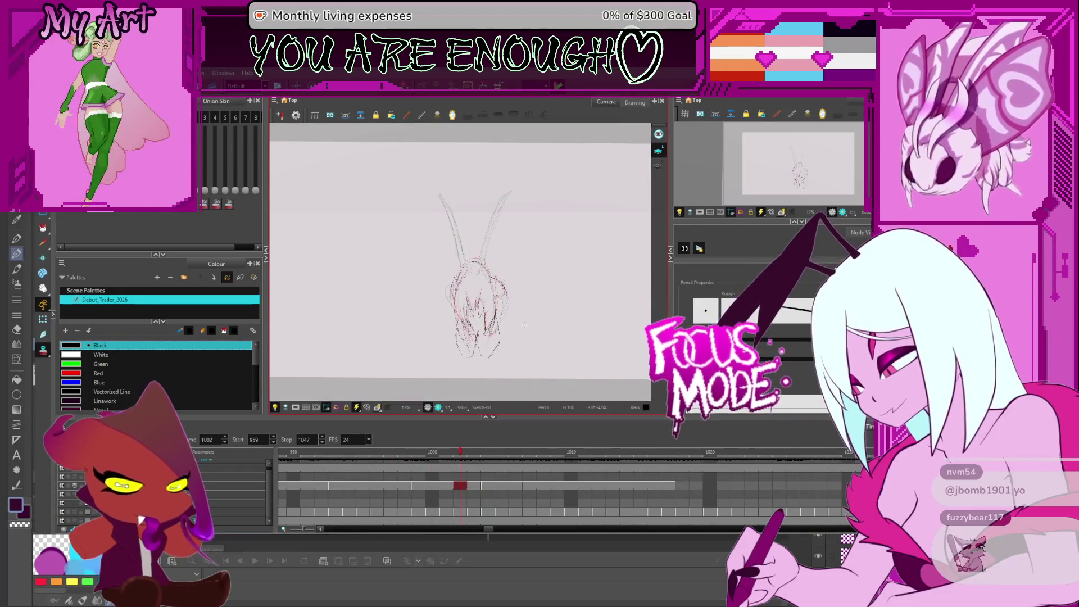
key(period)
key(period)
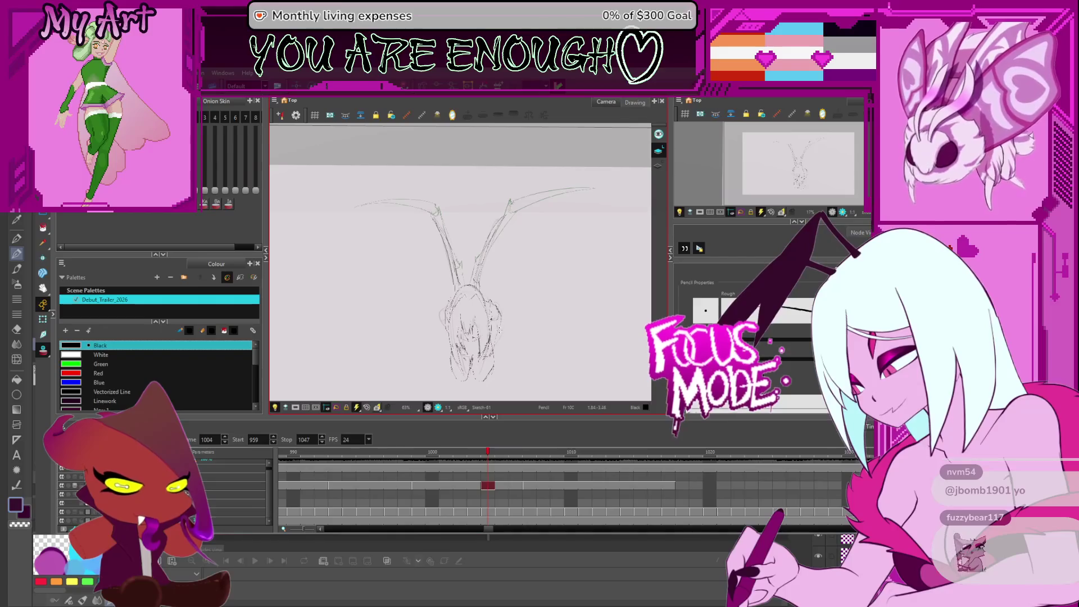
click(45, 353)
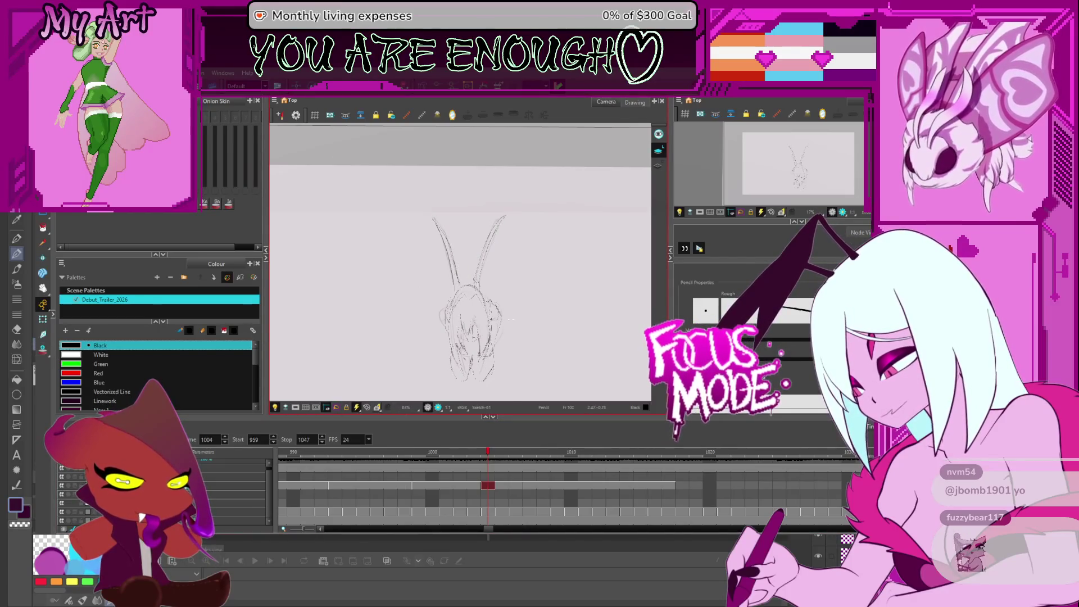
- Zoom the canvas to 100%, reposition the sketch, and jump back to frame 994
key(shift+z)
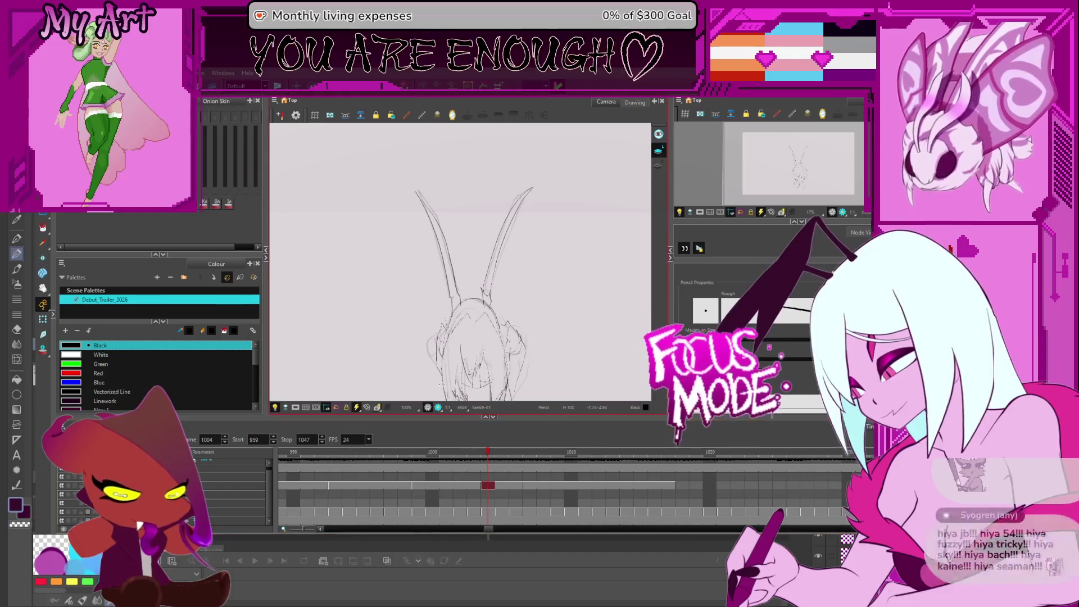
drag(498, 315, 492, 302)
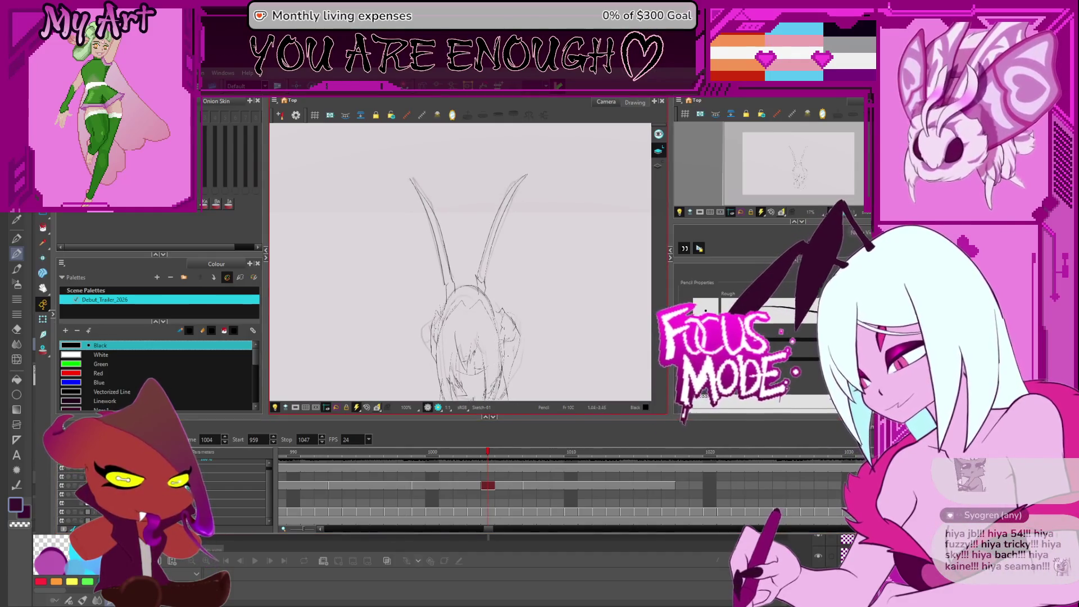
drag(501, 356, 506, 355)
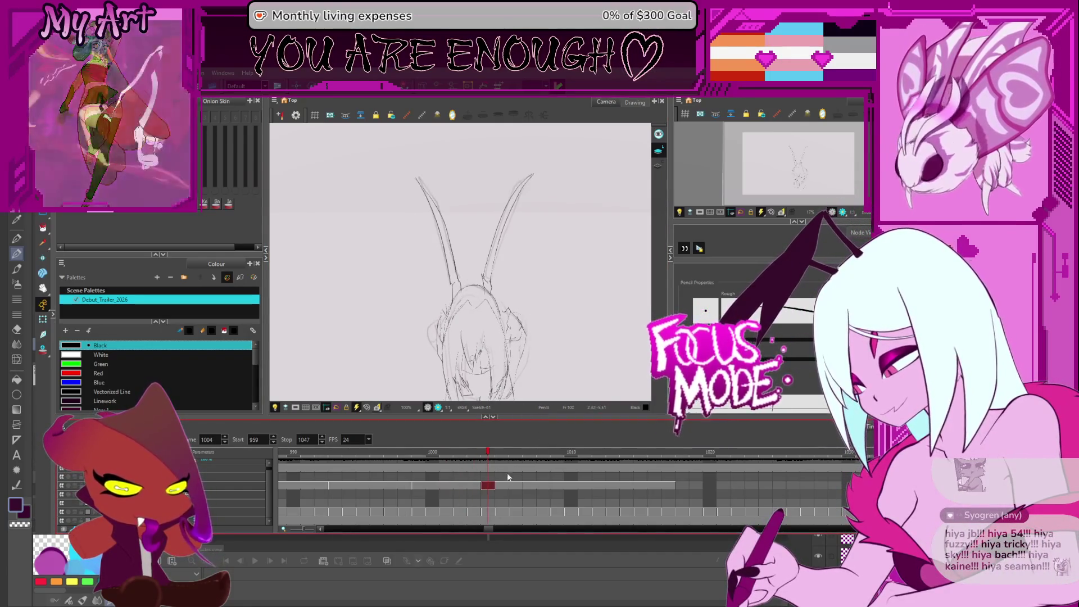
key(comma)
mouse_move(400, 476)
mouse_down()
mouse_move(402, 485)
mouse_move(485, 485)
mouse_up()
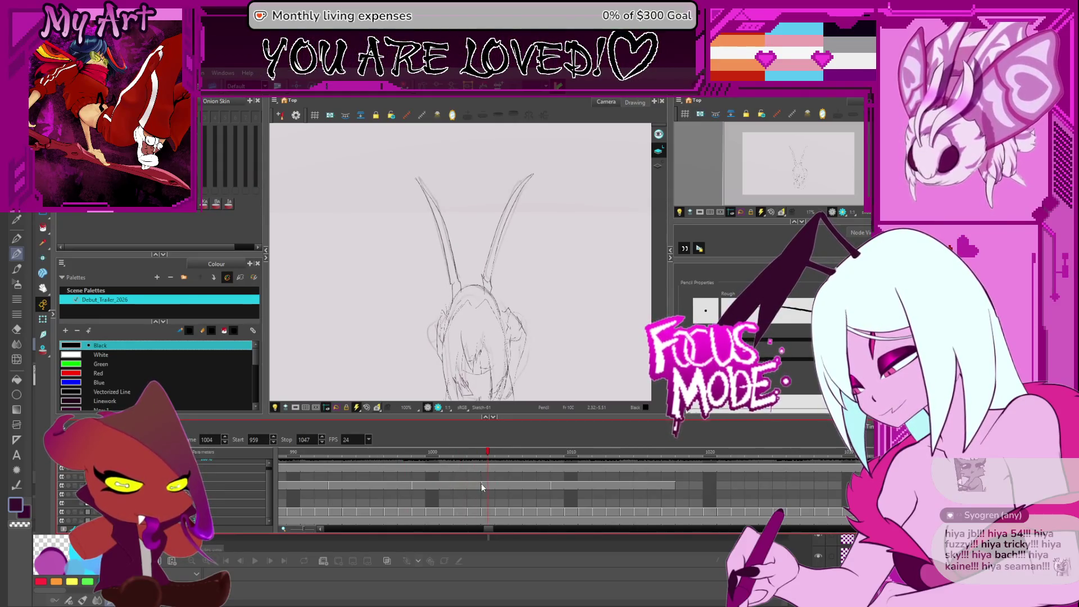
key(comma)
key(comma)
key(comma)
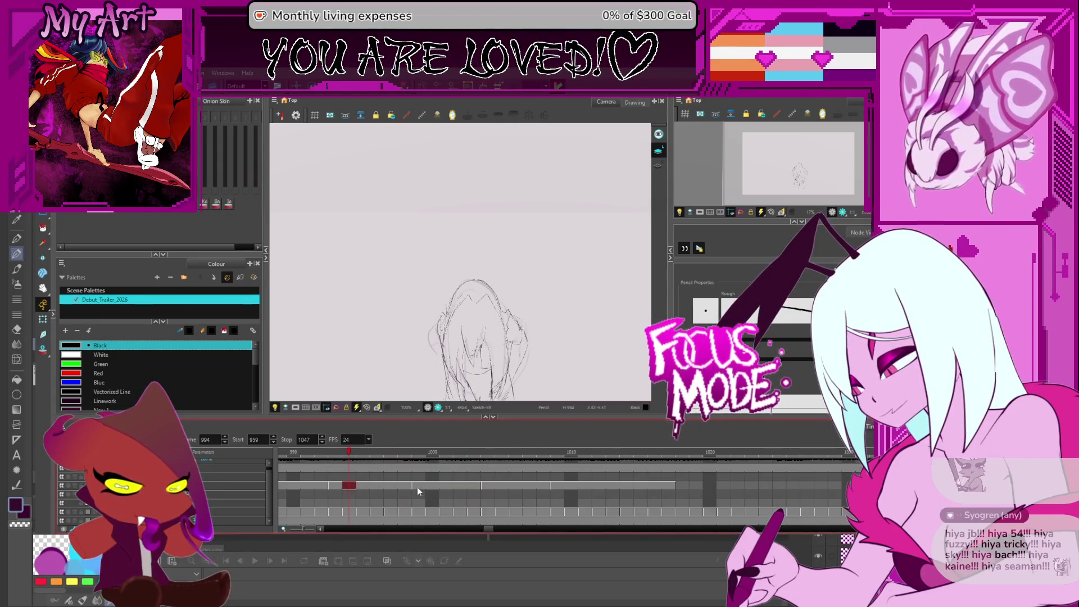
- Expose the next drawing on frame 994 and check its antennae against frame 993
scroll(472, 489, left, 3)
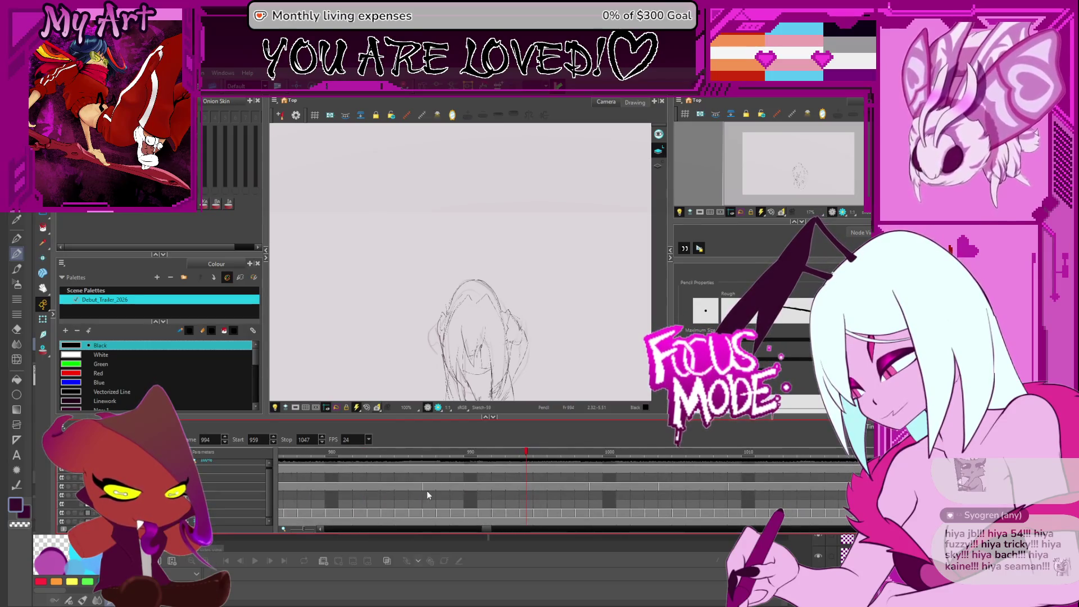
click(526, 486)
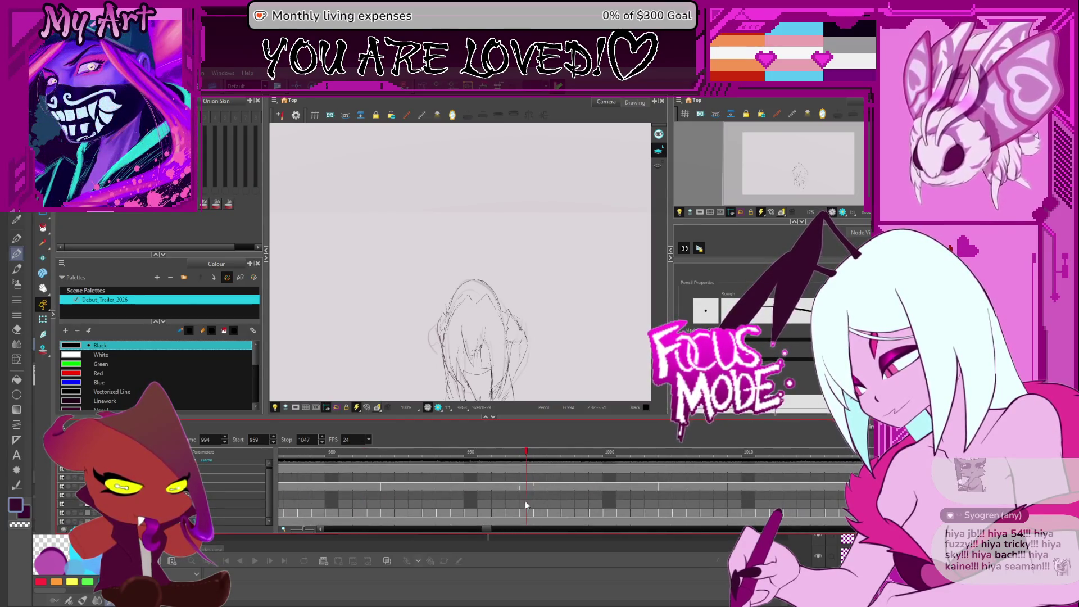
key(alt+shift+r)
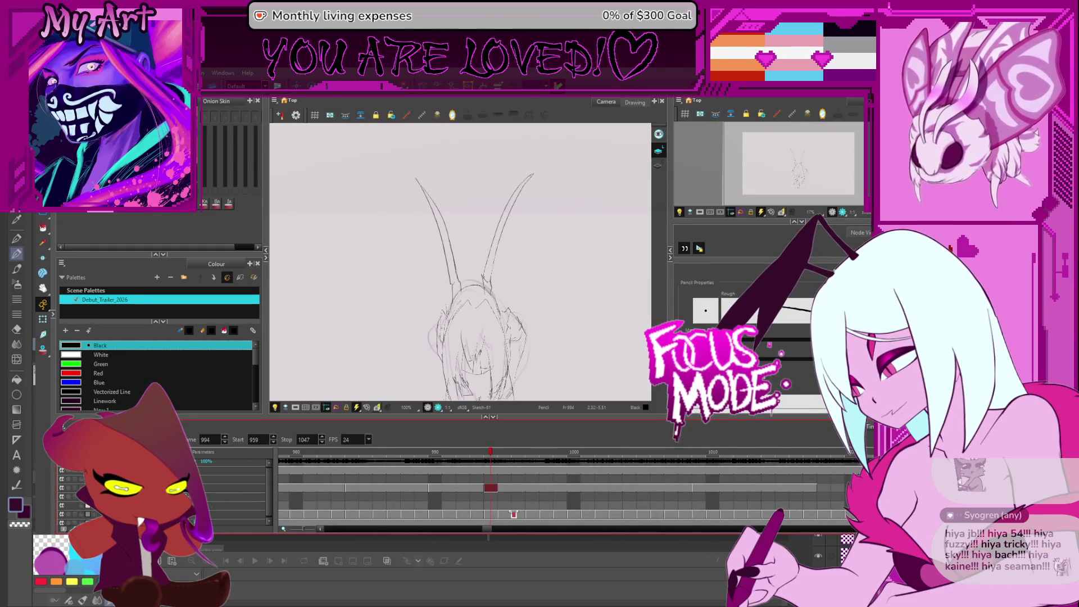
key(comma)
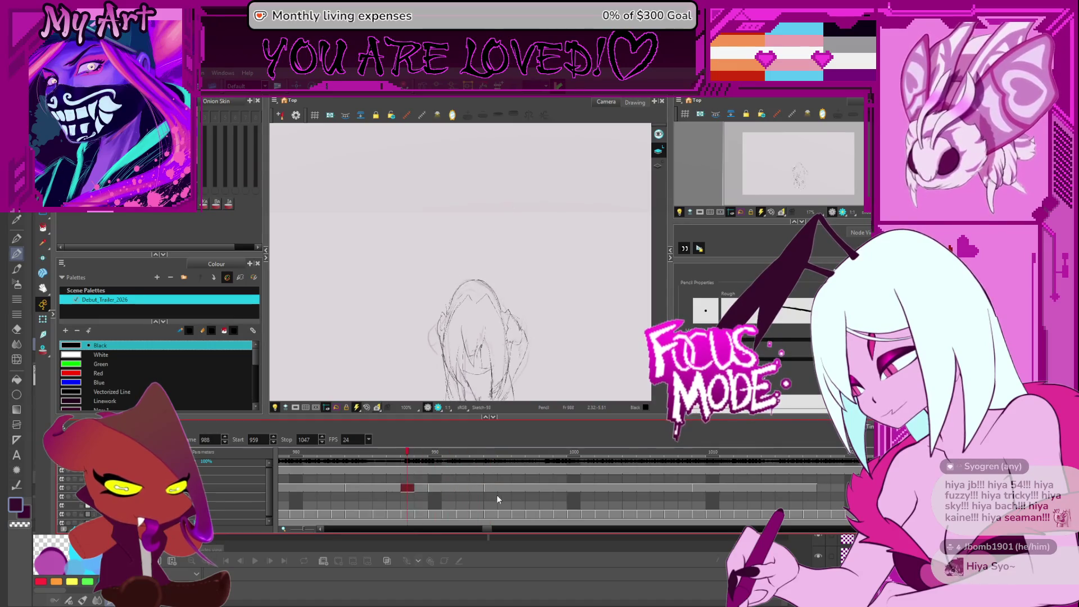
click(496, 492)
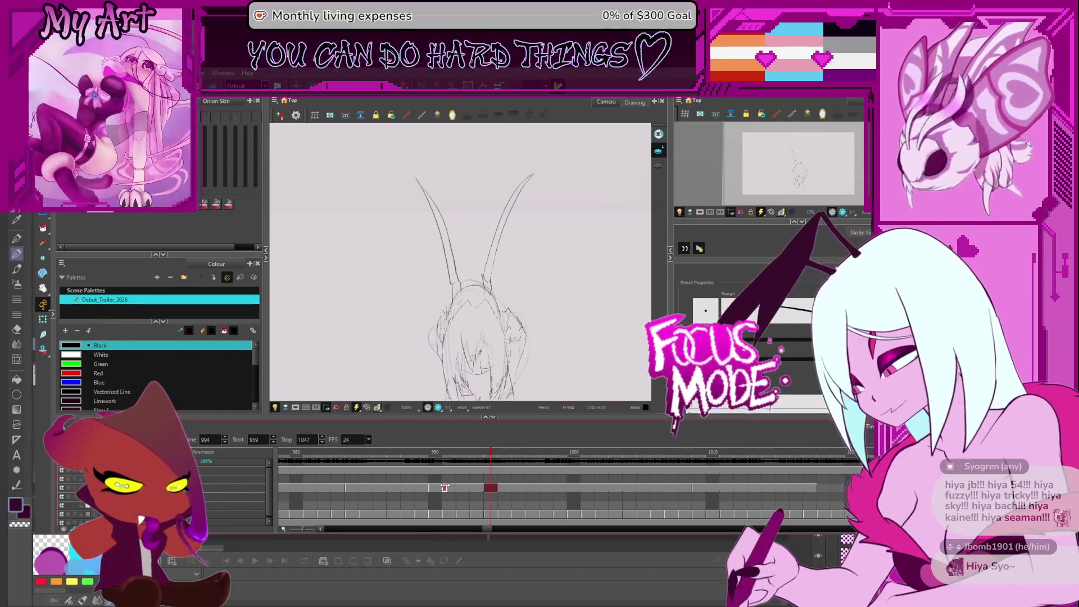
- Preview frames 991–994, then centre the view on frame 990's antennae
click(445, 488)
key(period)
key(period)
key(period)
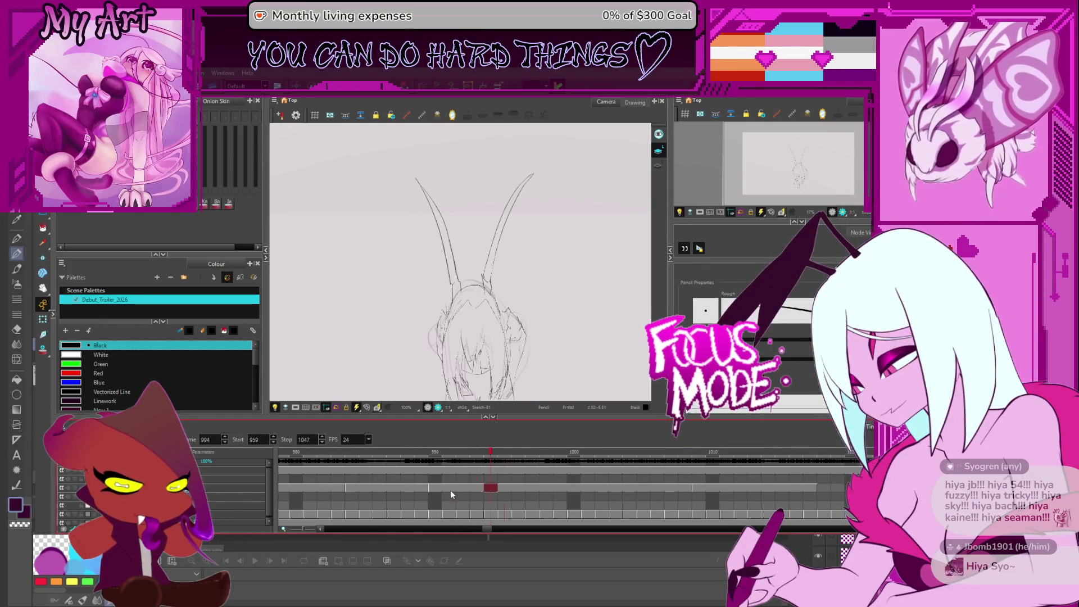
key(period)
key(period)
key(period)
key(comma)
key(comma)
key(comma)
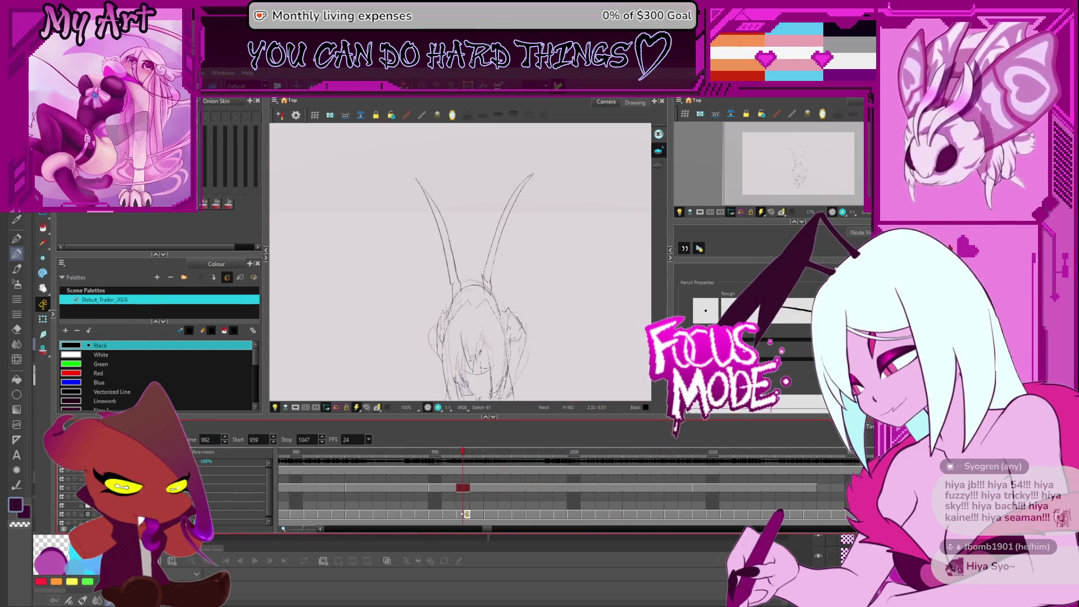
drag(549, 308, 534, 266)
key(comma)
key(comma)
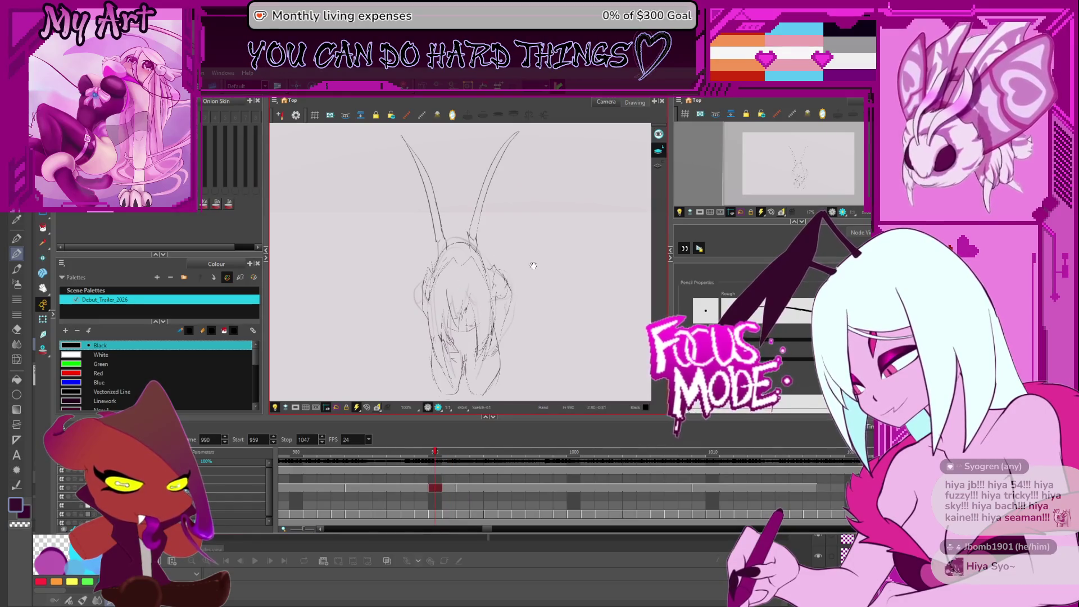
drag(463, 206, 499, 288)
key(alt+s)
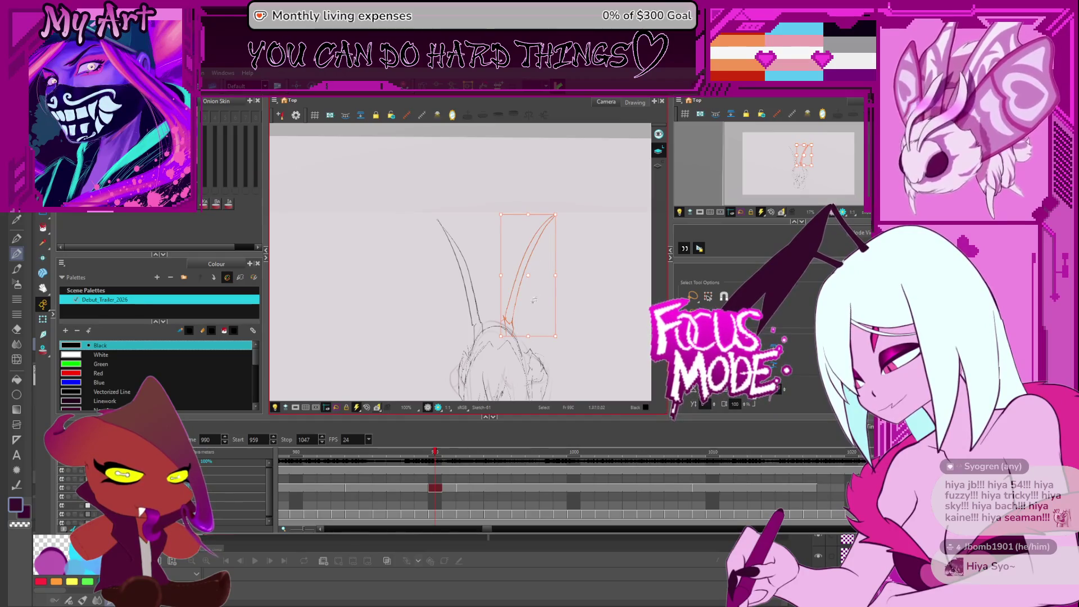
- Cut out and delete a segment of the right antenna on frame 990
key(alt+e)
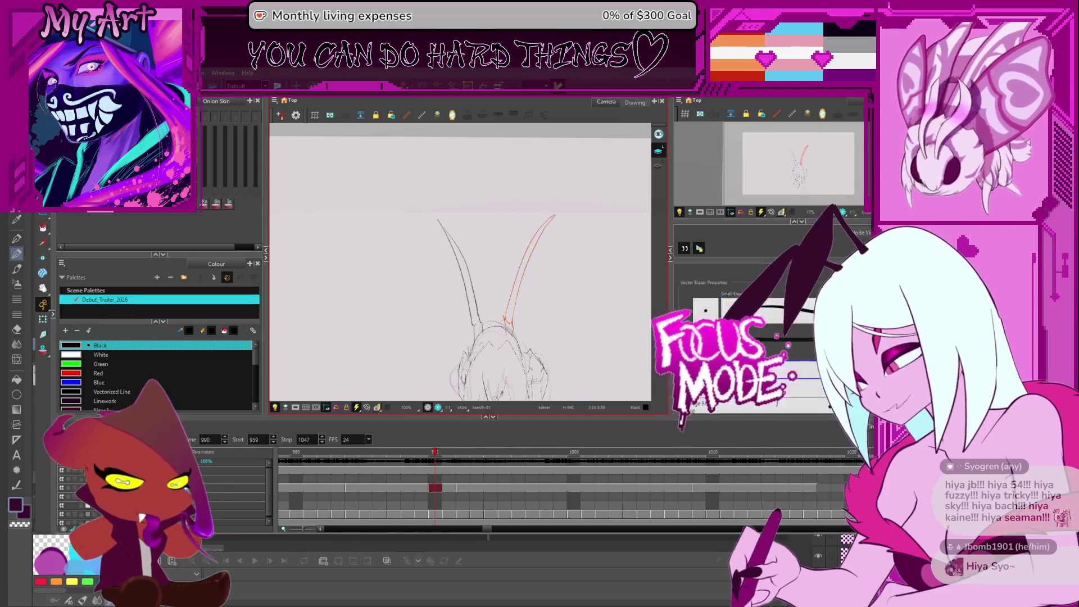
key(alt+t)
drag(535, 301, 532, 309)
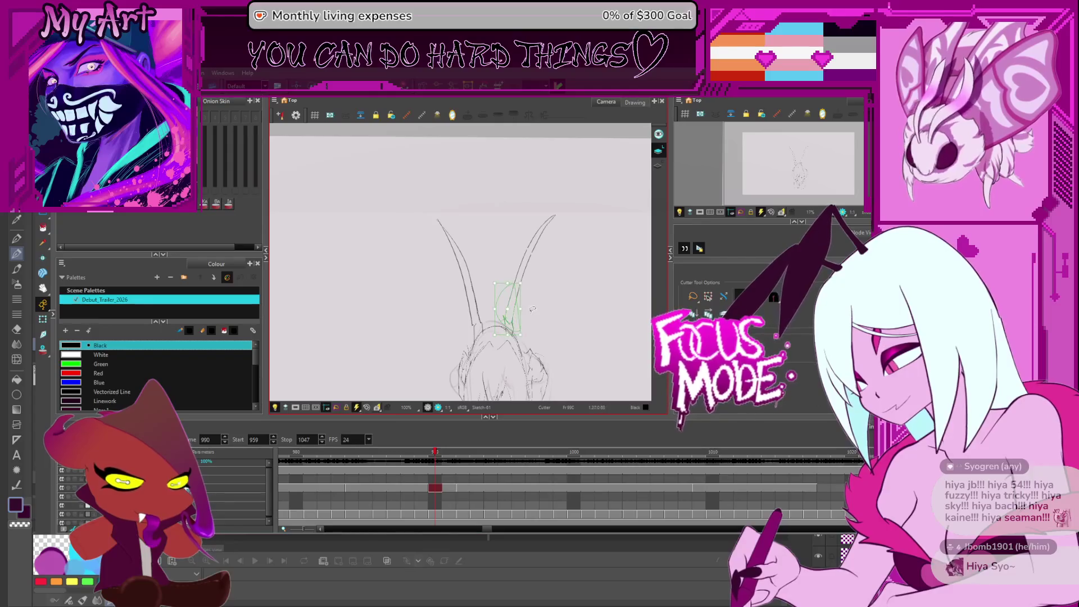
key(ctrl+z)
key(alt+s)
key(Delete)
key(alt+e)
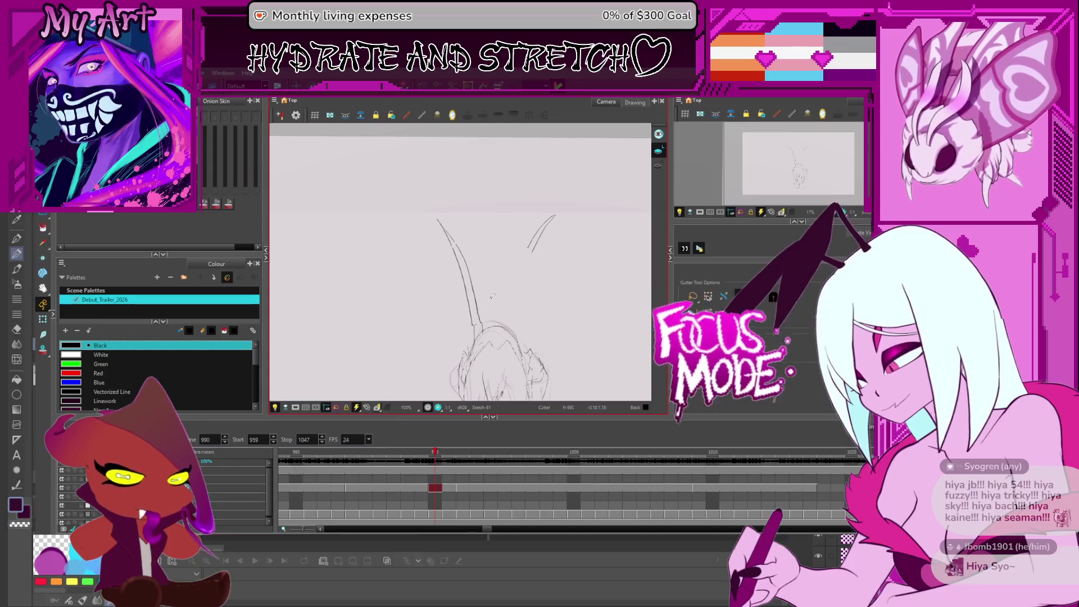
- Delete the lower left antenna and both antenna tips, then return to Pencil with onion skin on
mouse_move(493, 297)
mouse_down()
mouse_move(500, 289)
mouse_move(469, 247)
mouse_up()
key(Delete)
drag(568, 201, 555, 238)
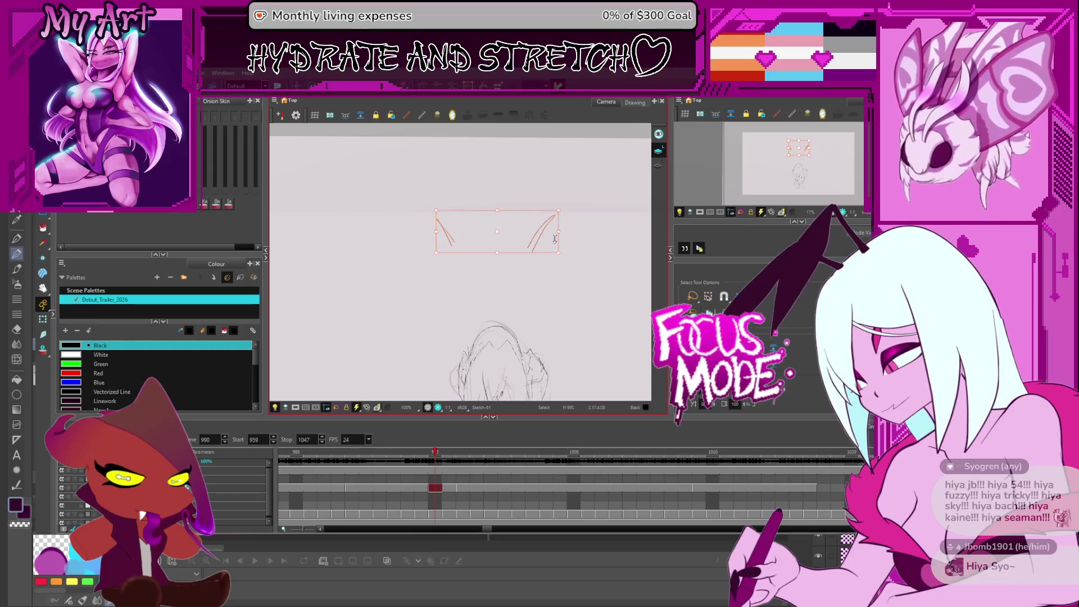
key(Delete)
key(alt+slash)
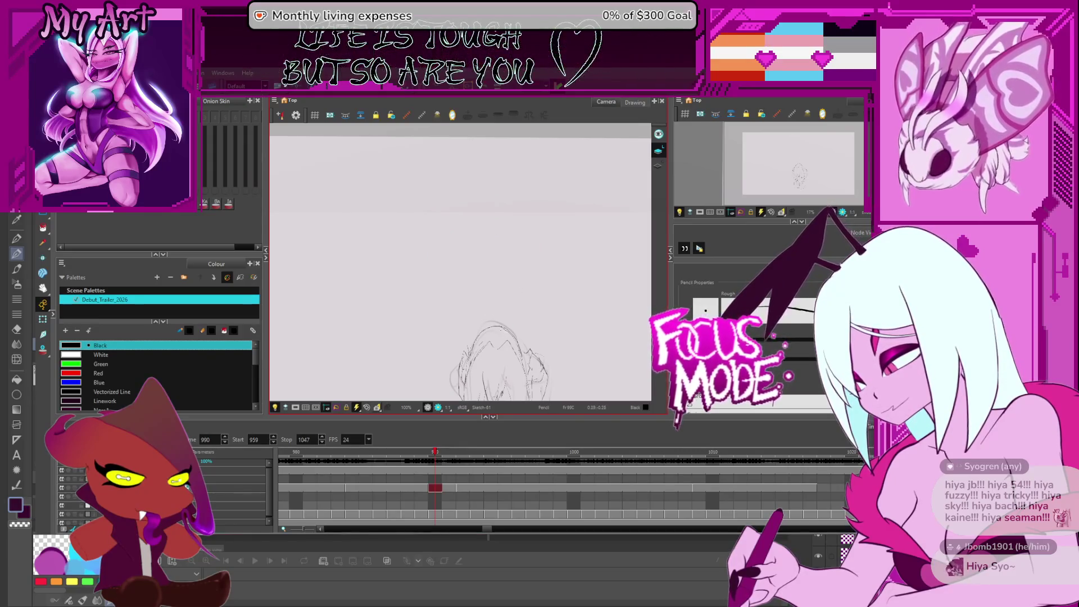
click(43, 348)
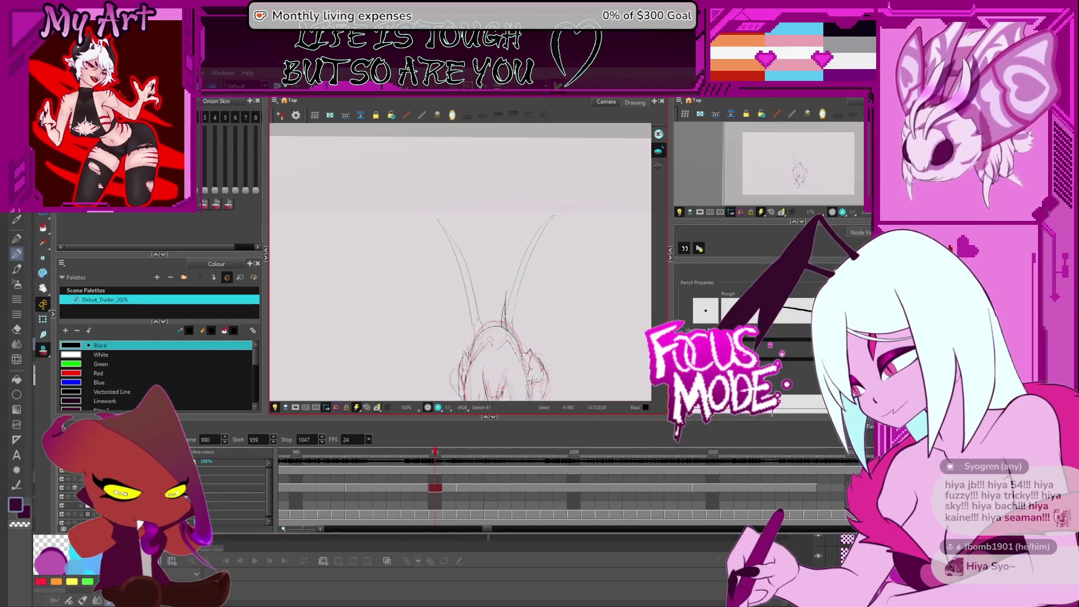
- Draw a short dark pencil stroke on the head, then zoom and pan across the sketch
drag(479, 296, 478, 330)
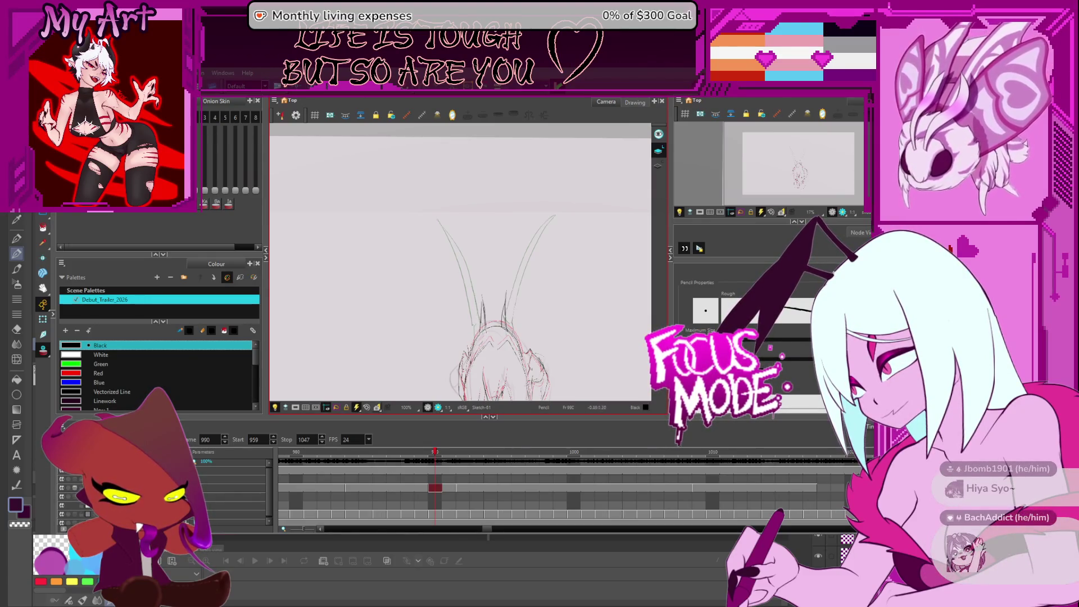
drag(458, 314, 453, 297)
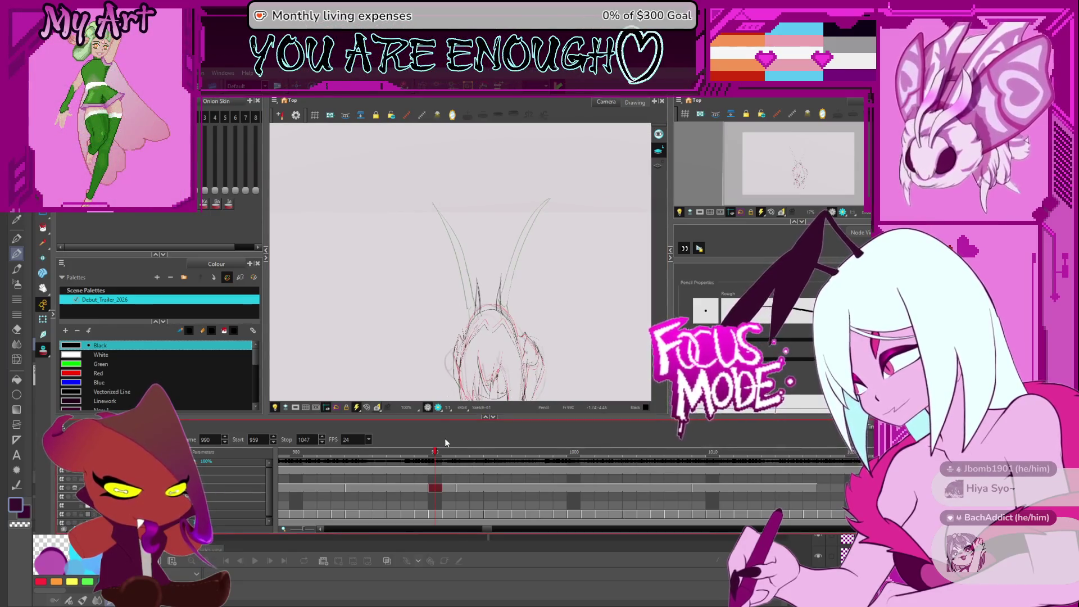
scroll(512, 312, up, 5)
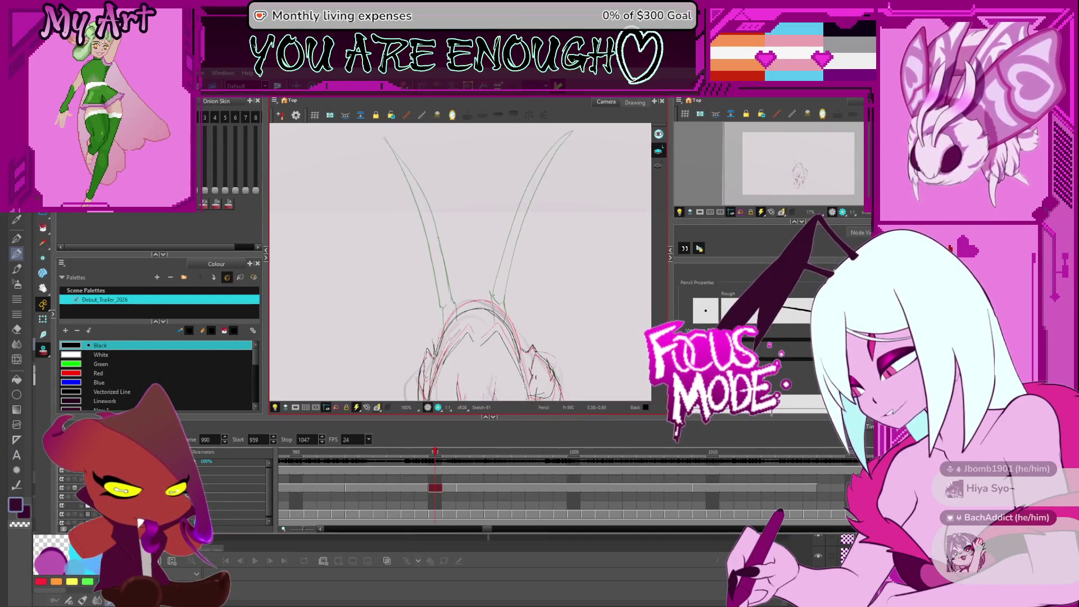
scroll(496, 318, up, 2)
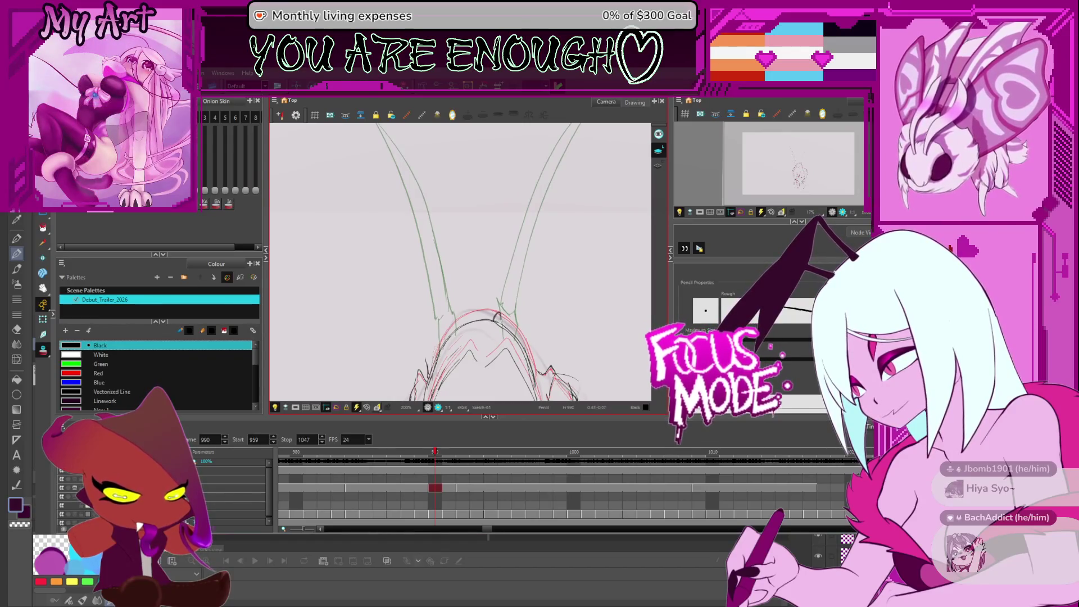
scroll(493, 273, down, 2)
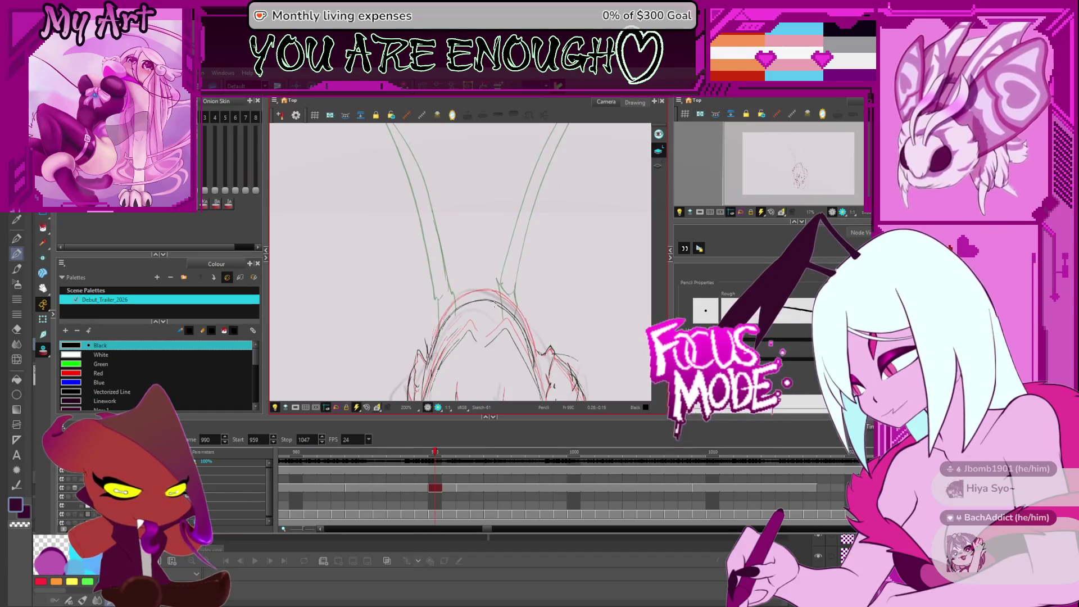
drag(497, 300, 517, 336)
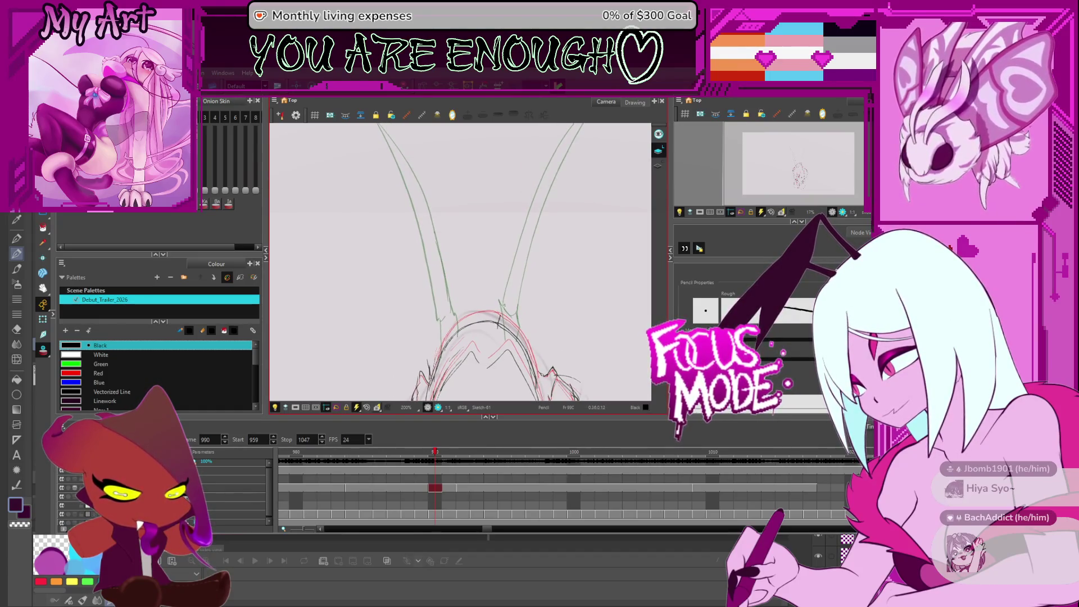
- Ink short dark strokes over the red rough at both horn bases on frame 990
drag(501, 321, 511, 280)
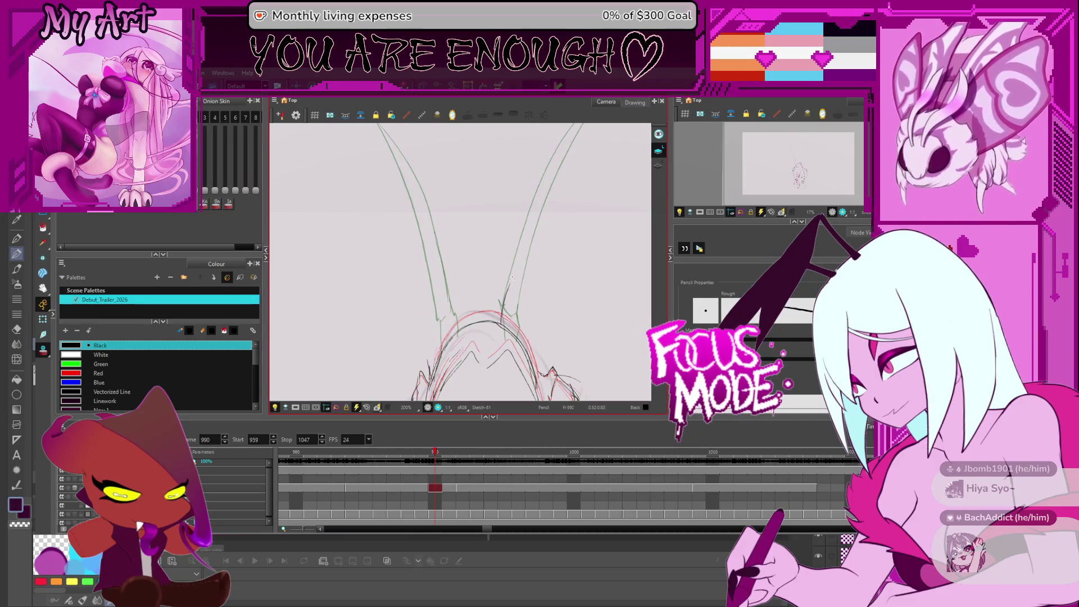
scroll(504, 303, down, 2)
drag(499, 318, 500, 275)
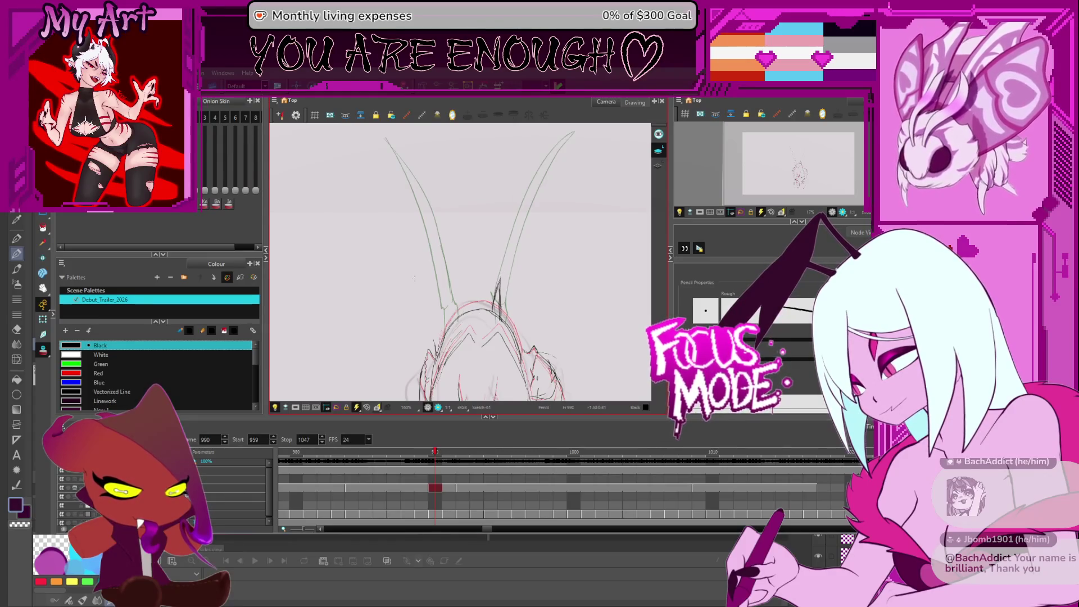
drag(452, 329, 444, 281)
drag(454, 326, 449, 280)
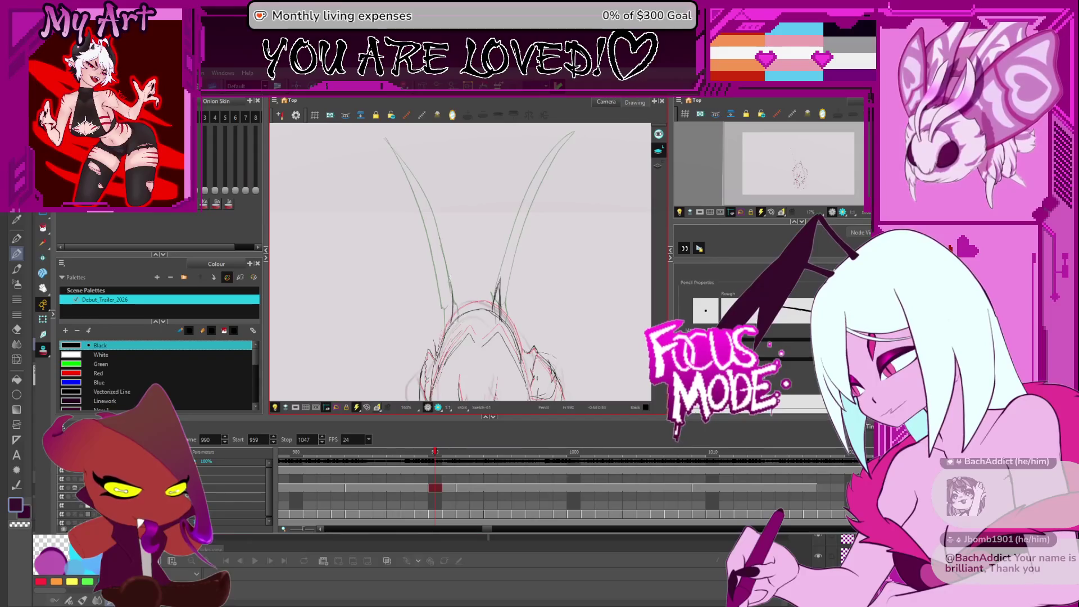
key(period)
key(period)
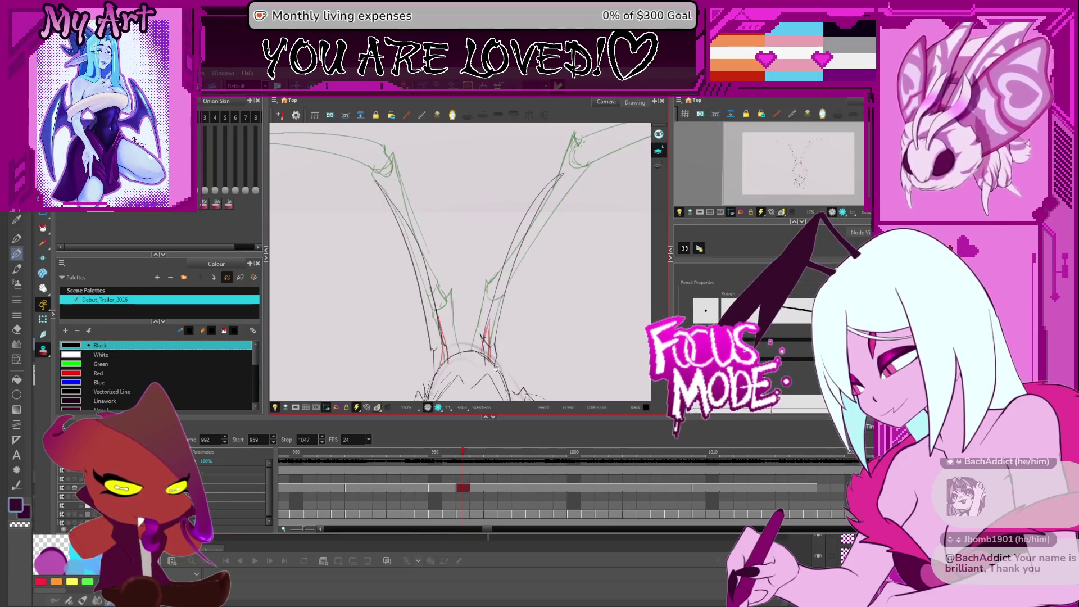
- Compare frames 990, 992 and 995, settle on frame 993, and select the strokes around its red lines
key(comma)
key(comma)
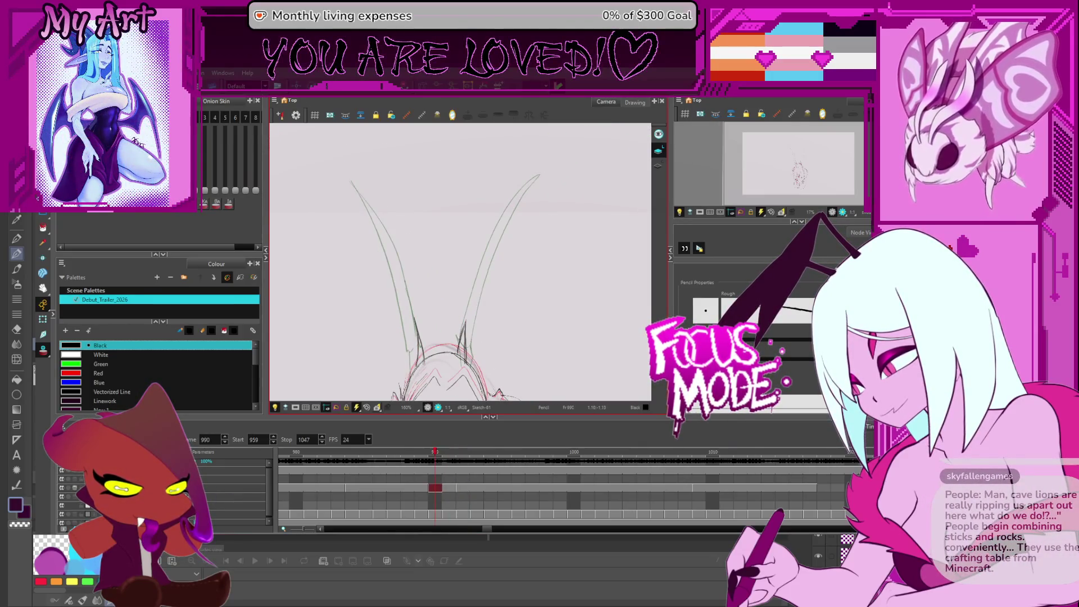
click(459, 488)
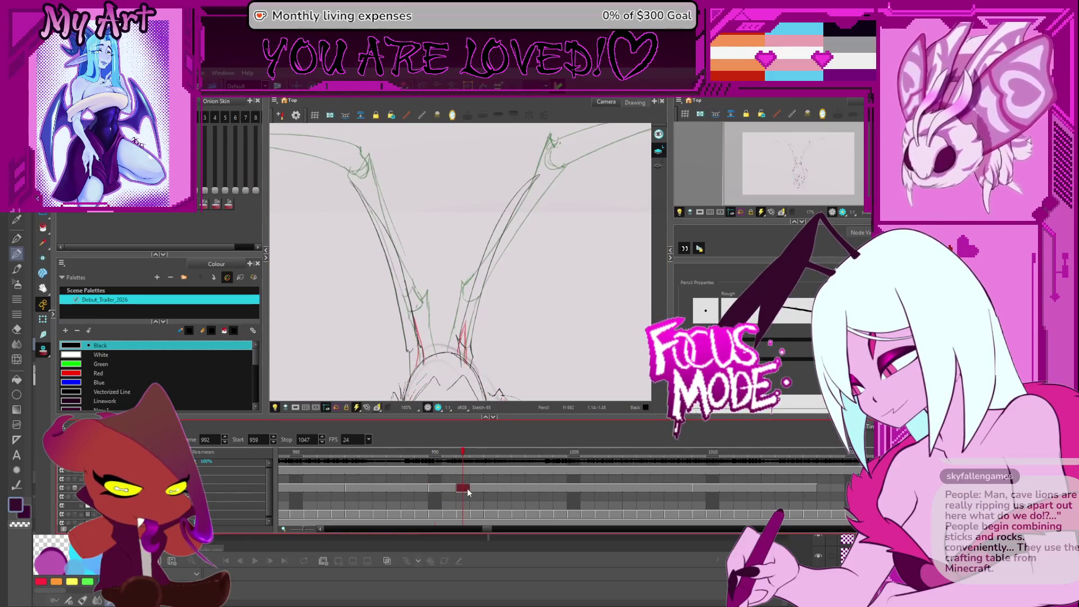
scroll(462, 472, down, 1)
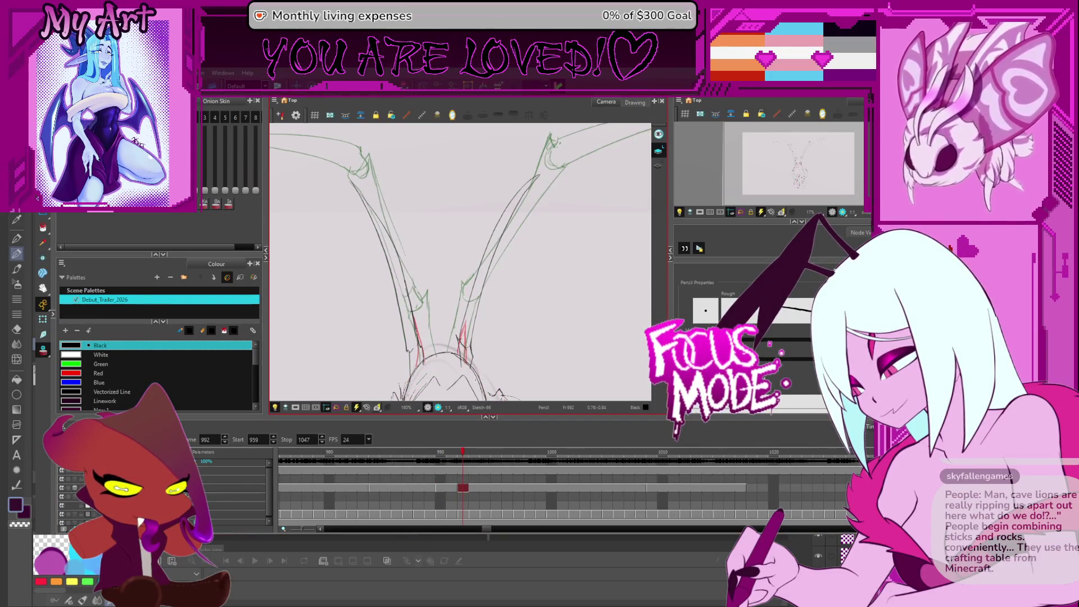
key(period)
key(period)
key(period)
click(484, 452)
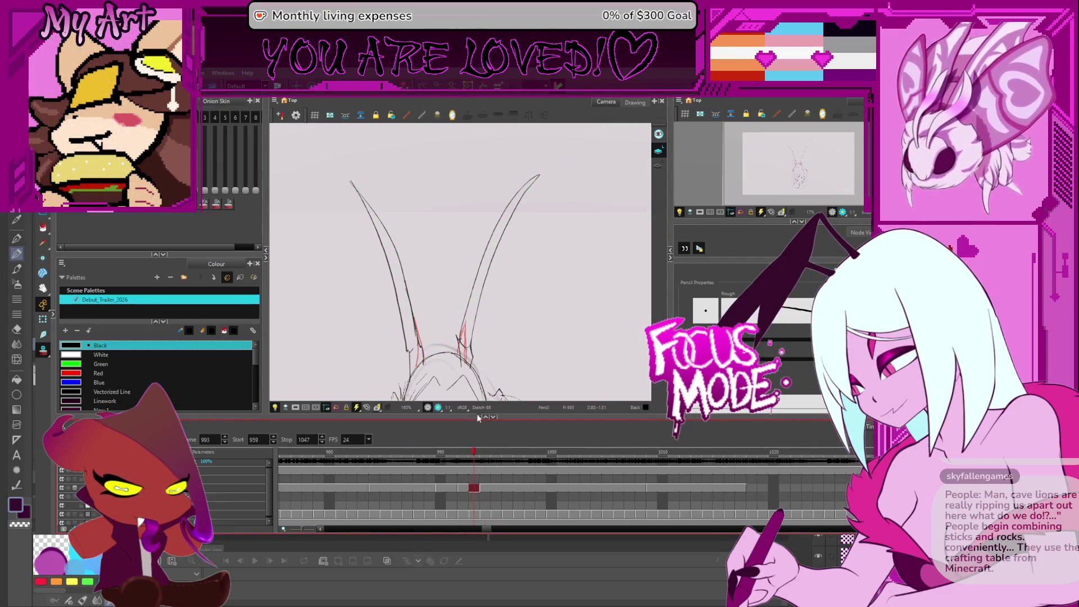
key(alt+s)
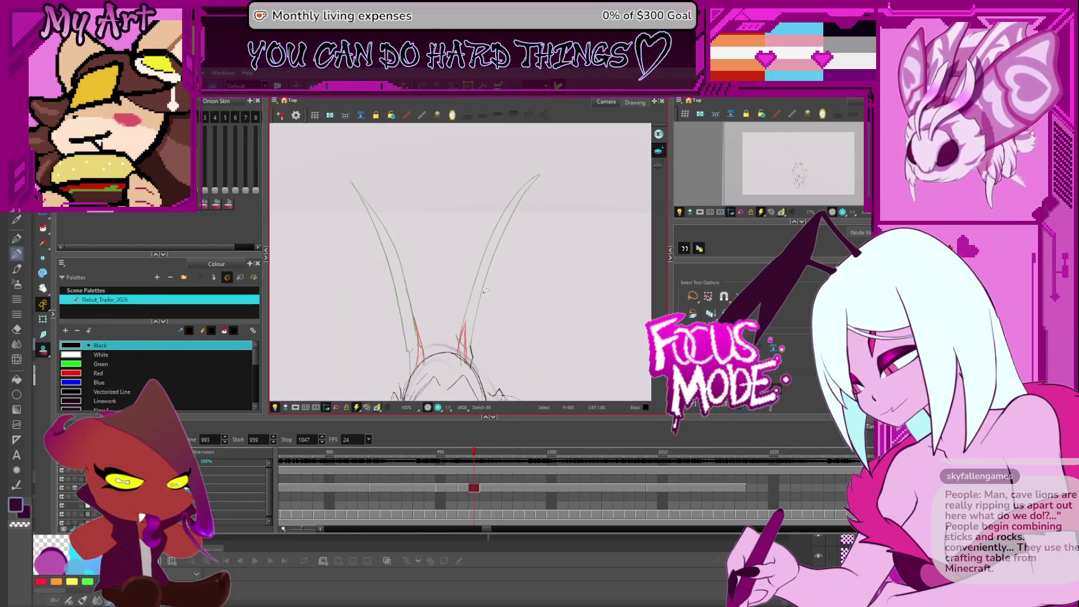
drag(490, 344, 462, 301)
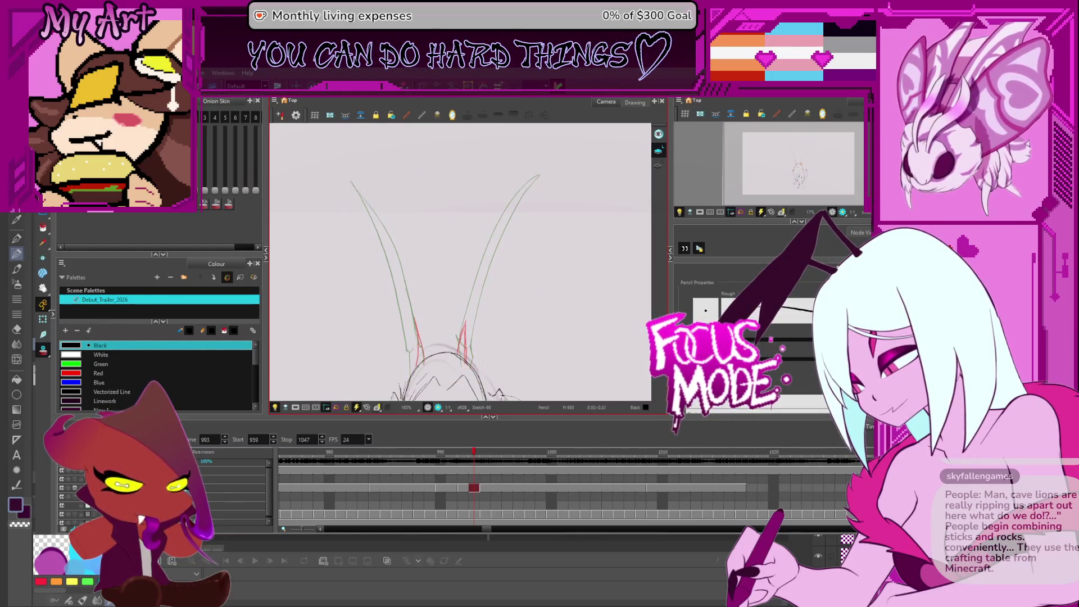
drag(526, 355, 523, 335)
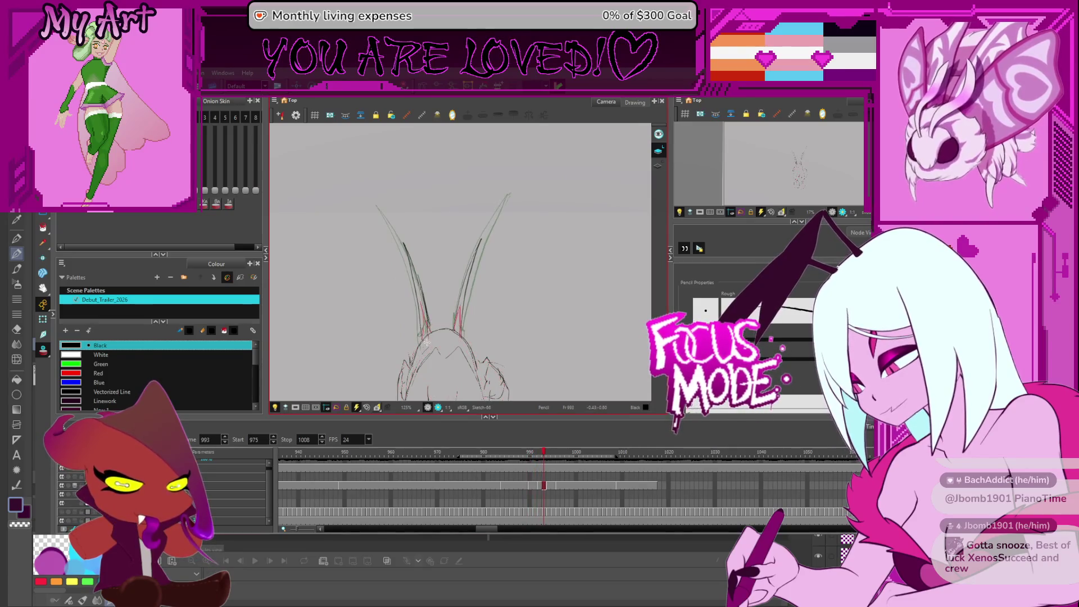
- Flip between frames 994 and 996 to compare, arriving at frame 998 with the Select tool
key(period)
key(period)
key(period)
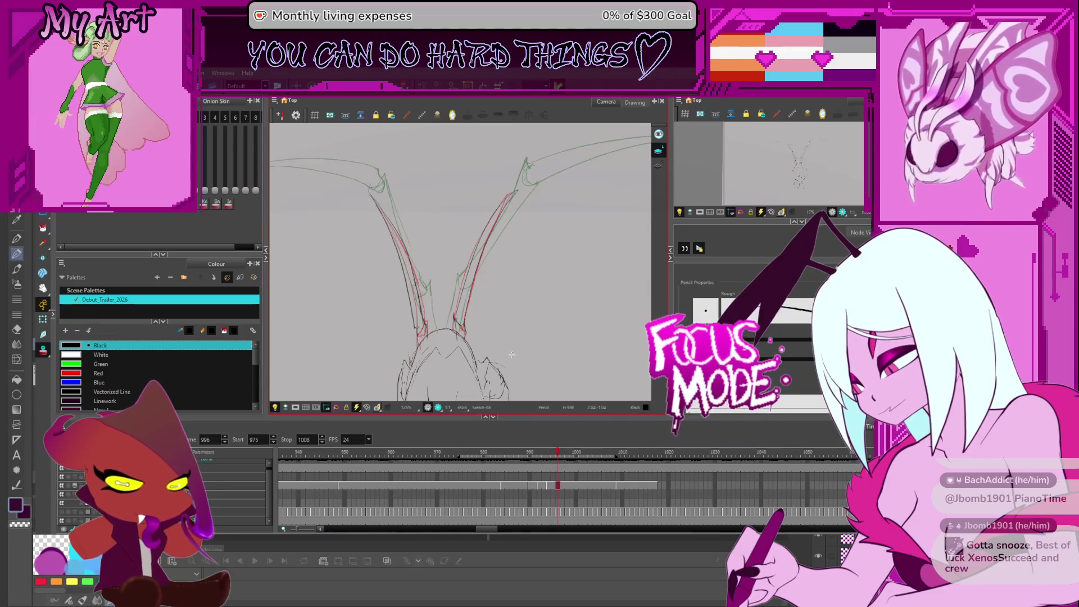
key(comma)
key(period)
key(comma)
key(comma)
key(period)
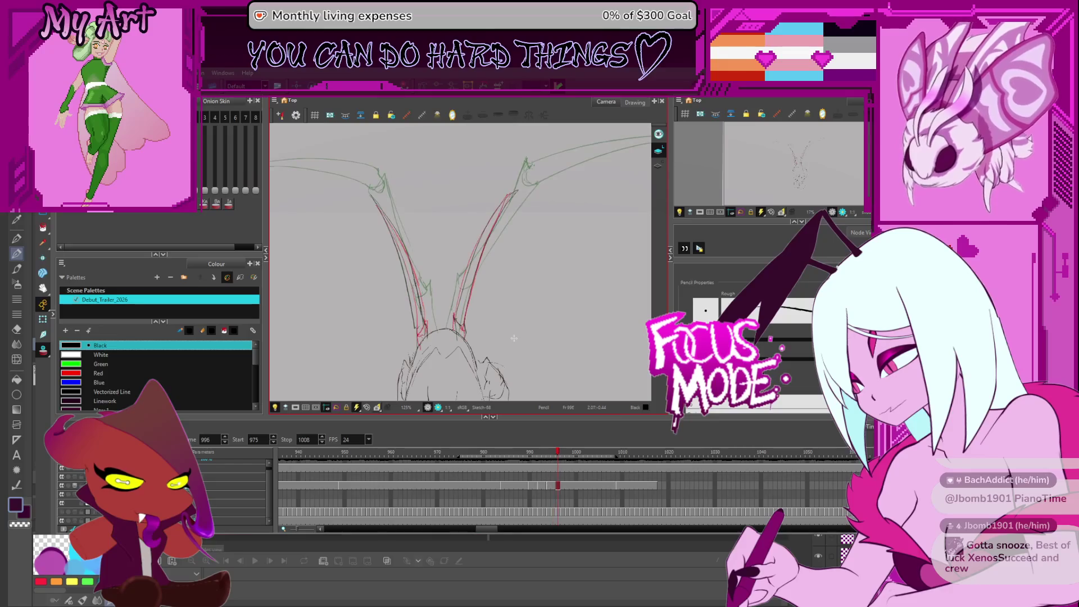
key(period)
key(period)
key(period)
key(alt+s)
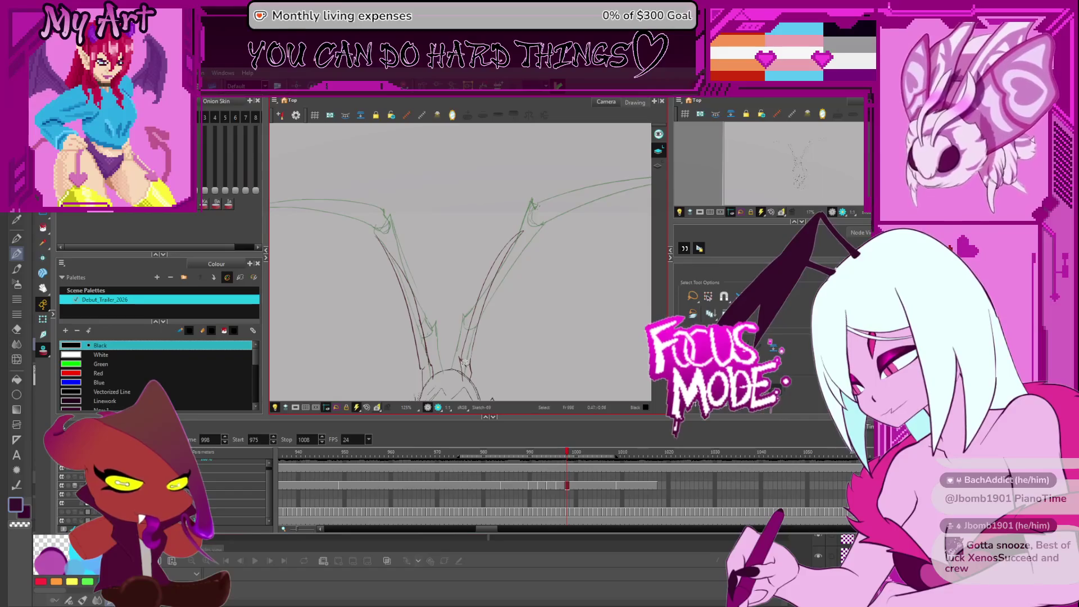
- Lasso the right wing stroke on frame 998 and reshape it slightly
drag(511, 350, 455, 341)
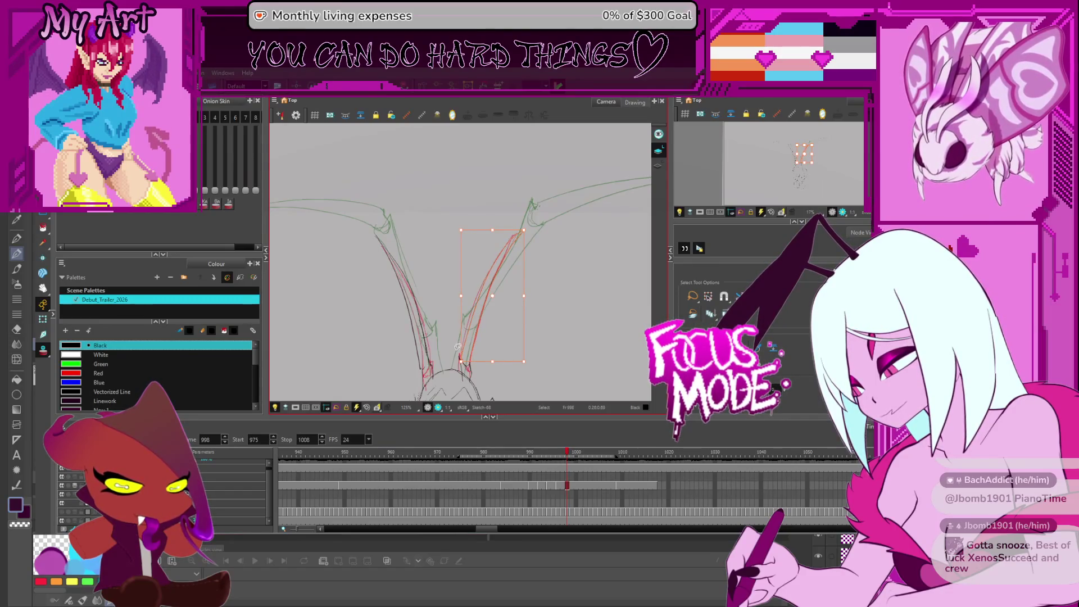
drag(531, 347, 476, 338)
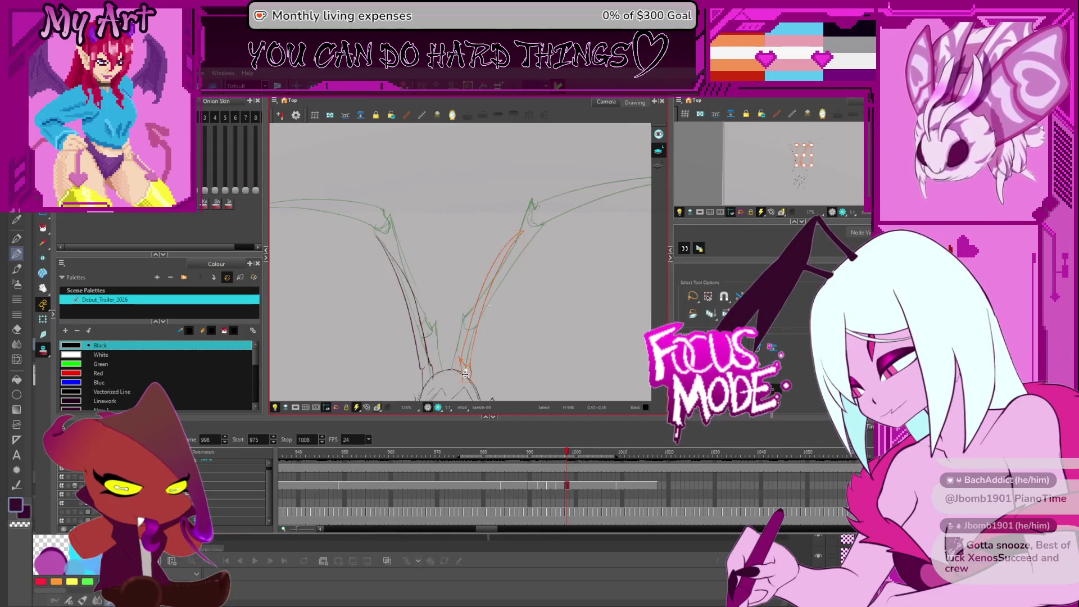
drag(527, 227, 524, 231)
click(471, 359)
click(471, 356)
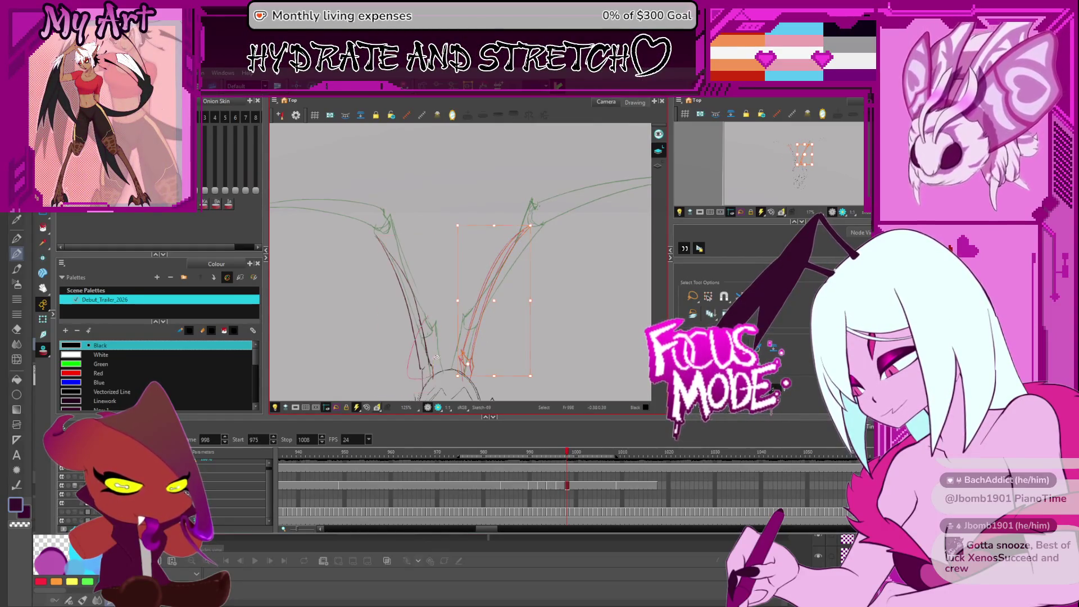
mouse_move(426, 368)
mouse_down()
mouse_move(412, 281)
mouse_move(442, 265)
mouse_up()
- Adjust the left wing stroke, then compare frames 996 and 999 before returning to 998
click(472, 340)
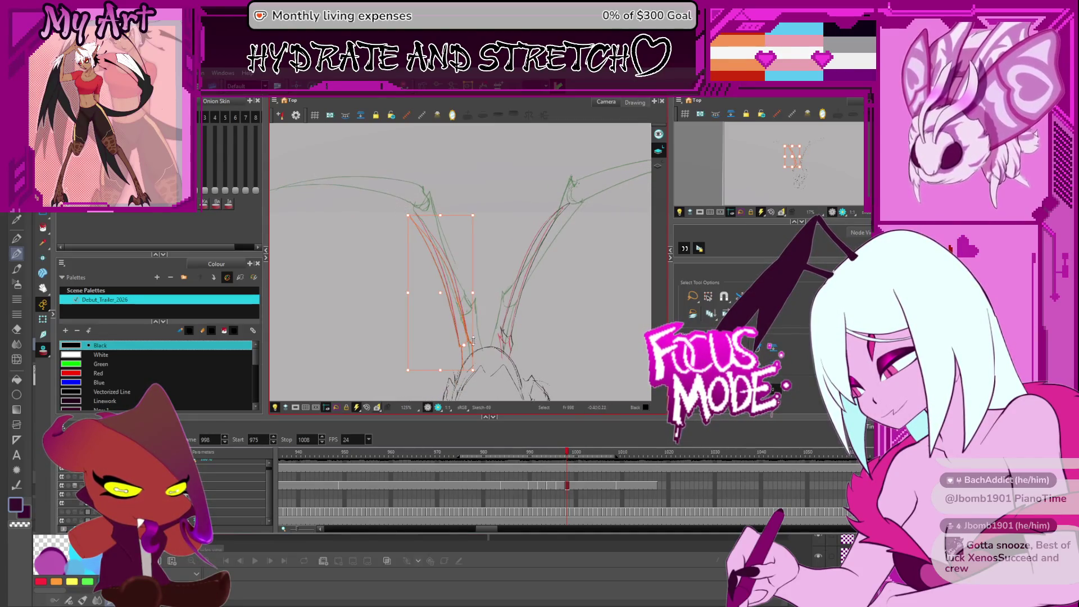
click(467, 332)
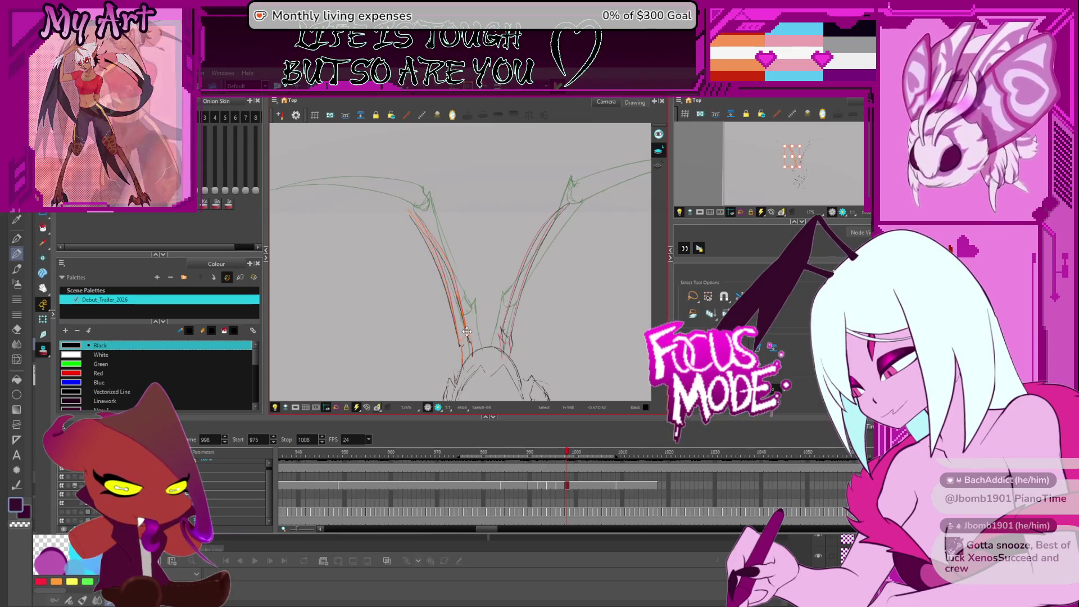
key(comma)
key(comma)
key(period)
key(period)
key(period)
key(comma)
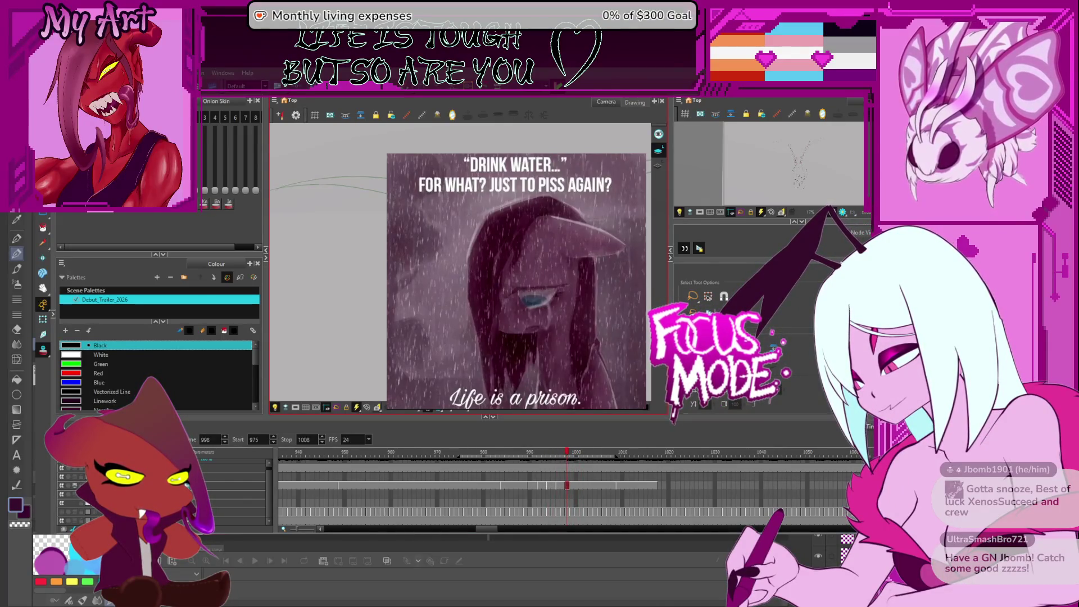
- Step forward from frame 998 to frame 999 of the spread-limb sketch
key(period)
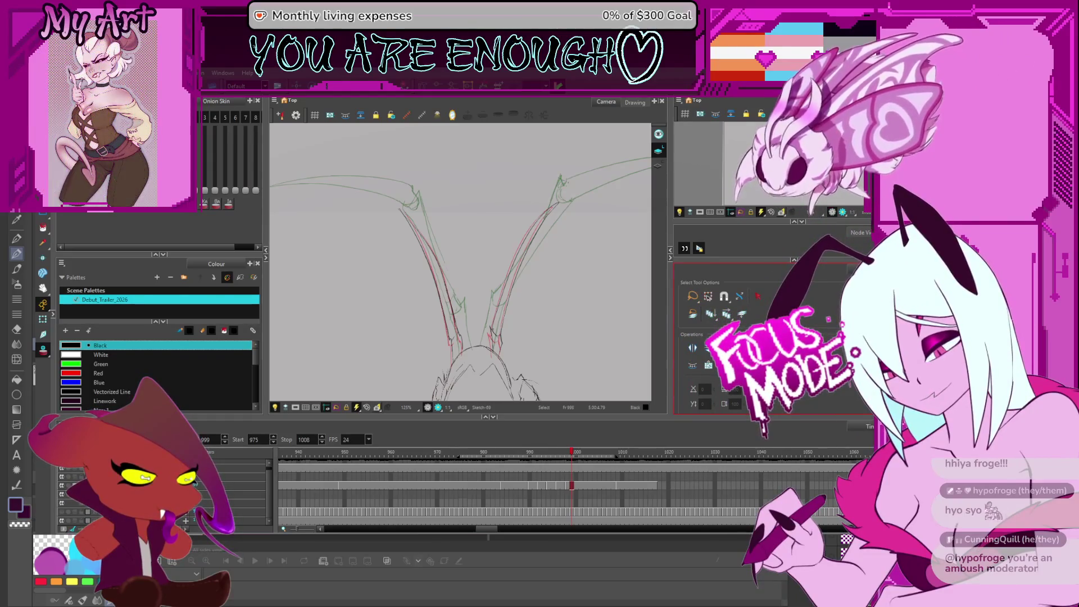
key(comma)
key(period)
key(period)
drag(552, 322, 497, 310)
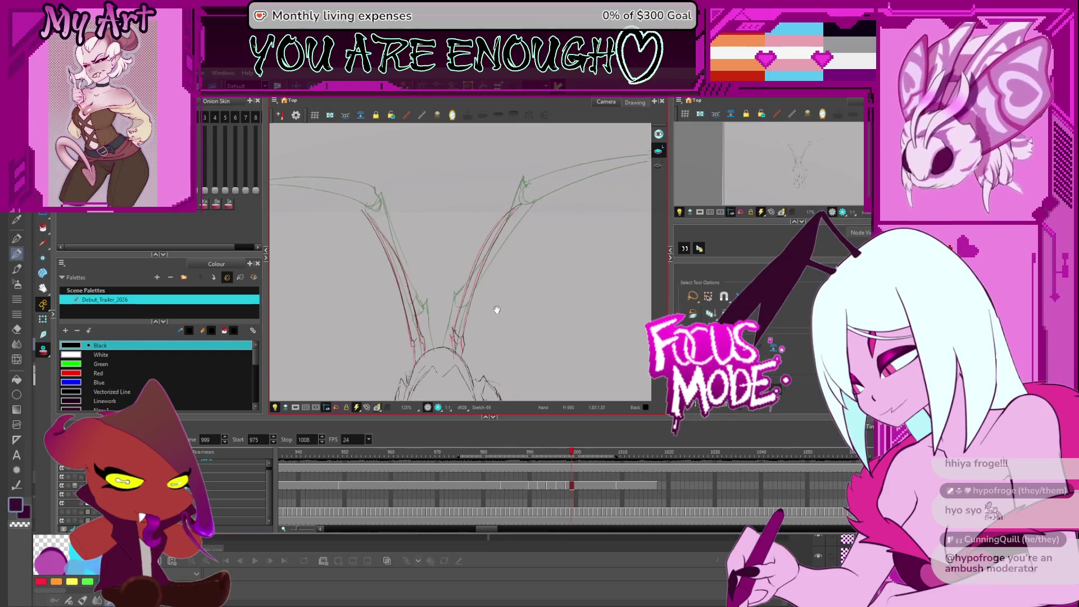
drag(492, 360, 506, 355)
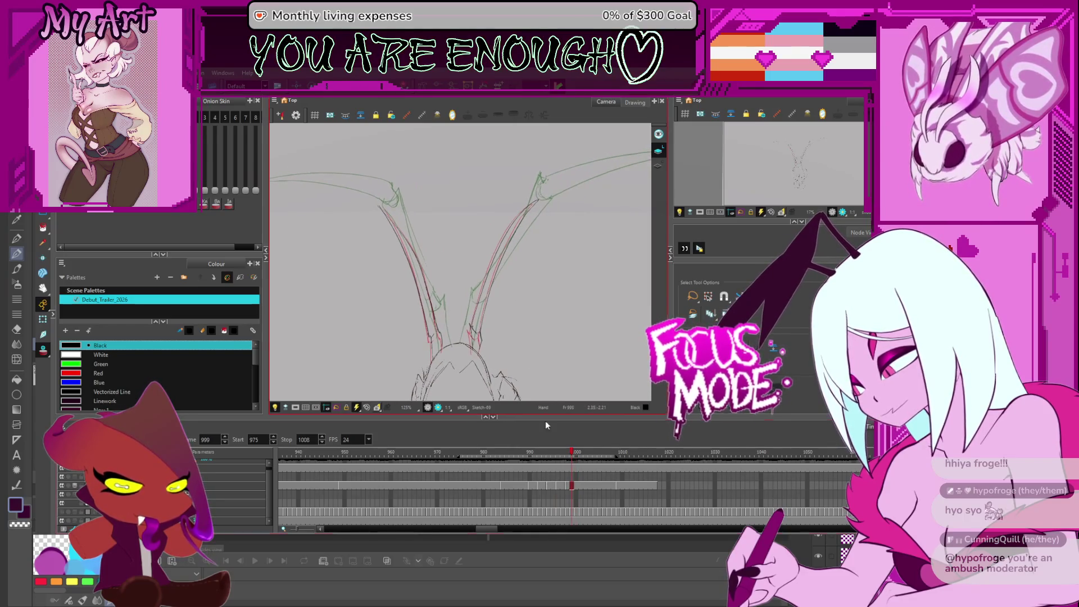
click(576, 485)
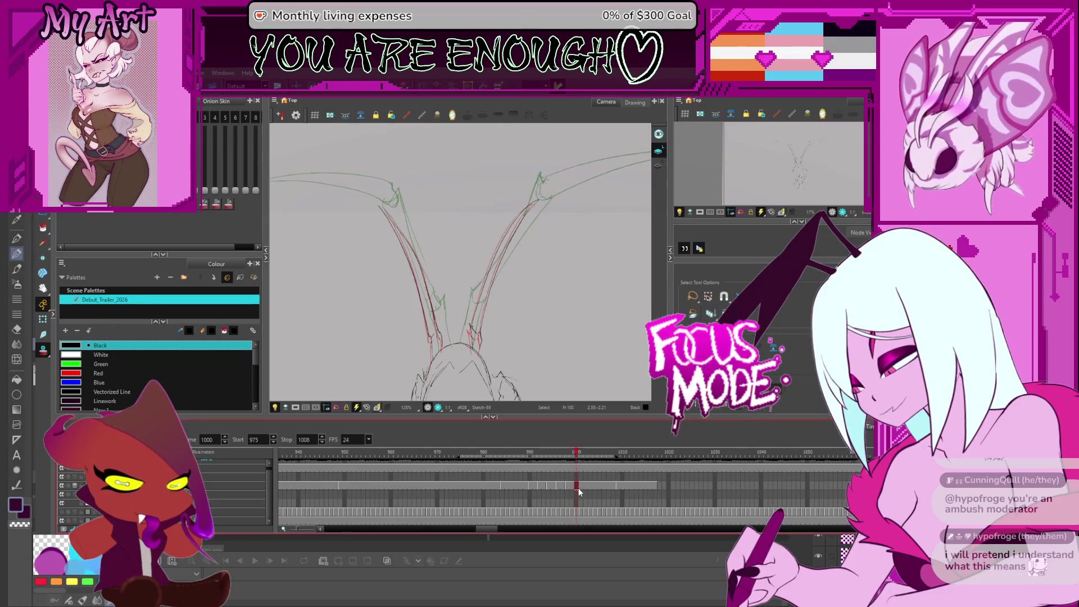
key(comma)
key(comma)
key(period)
key(period)
key(period)
key(period)
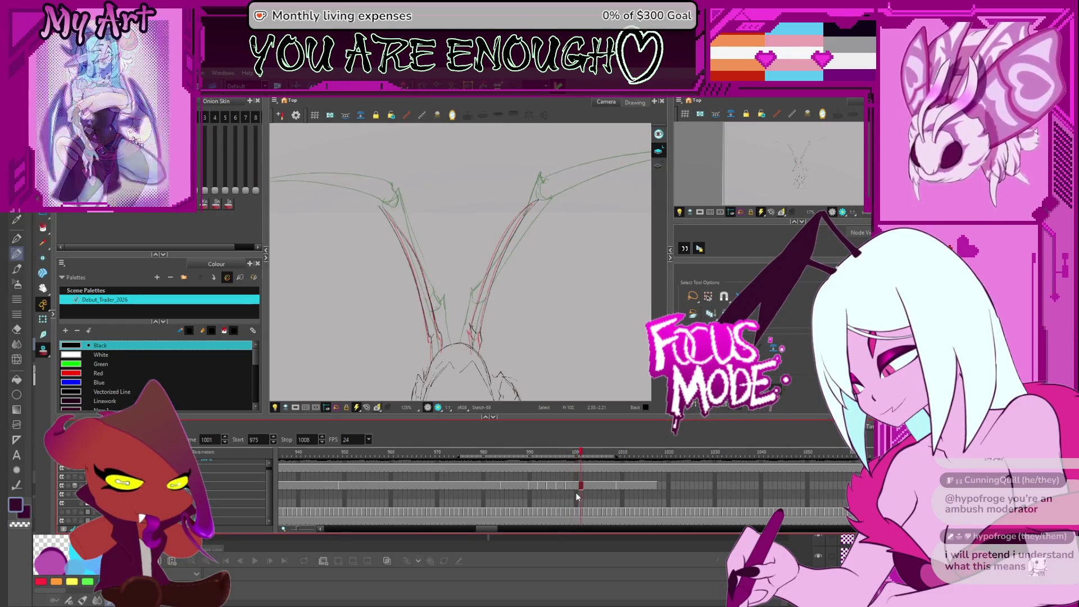
key(comma)
key(comma)
key(comma)
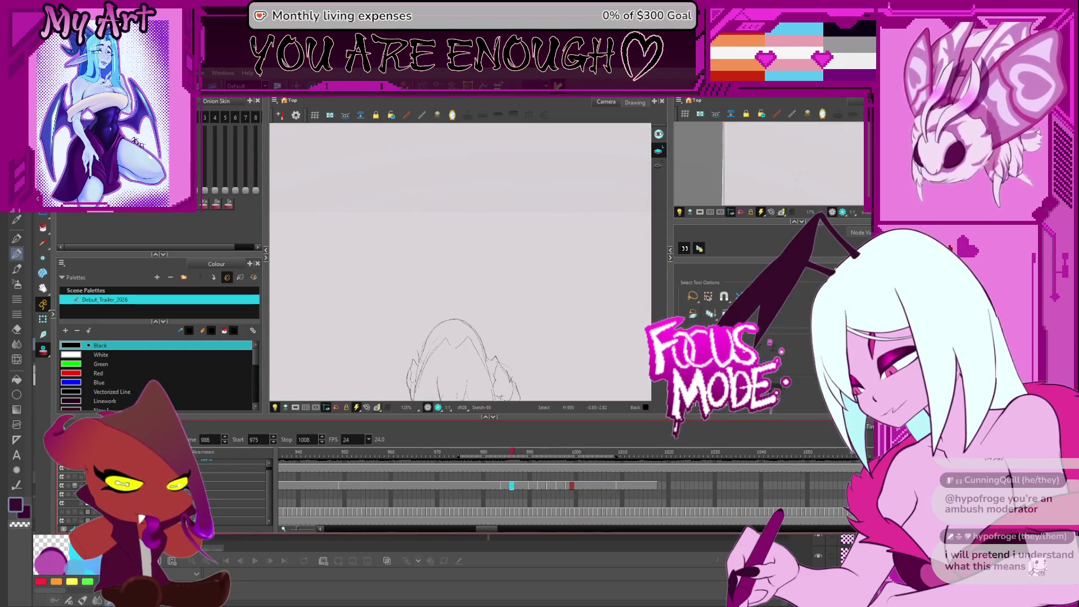
key(space)
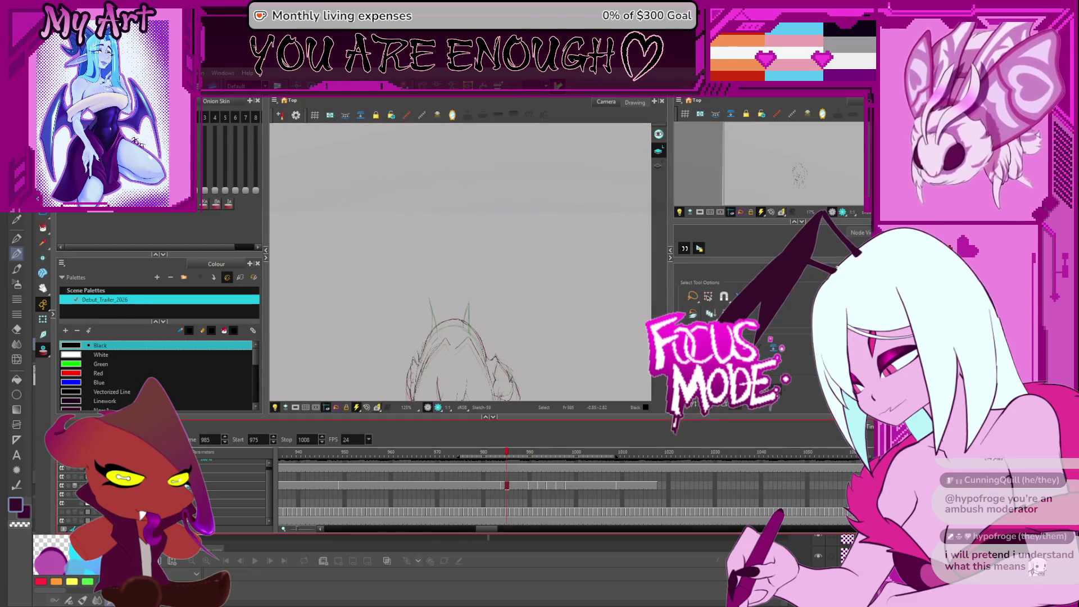
key(space)
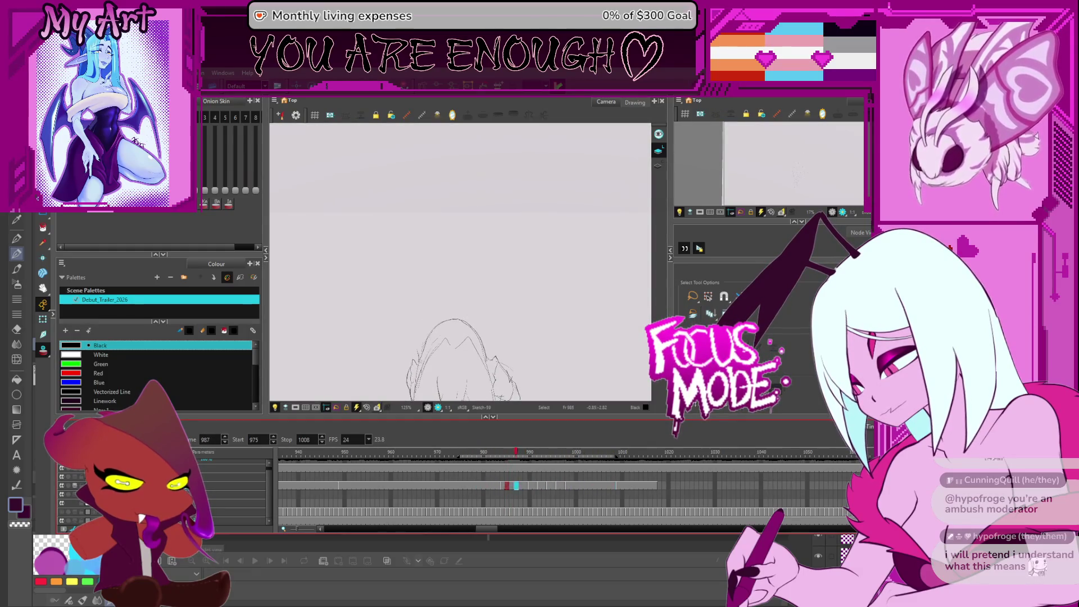
key(space)
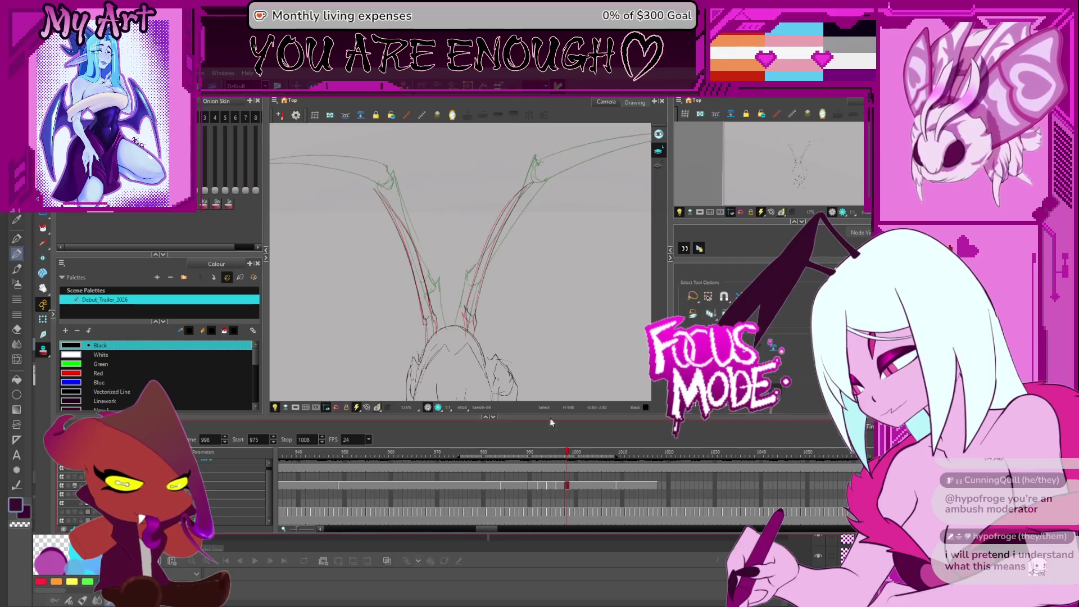
key(period)
key(period)
key(period)
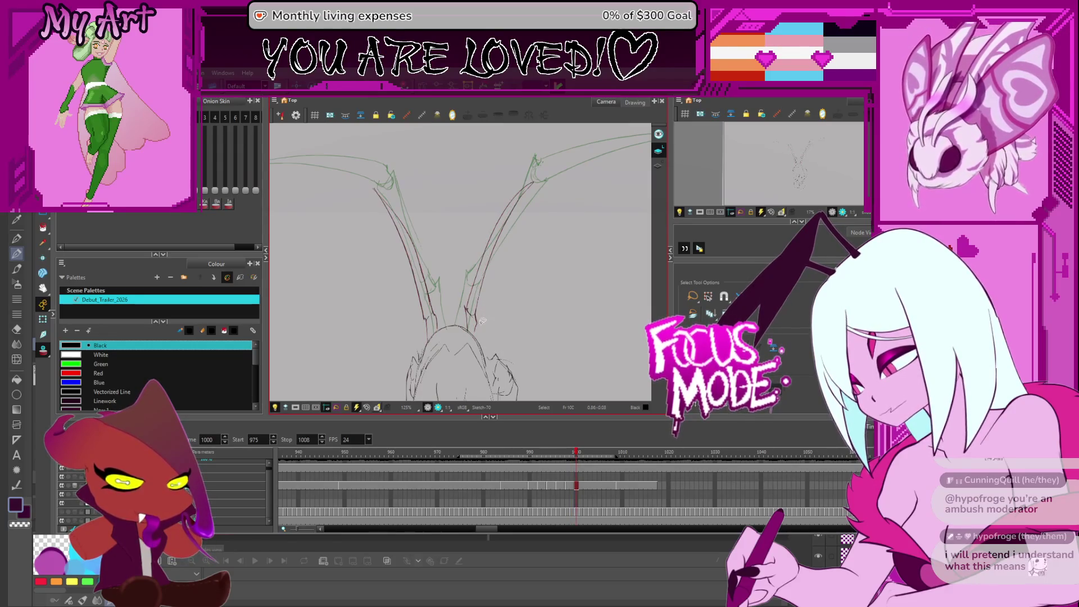
key(comma)
key(comma)
key(comma)
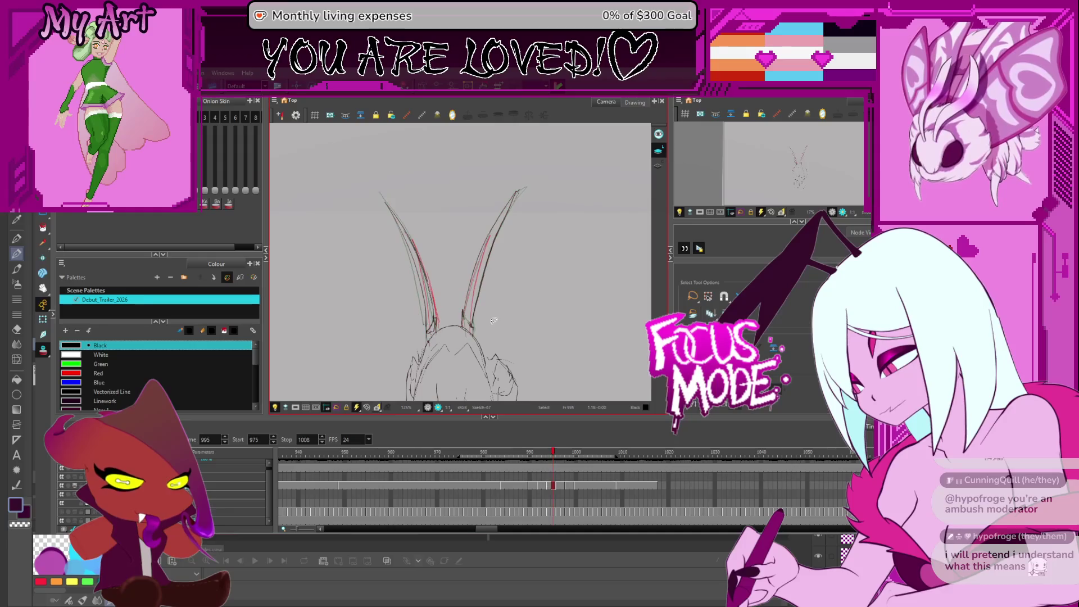
key(period)
key(period)
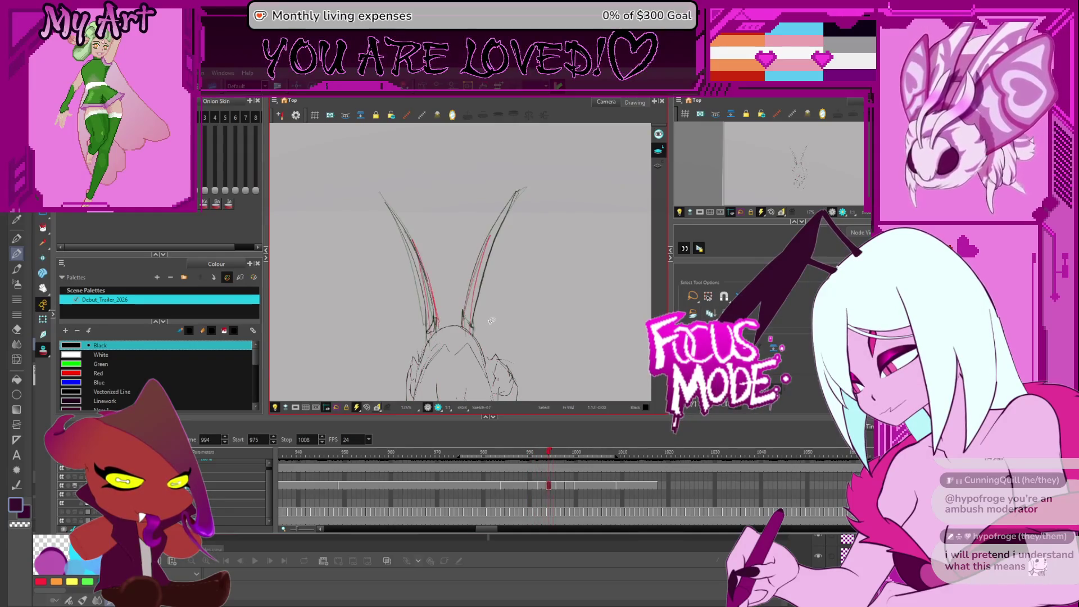
key(period)
key(period)
key(period)
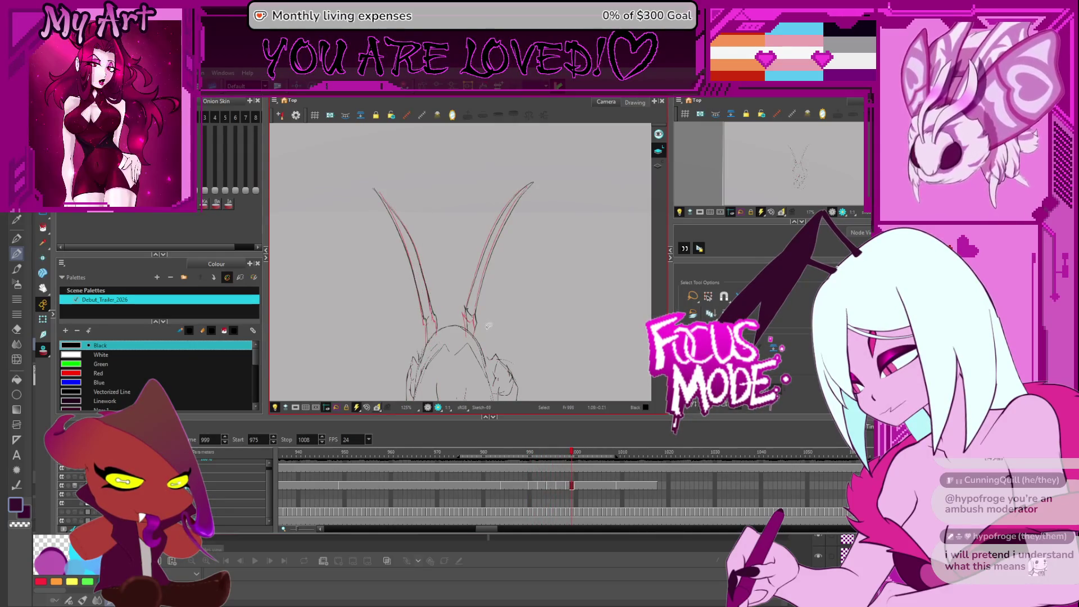
click(475, 318)
scroll(483, 292, up, 2)
drag(448, 340, 461, 287)
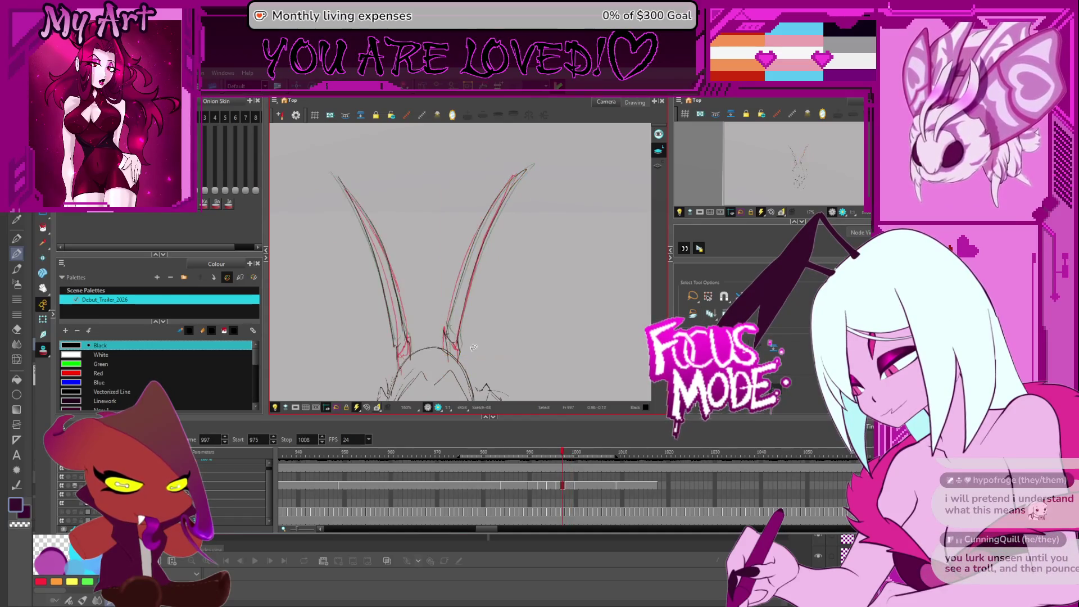
key(period)
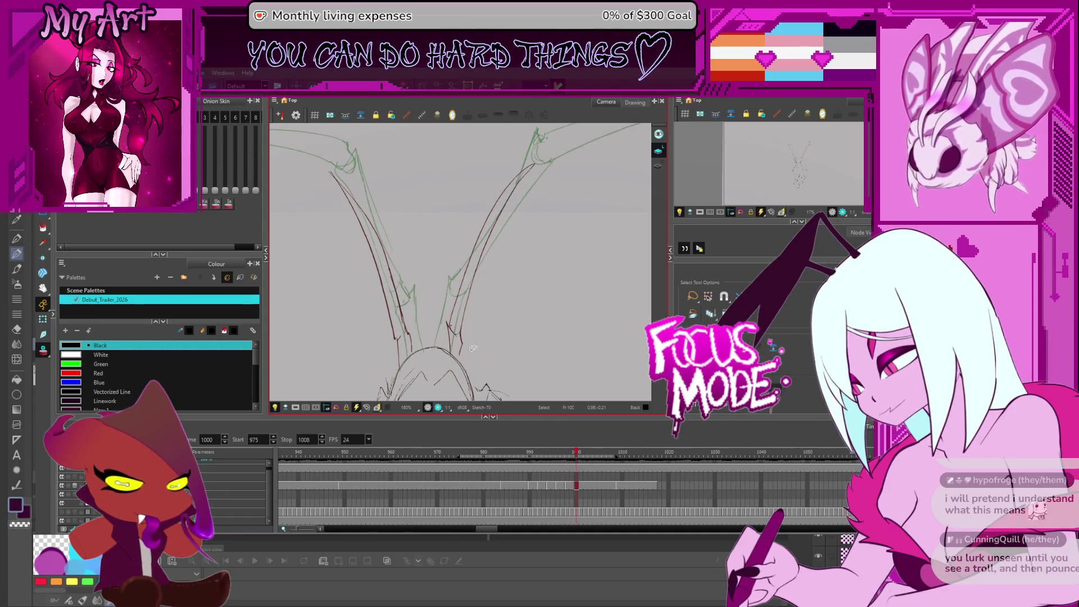
click(454, 291)
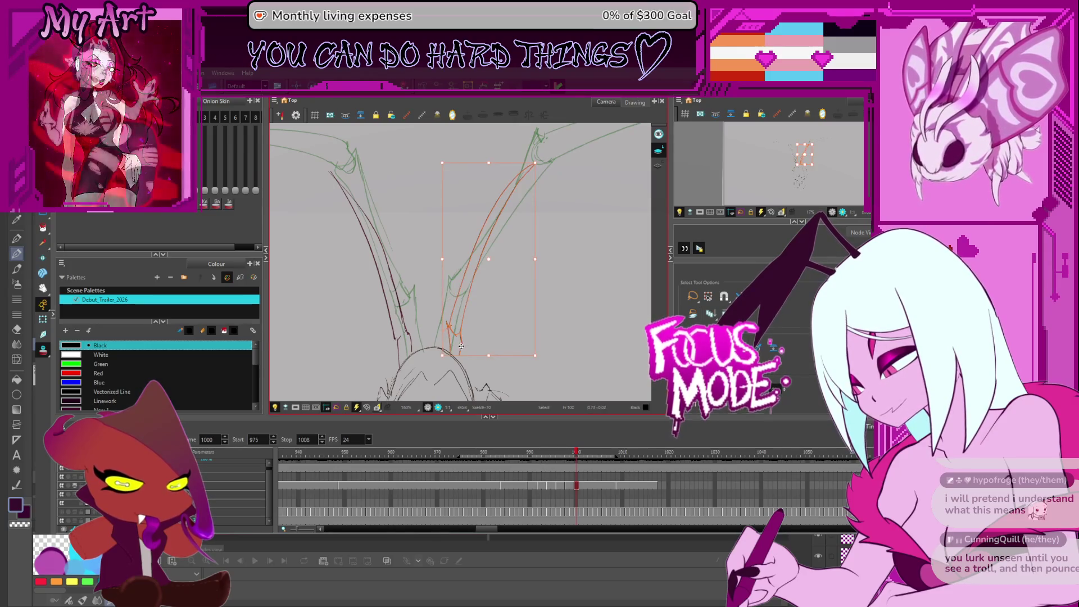
key(period)
key(period)
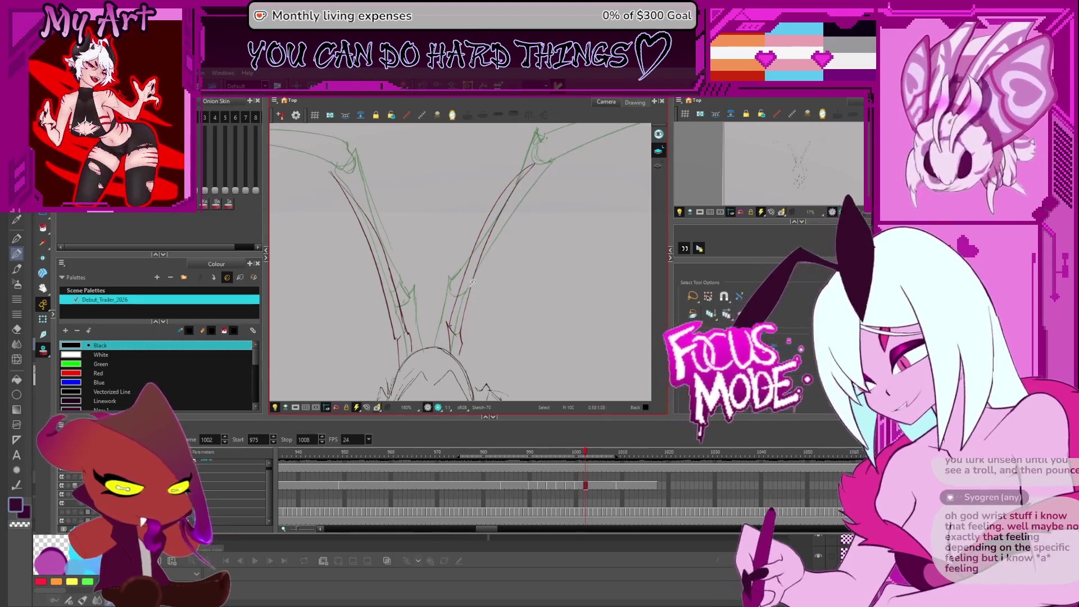
drag(489, 311, 507, 313)
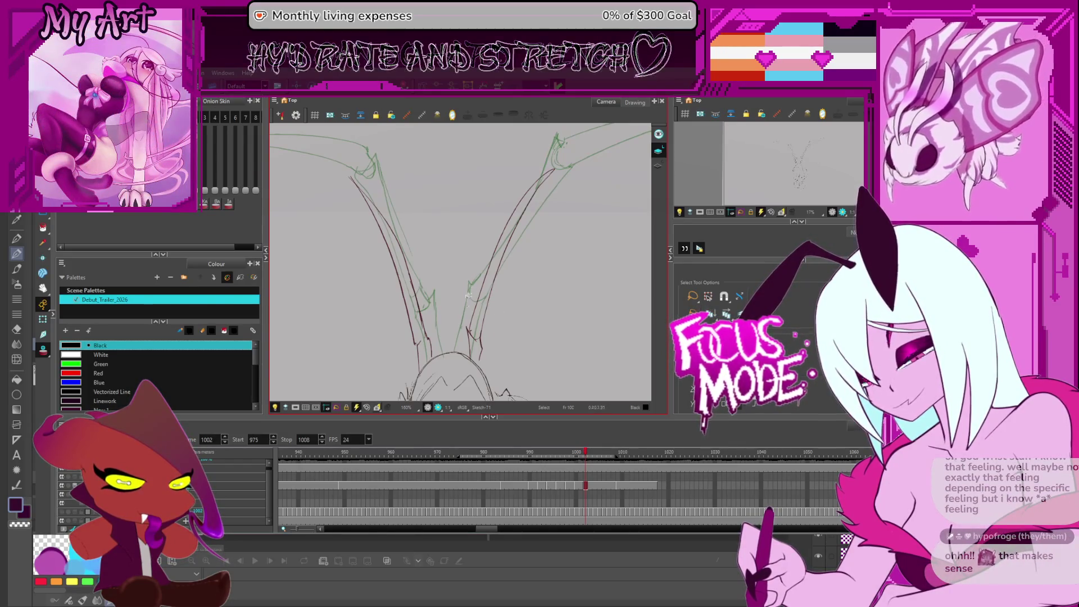
click(502, 289)
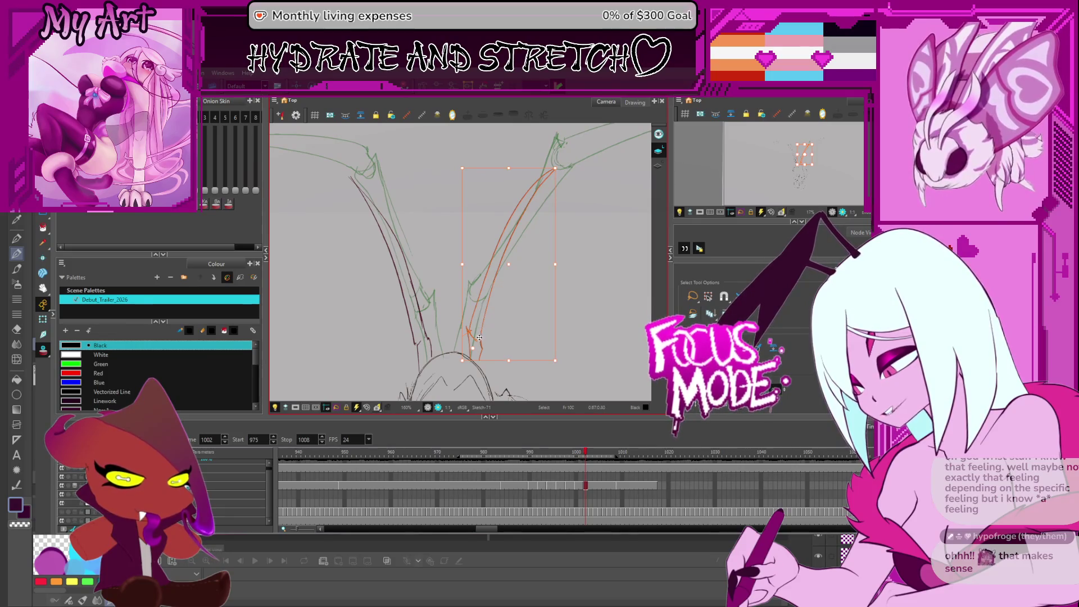
drag(434, 321, 469, 318)
drag(525, 343, 476, 309)
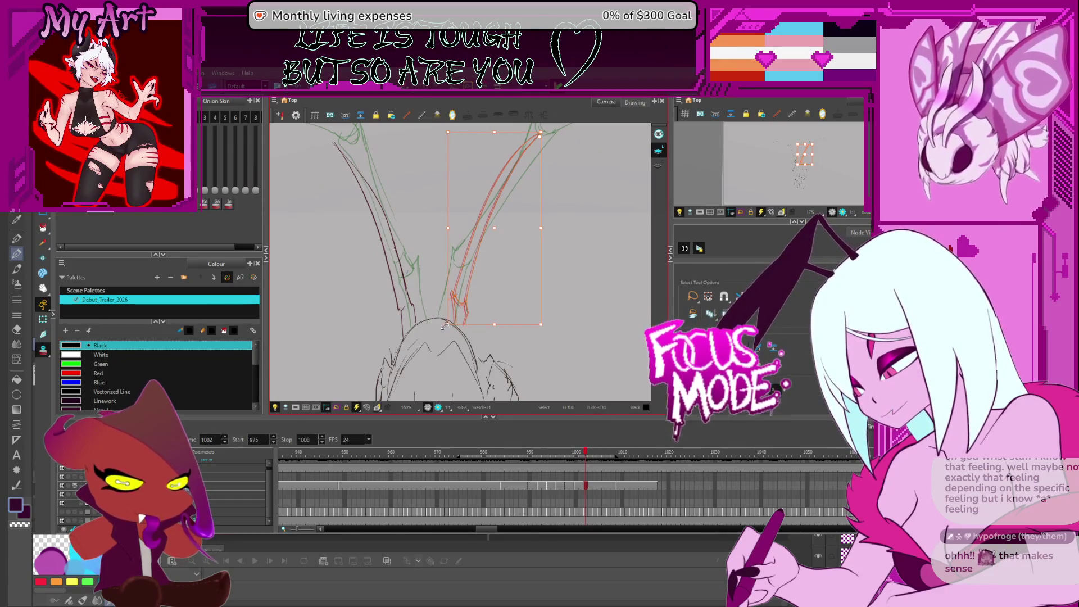
scroll(477, 337, up, 3)
scroll(525, 348, up, 3)
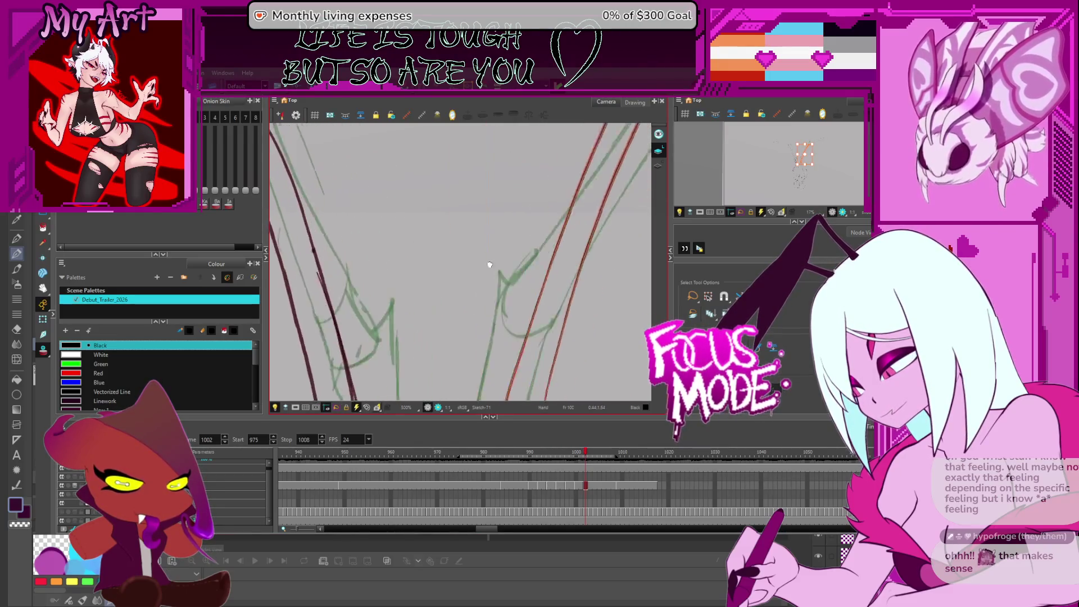
scroll(495, 356, down, 5)
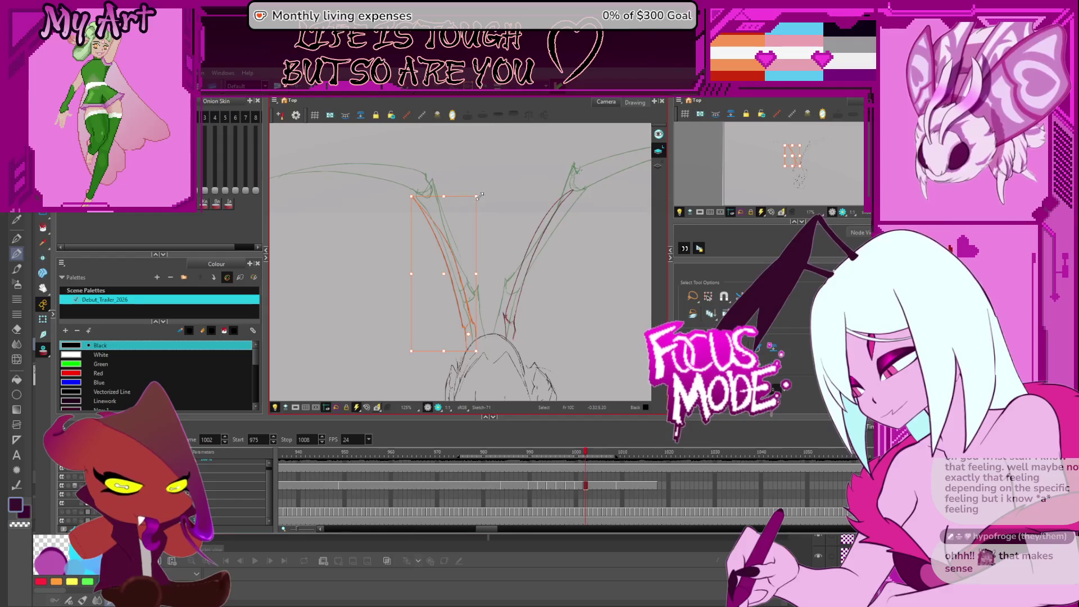
scroll(468, 284, up, 2)
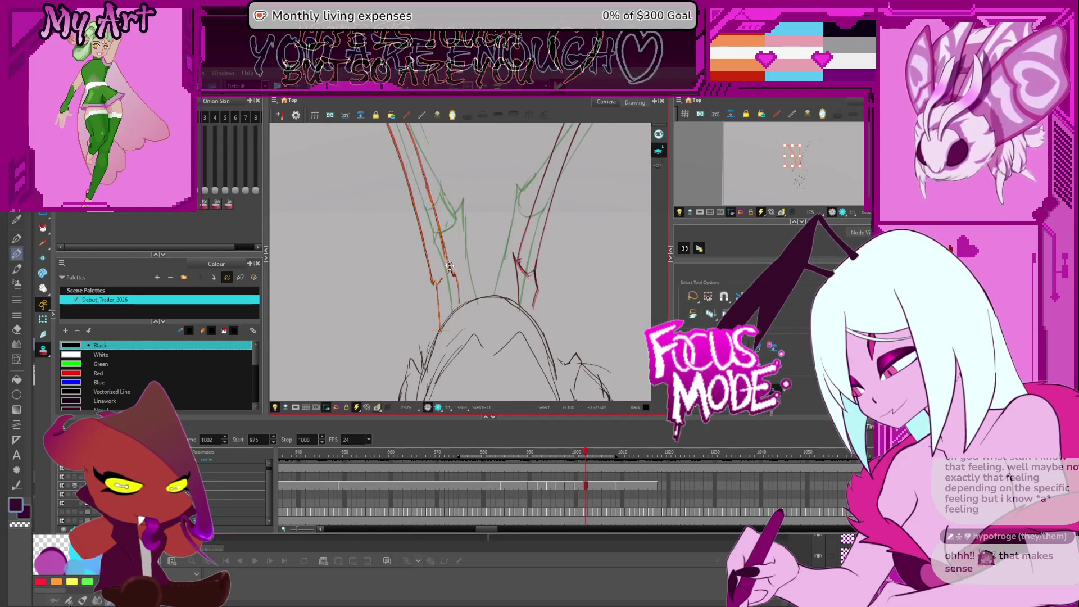
key(space)
scroll(481, 263, down, 2)
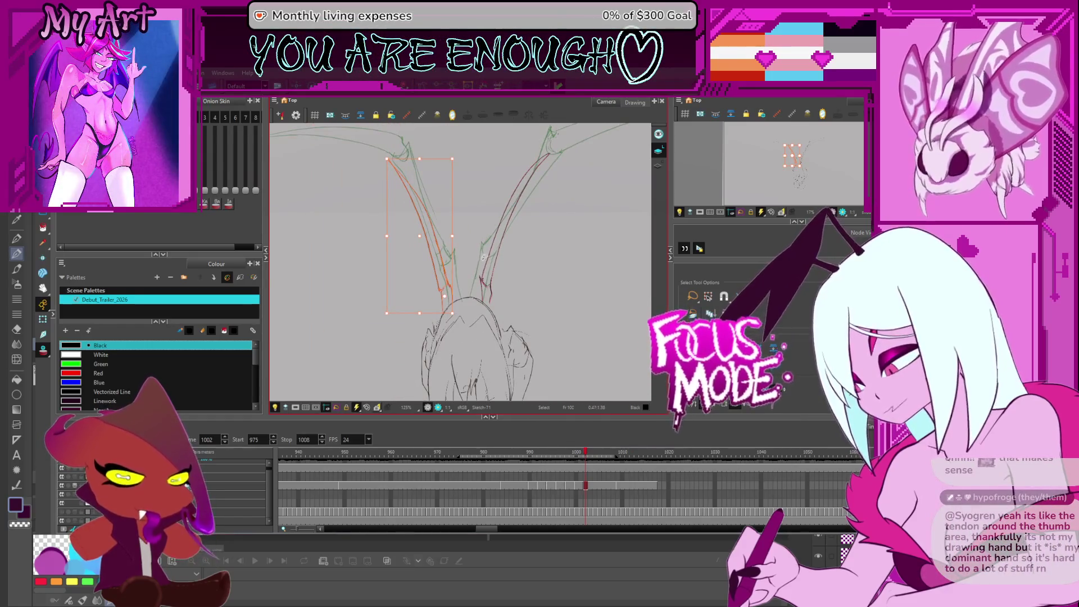
scroll(509, 329, up, 2)
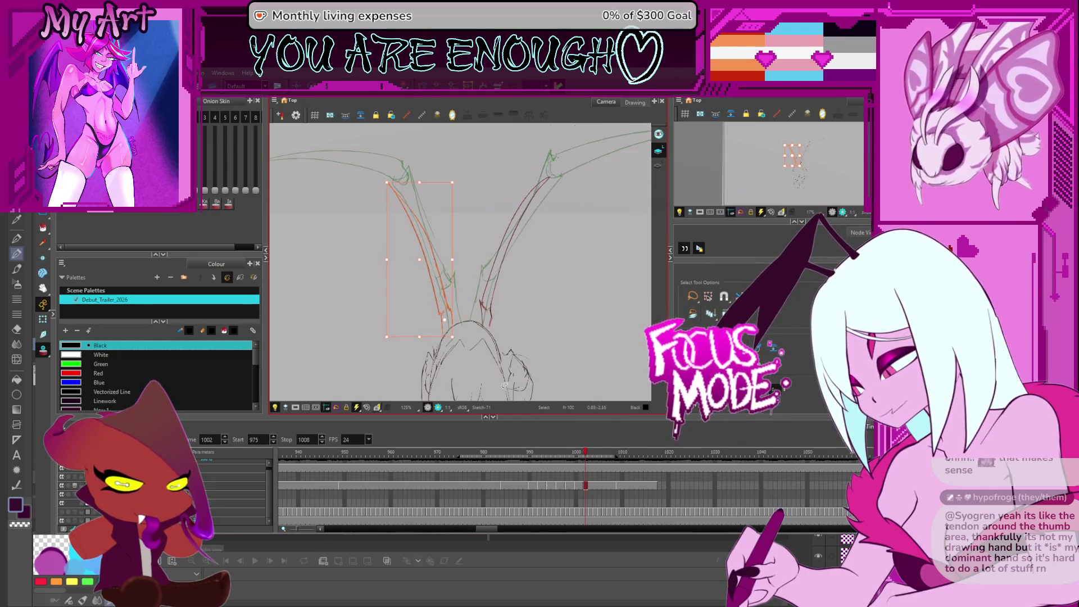
scroll(523, 326, up, 2)
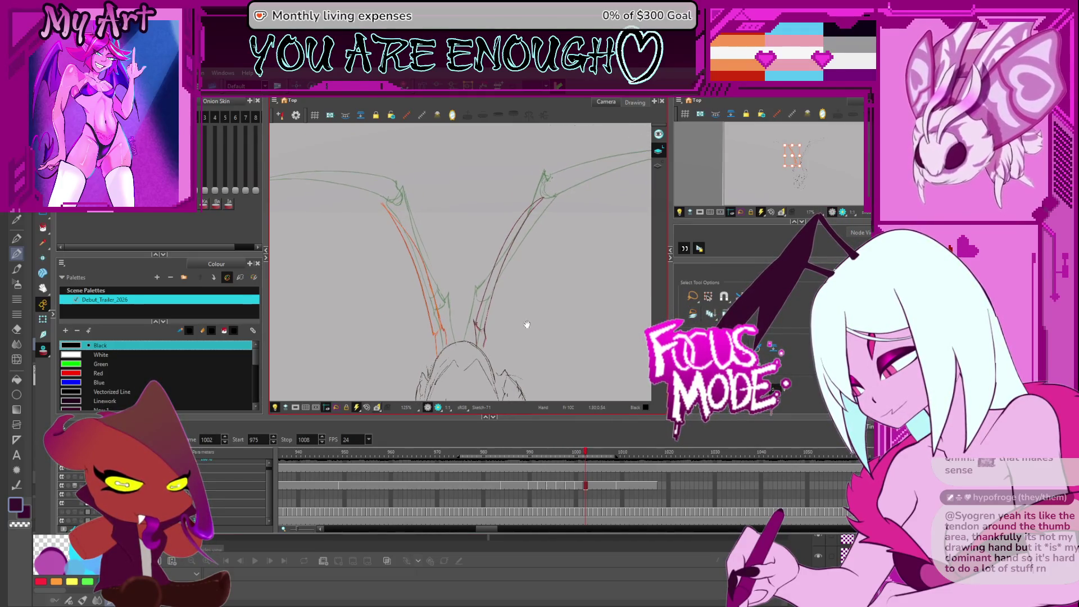
key(2)
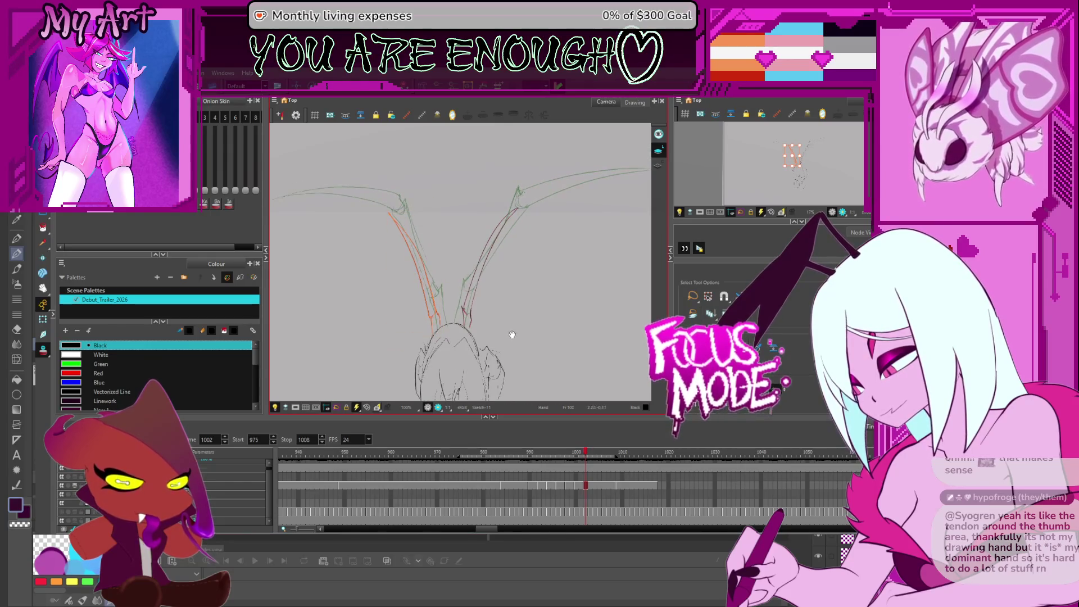
scroll(508, 336, up, 2)
scroll(578, 483, down, 1)
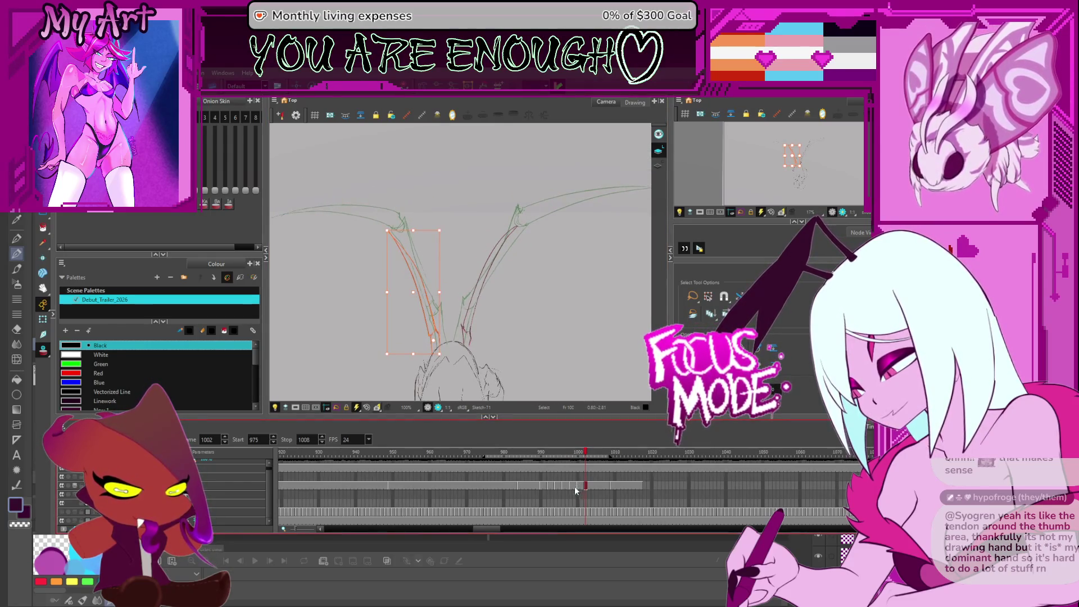
key(period)
key(period)
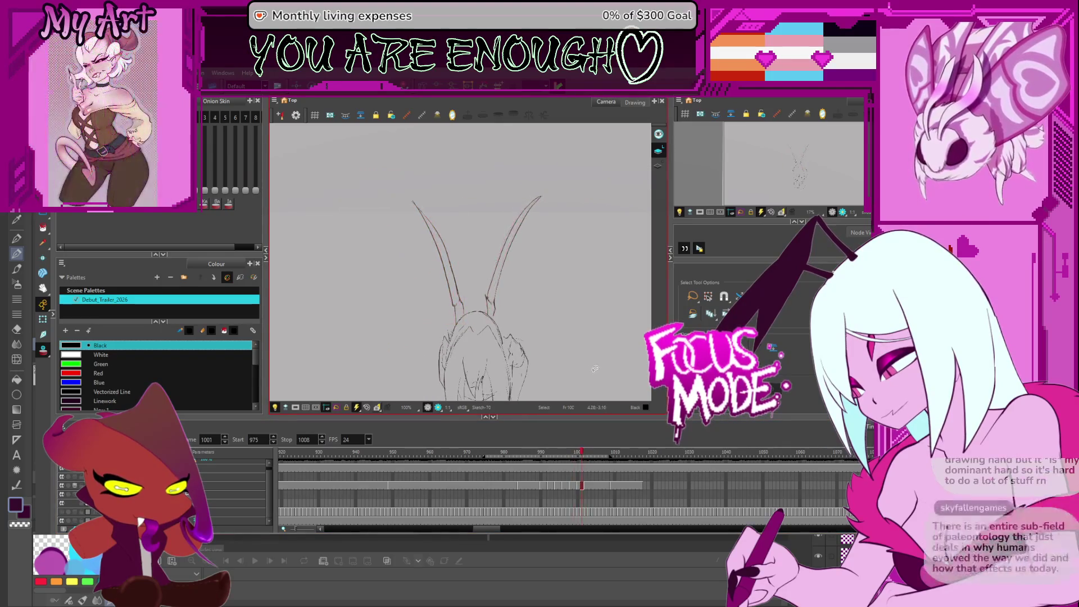
- Play the animation, then flip between neighbouring horn poses to compare them
key(Return)
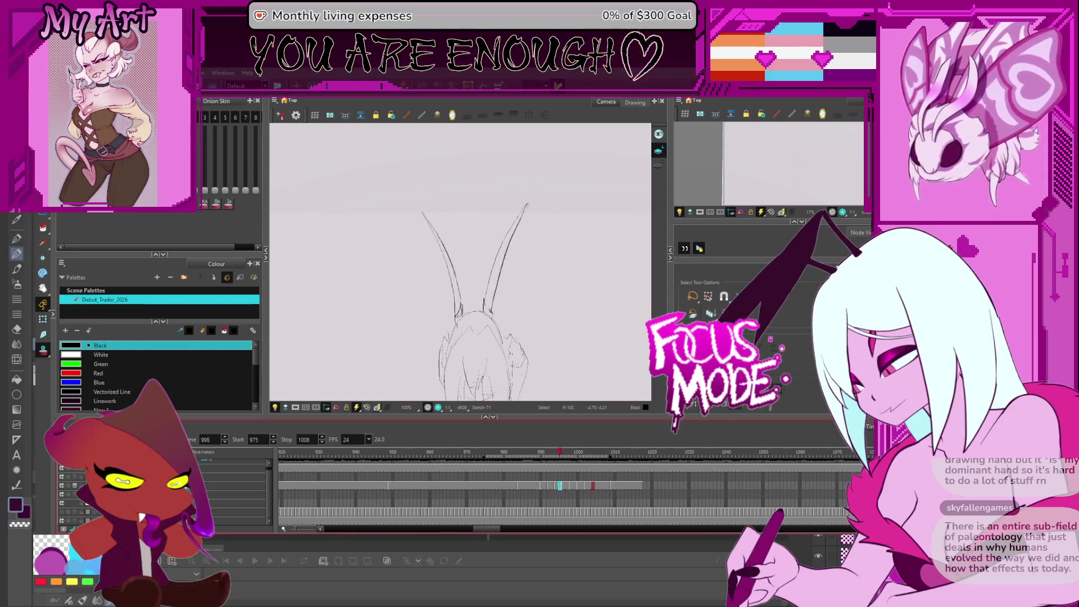
key(Return)
key(Return)
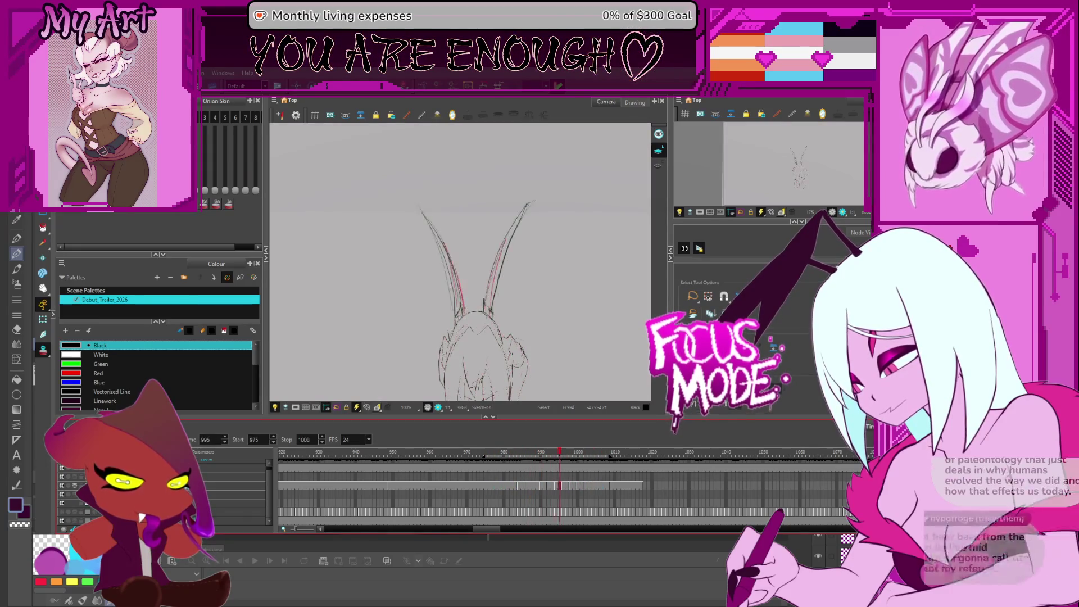
drag(548, 280, 555, 268)
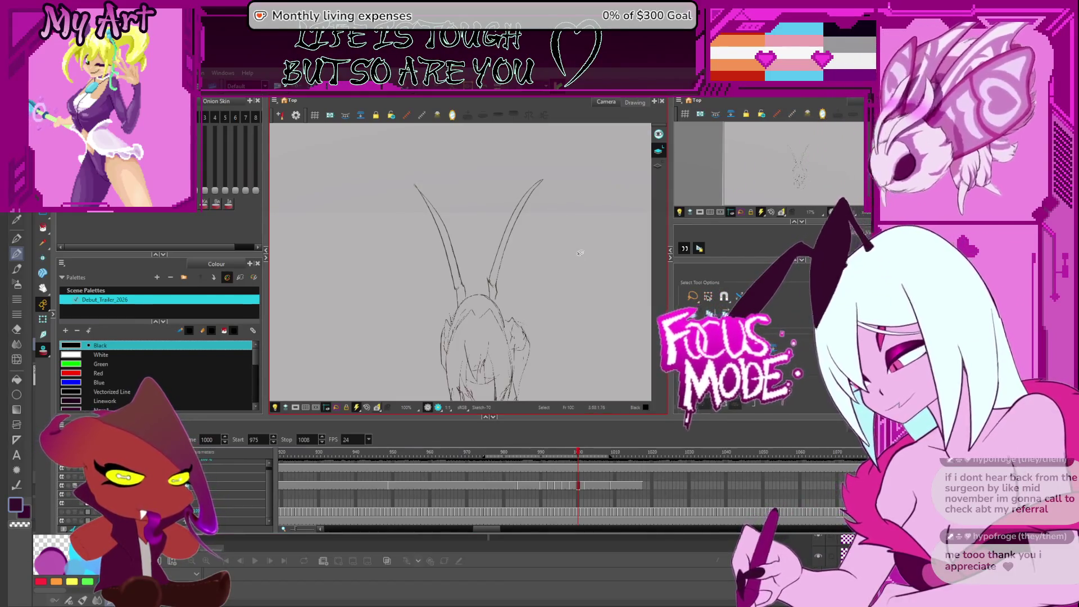
key(comma)
key(comma)
key(comma)
key(period)
key(period)
key(period)
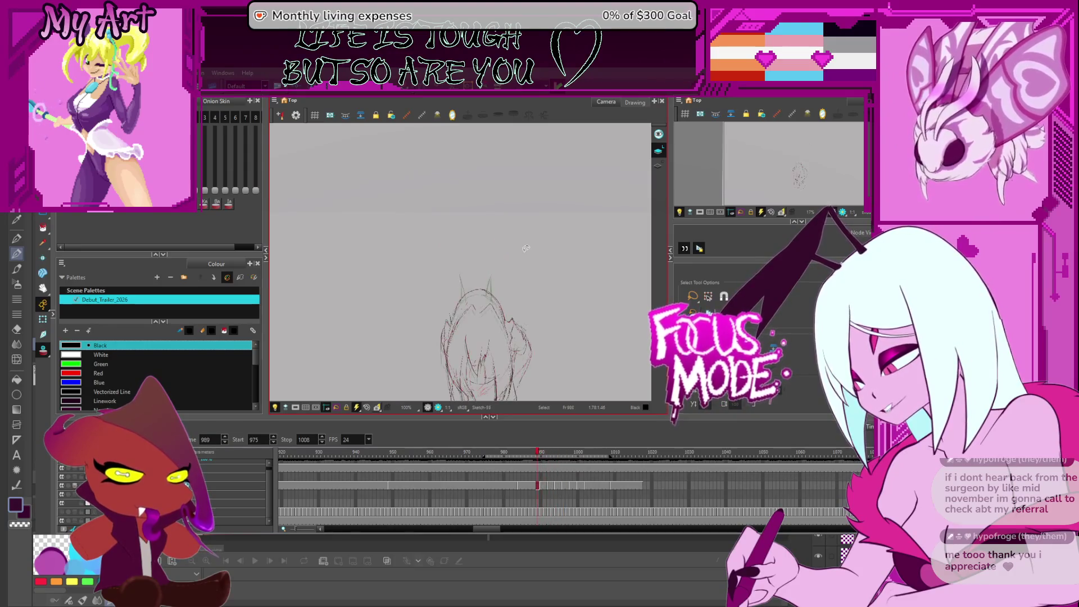
key(period)
key(period)
key(period)
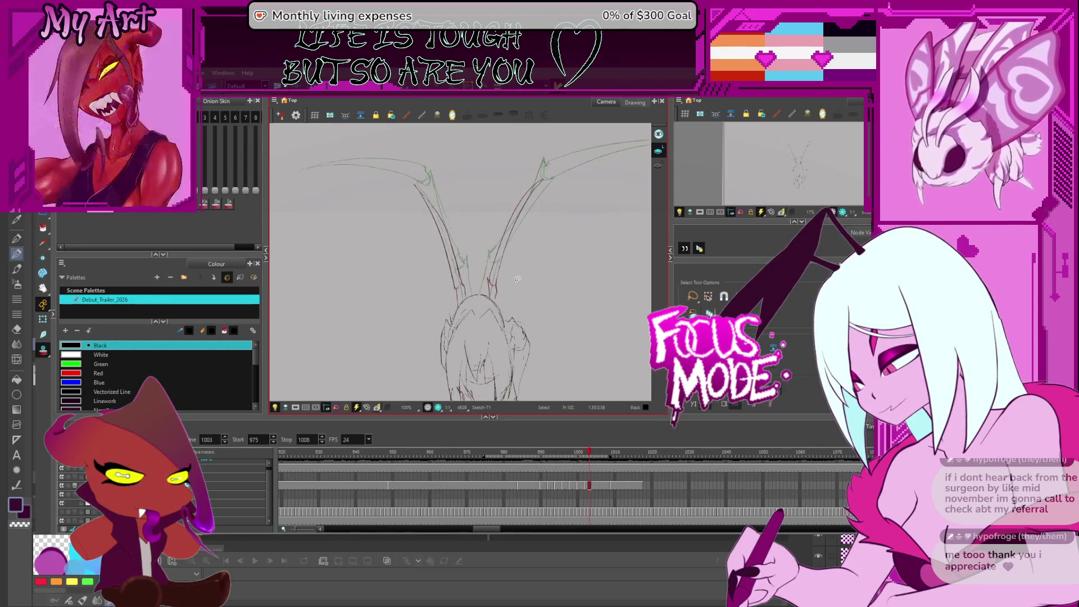
key(comma)
key(comma)
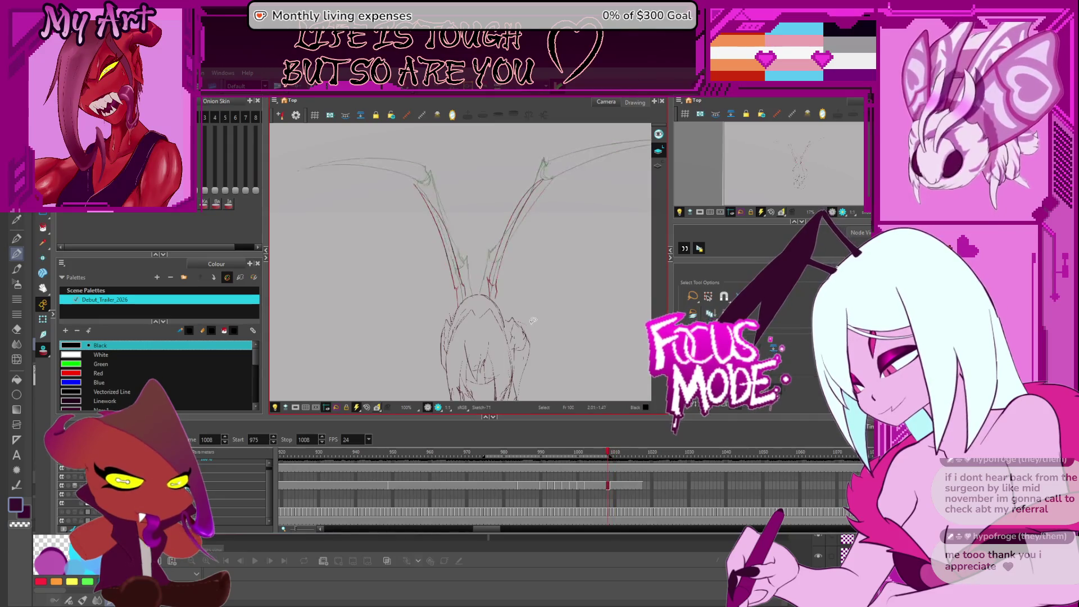
key(period)
key(period)
key(period)
key(comma)
key(comma)
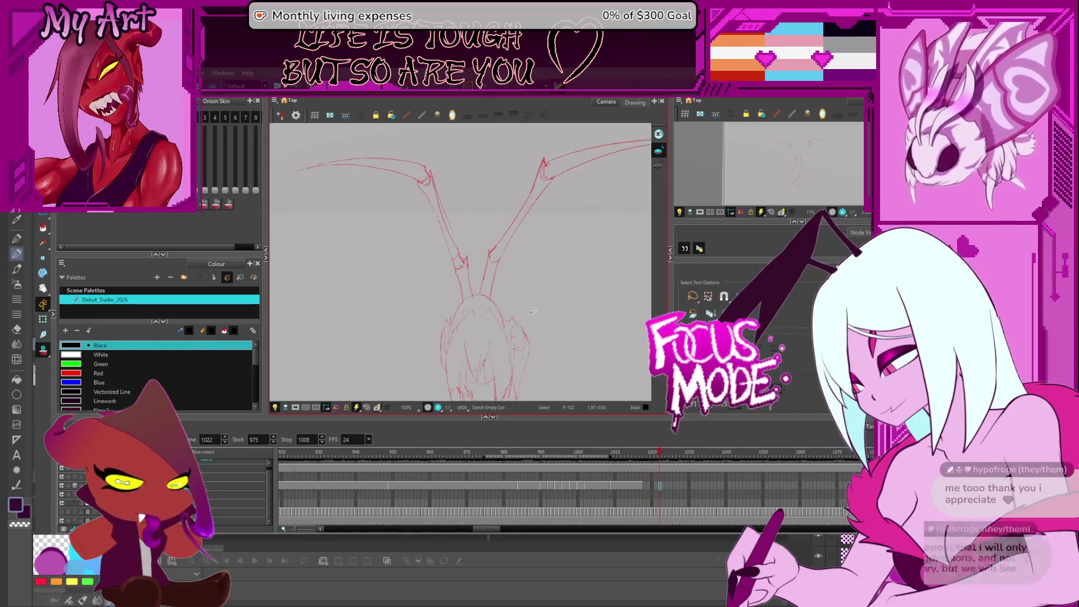
key(period)
key(period)
key(period)
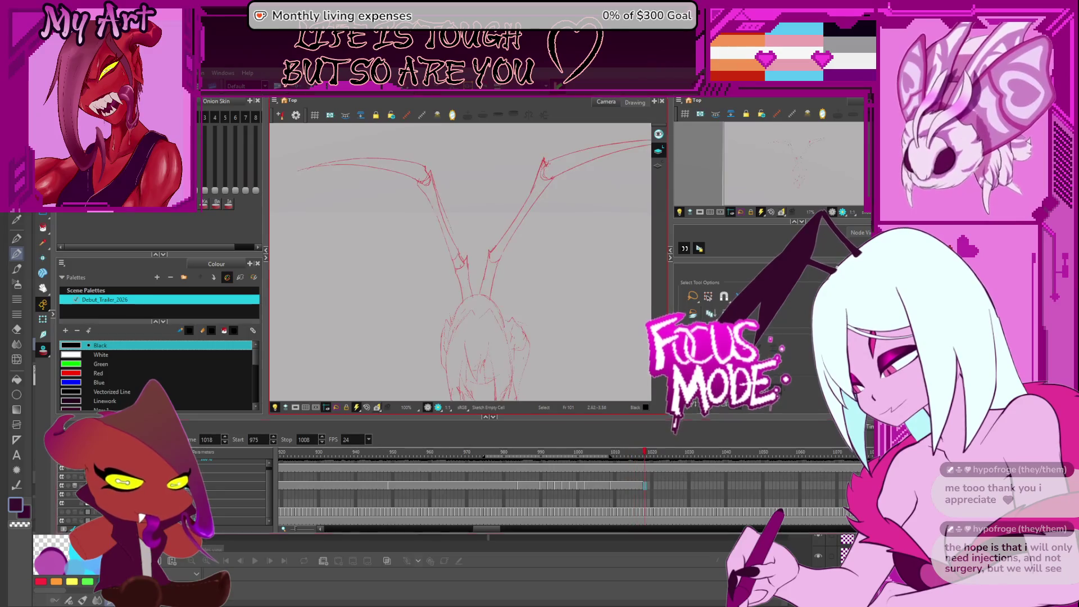
key(period)
key(period)
key(period)
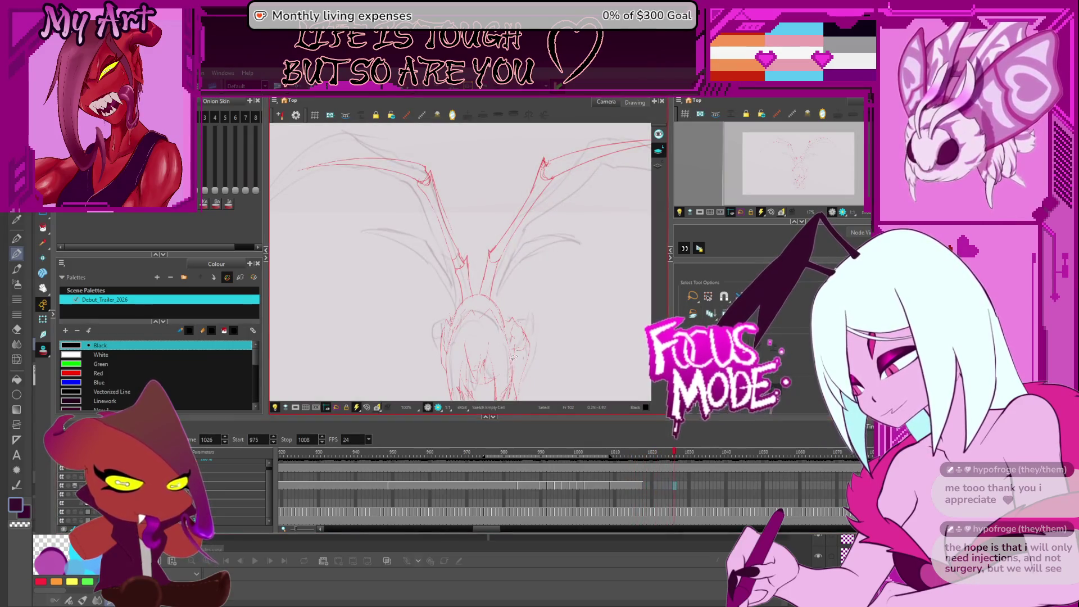
key(comma)
key(comma)
key(comma)
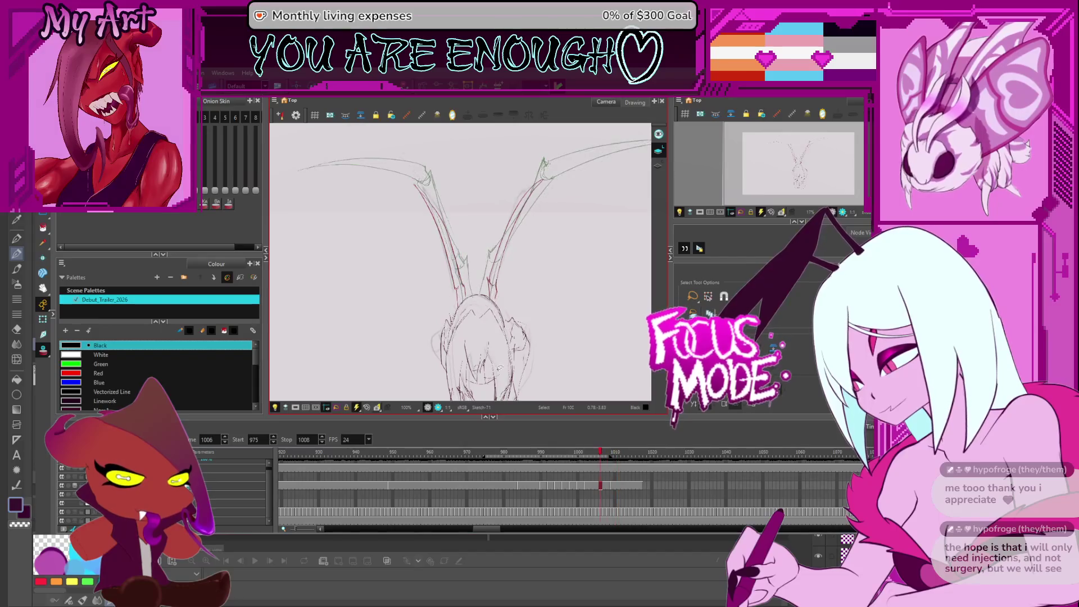
key(period)
key(period)
key(period)
key(comma)
key(comma)
key(comma)
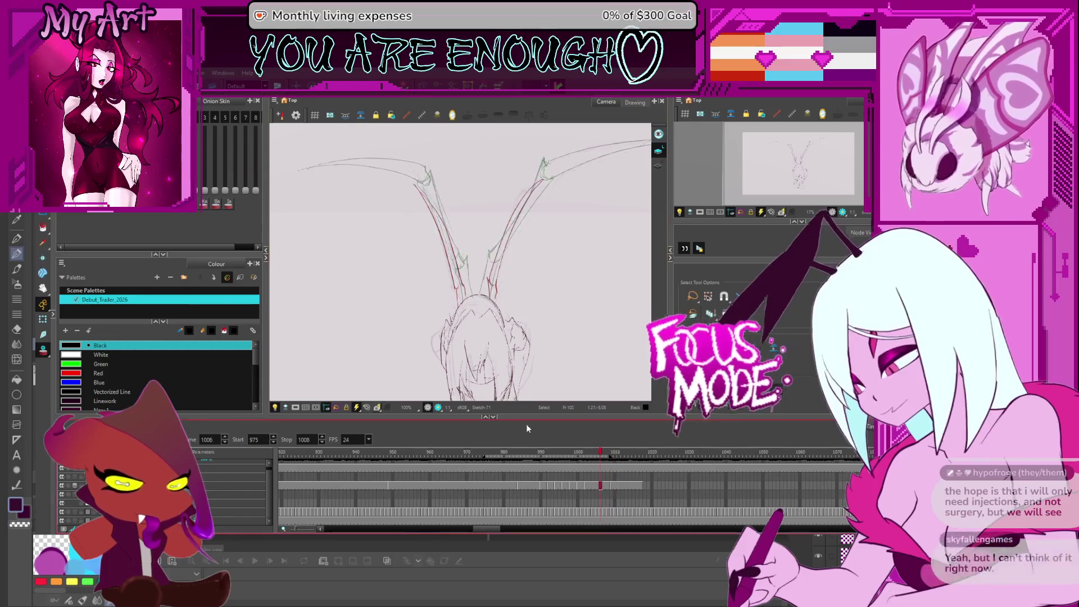
- Compare frames 1003 and 1006, hide the pink sketch layer, and settle on frame 1004
key(comma)
key(comma)
key(comma)
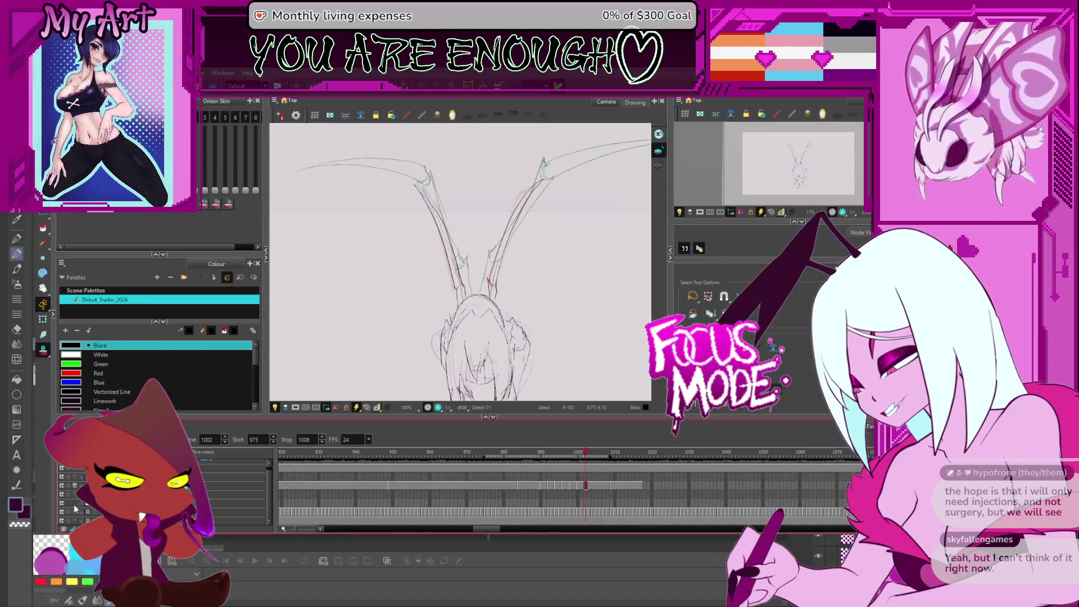
key(comma)
key(comma)
key(comma)
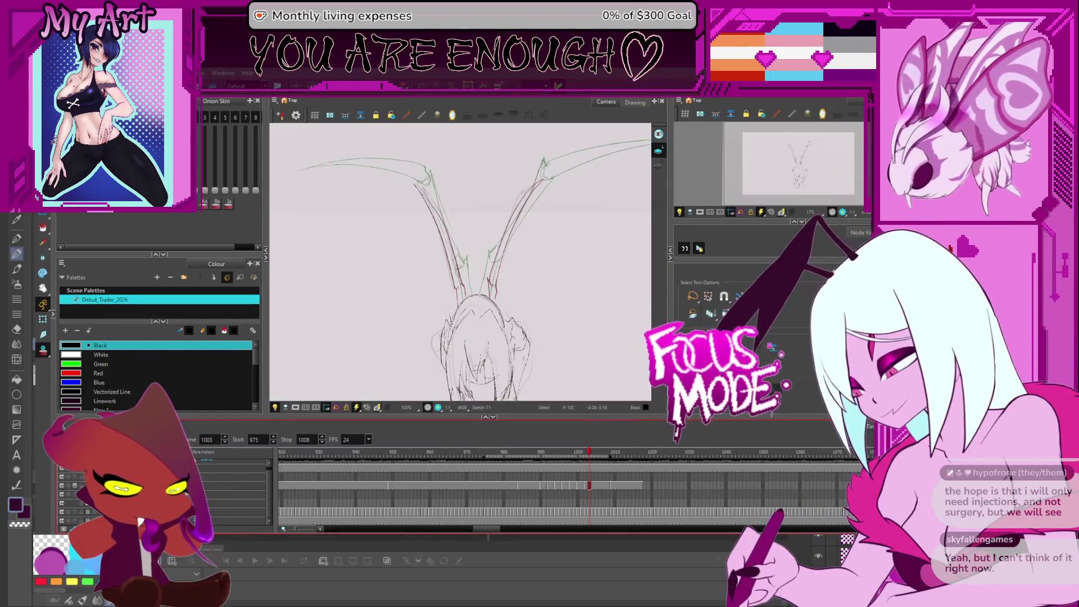
key(period)
key(period)
key(period)
key(comma)
key(comma)
key(comma)
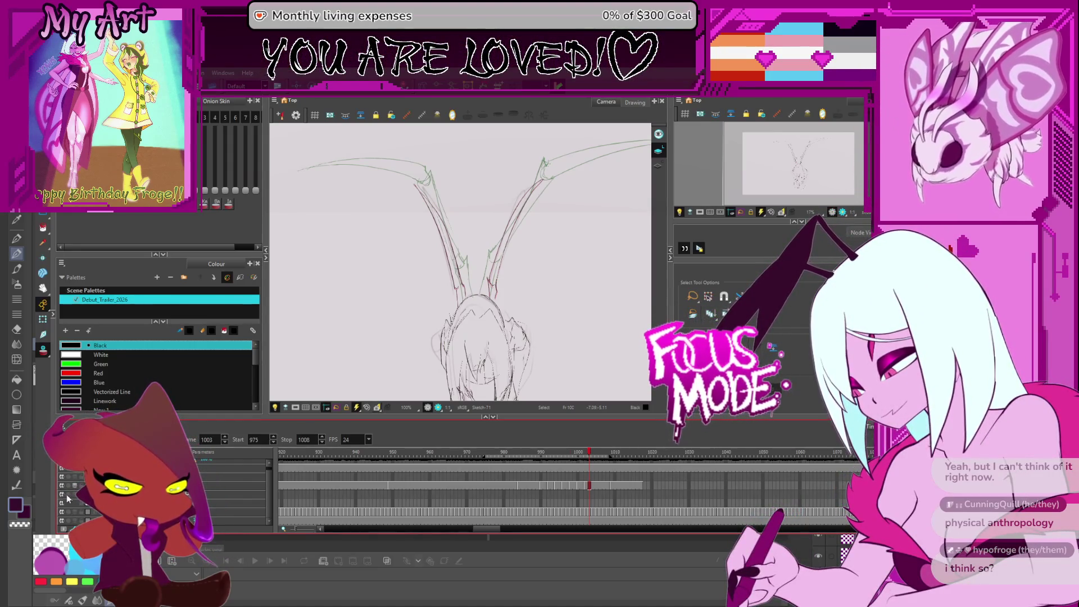
click(63, 513)
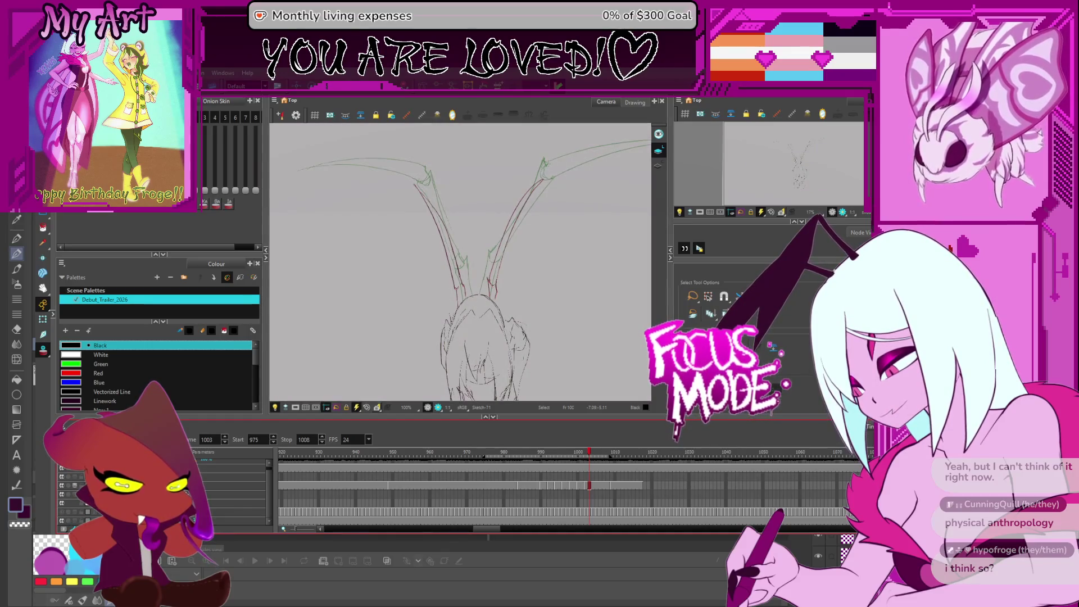
key(period)
key(comma)
key(comma)
key(comma)
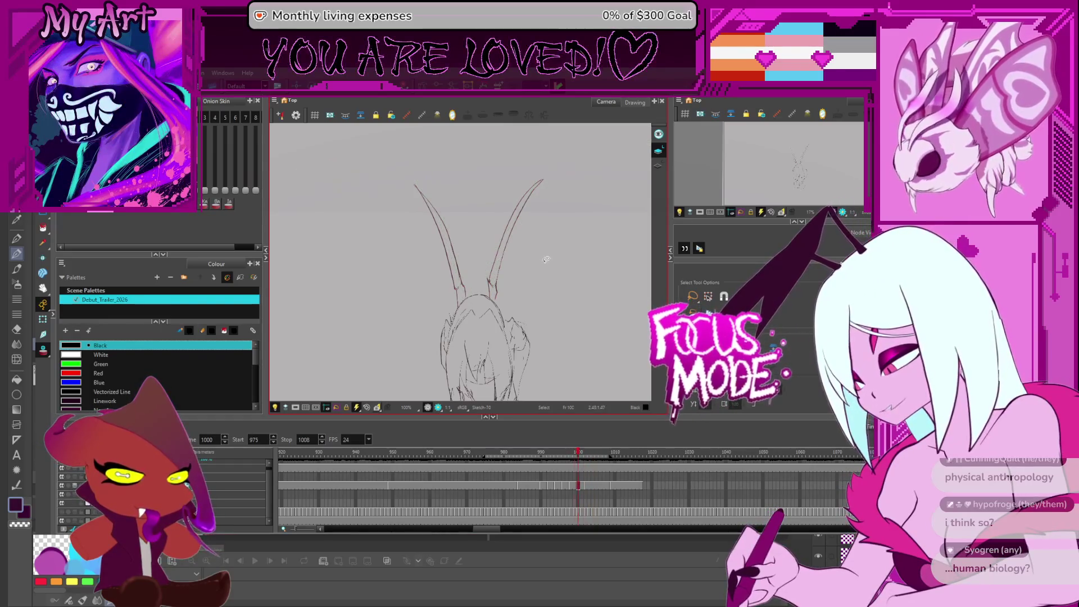
key(period)
key(period)
key(period)
- Lasso the right leg stroke, zoom to 200%, and compare frame 1000 against frame 1004
drag(548, 222, 525, 257)
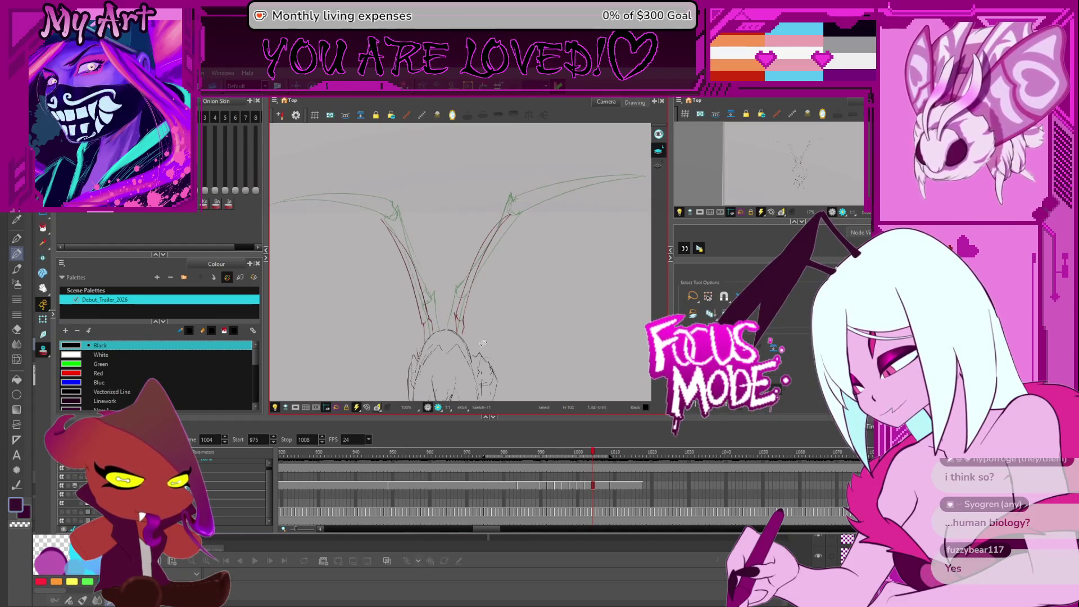
drag(502, 305, 452, 309)
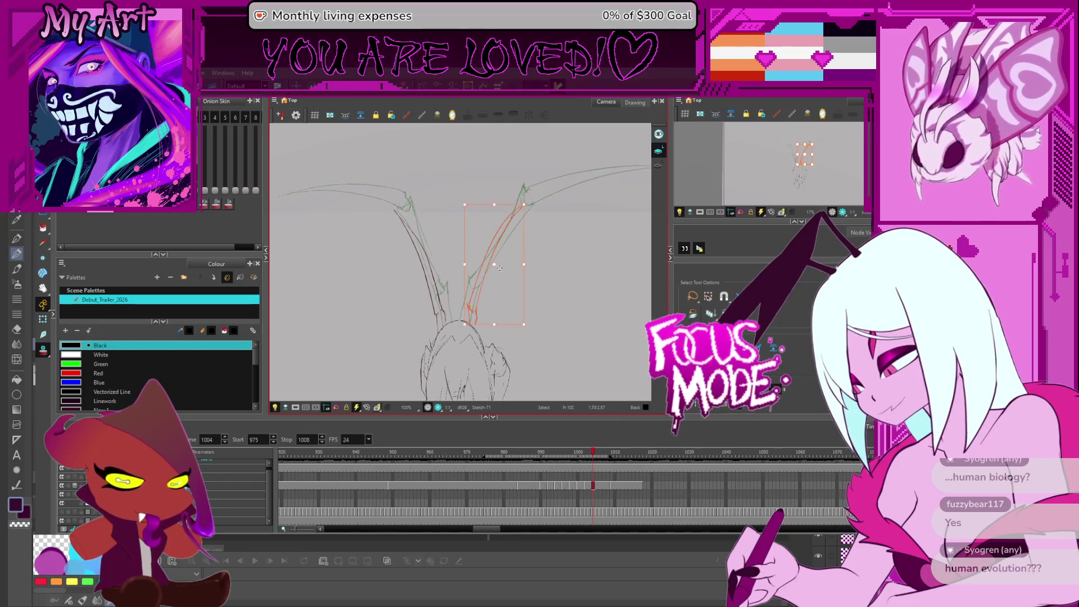
key(2)
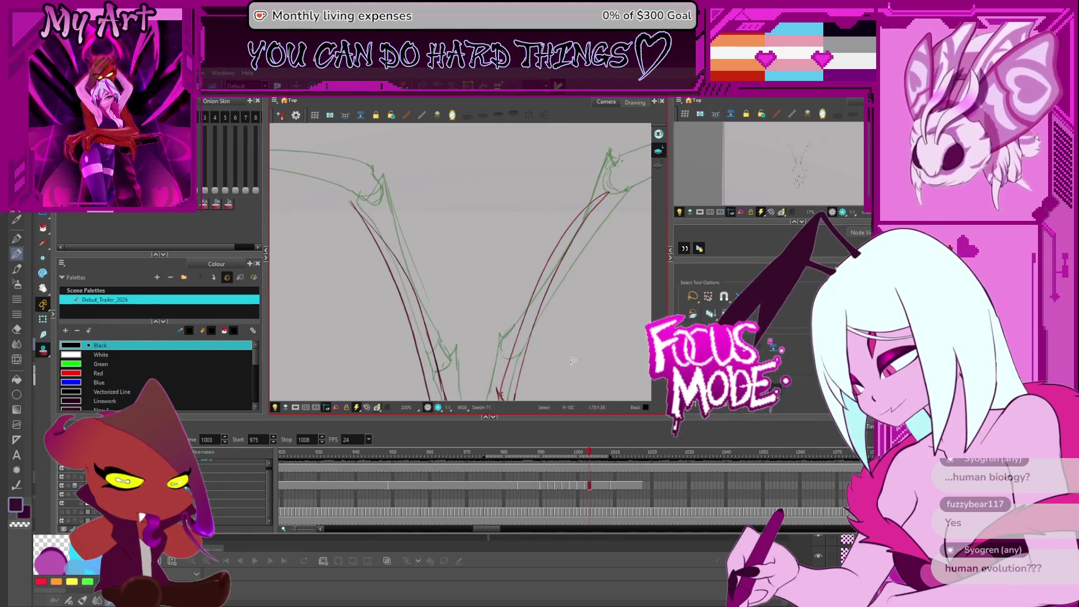
key(comma)
key(comma)
key(comma)
key(comma)
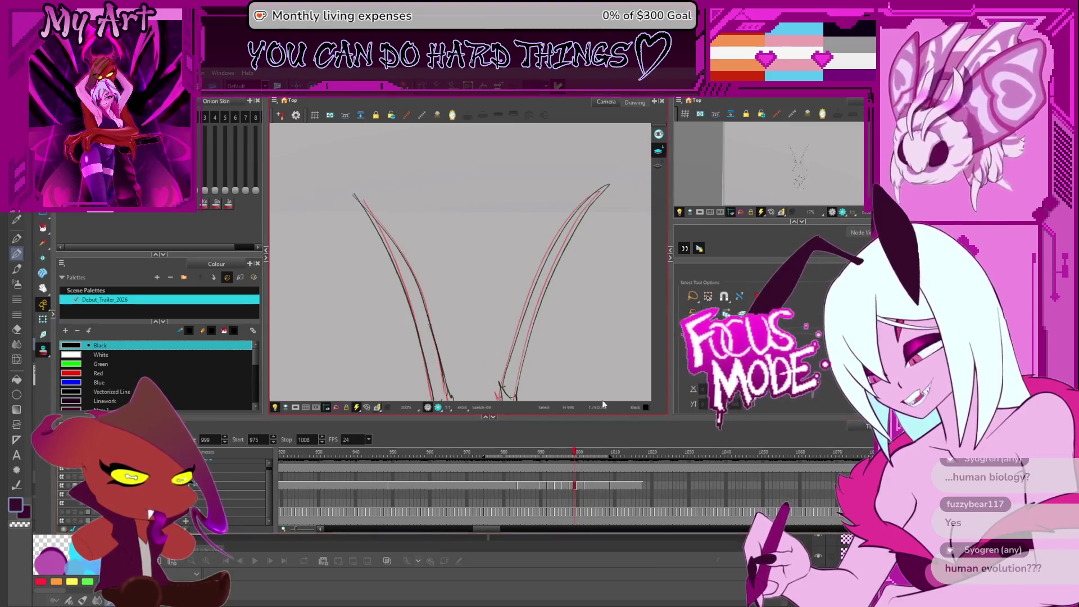
key(period)
key(period)
key(period)
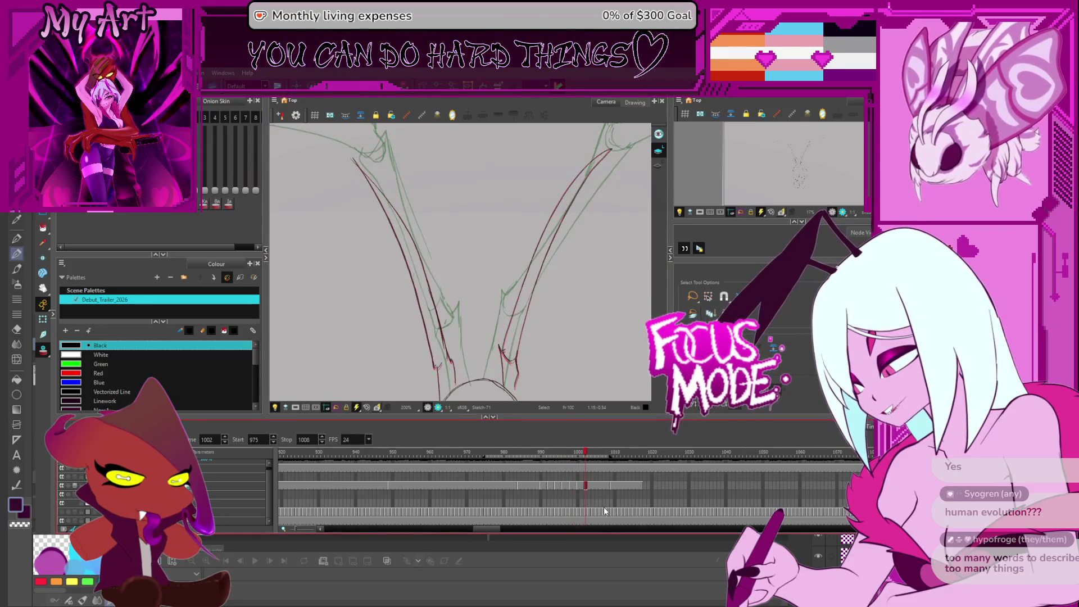
drag(542, 330, 553, 333)
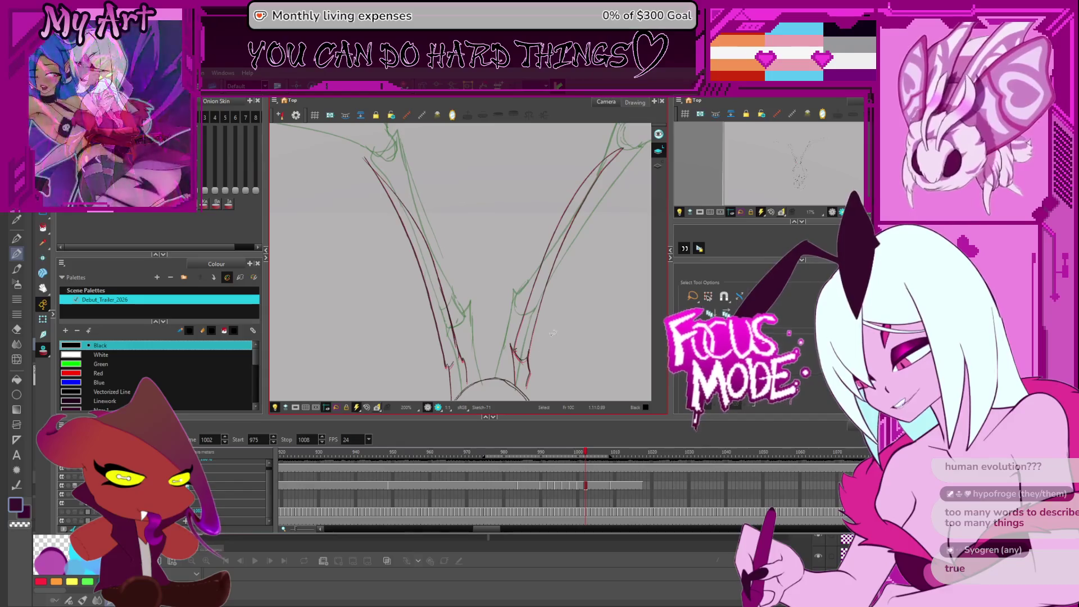
key(period)
key(period)
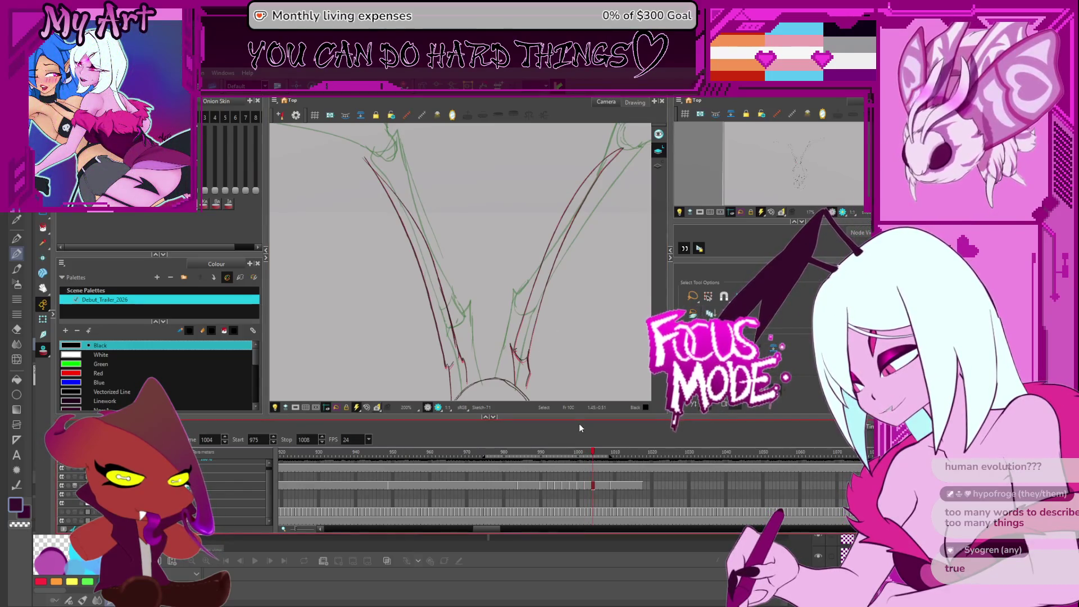
- Select the right leg's dark stroke on frame 1004 and lasso around its lower end
click(531, 344)
key(Escape)
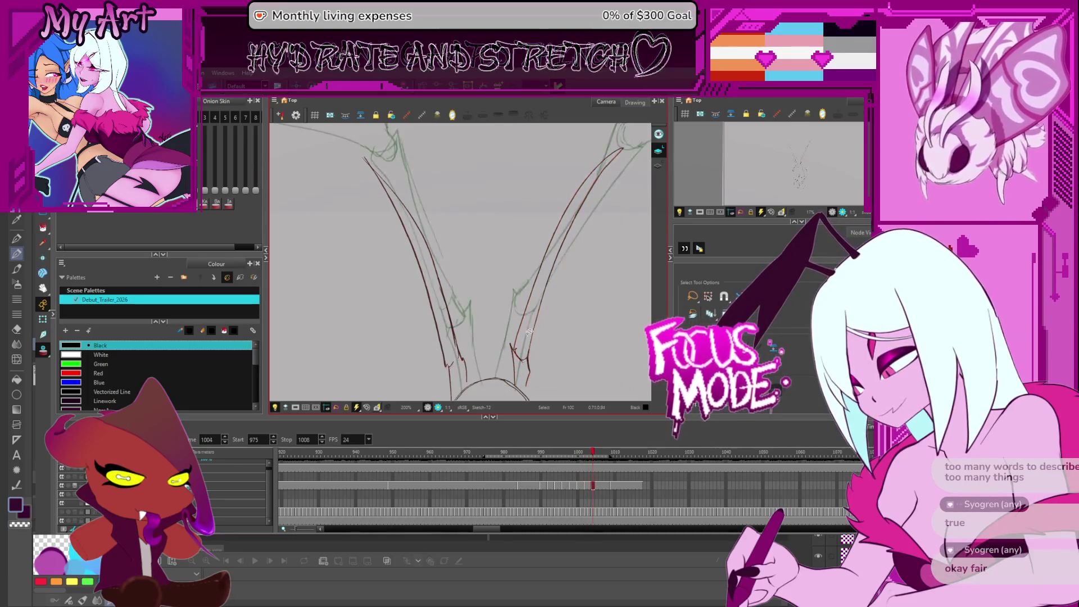
drag(542, 382, 507, 322)
scroll(508, 317, down, 3)
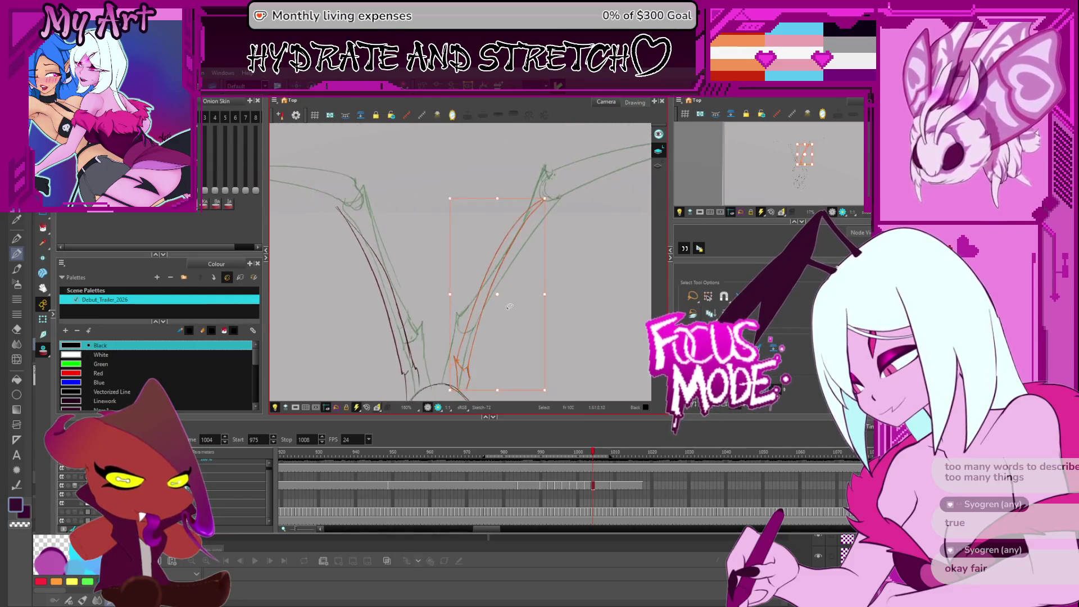
click(464, 380)
drag(469, 378, 486, 362)
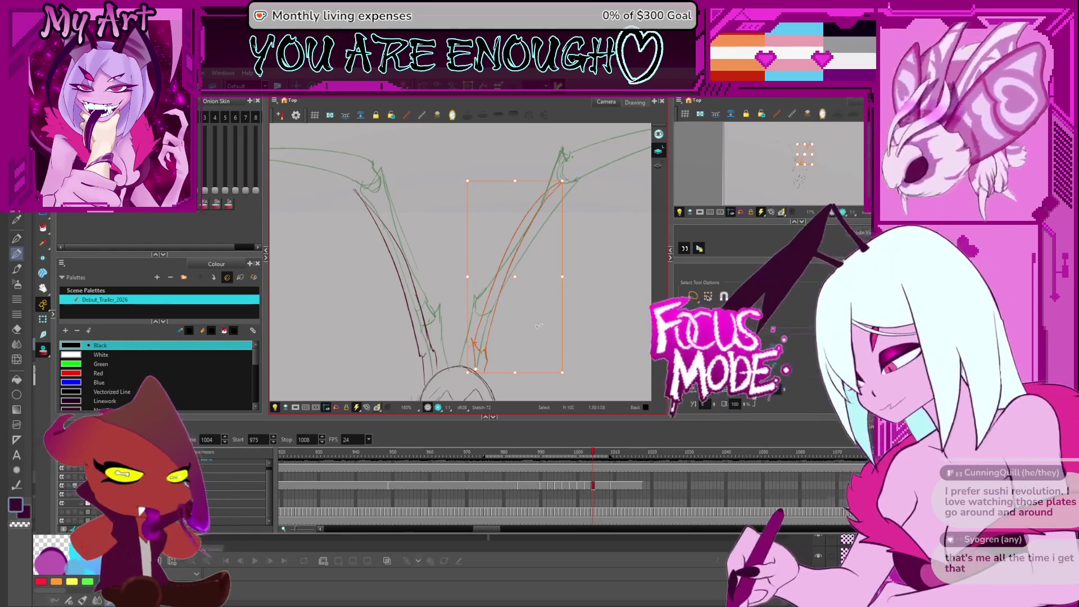
drag(532, 310, 550, 293)
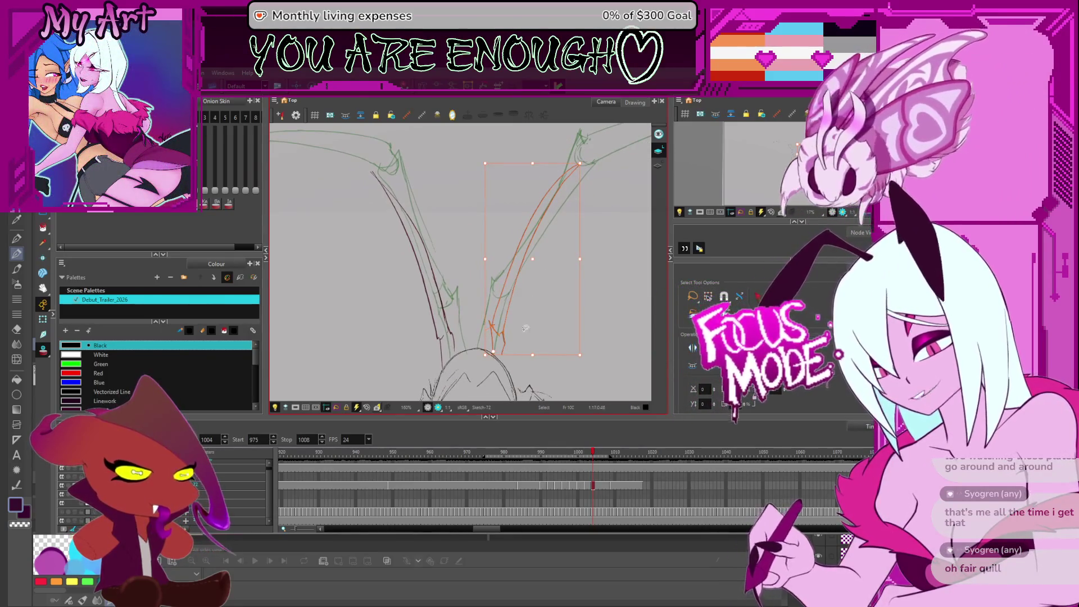
click(507, 323)
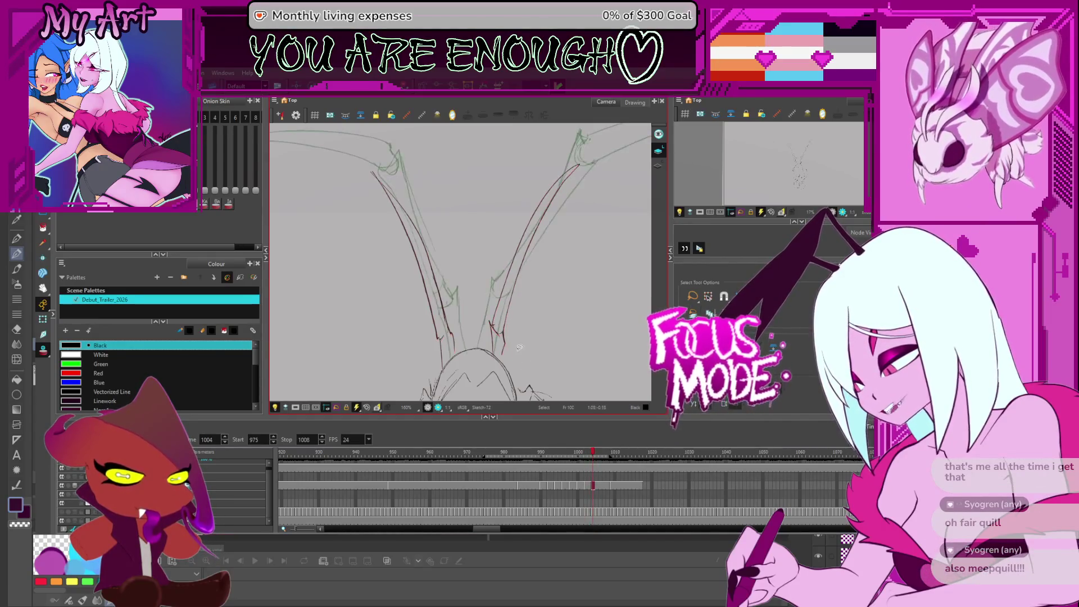
- Zoom in on the legs and reselect the right leg's strokes, then the left leg's stroke
scroll(528, 283, up, 2)
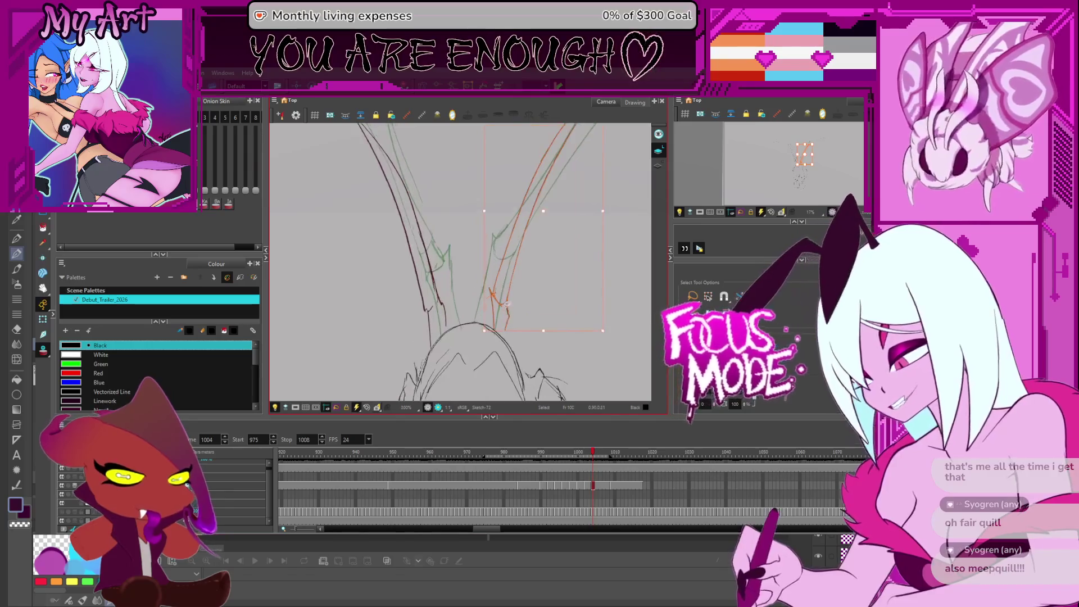
drag(574, 298, 619, 314)
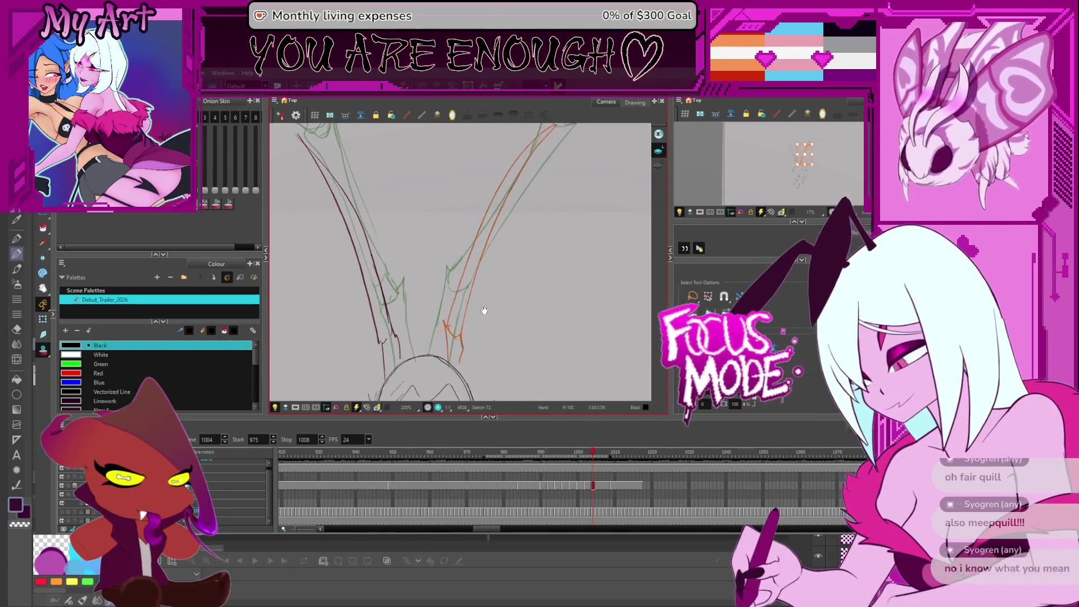
click(497, 284)
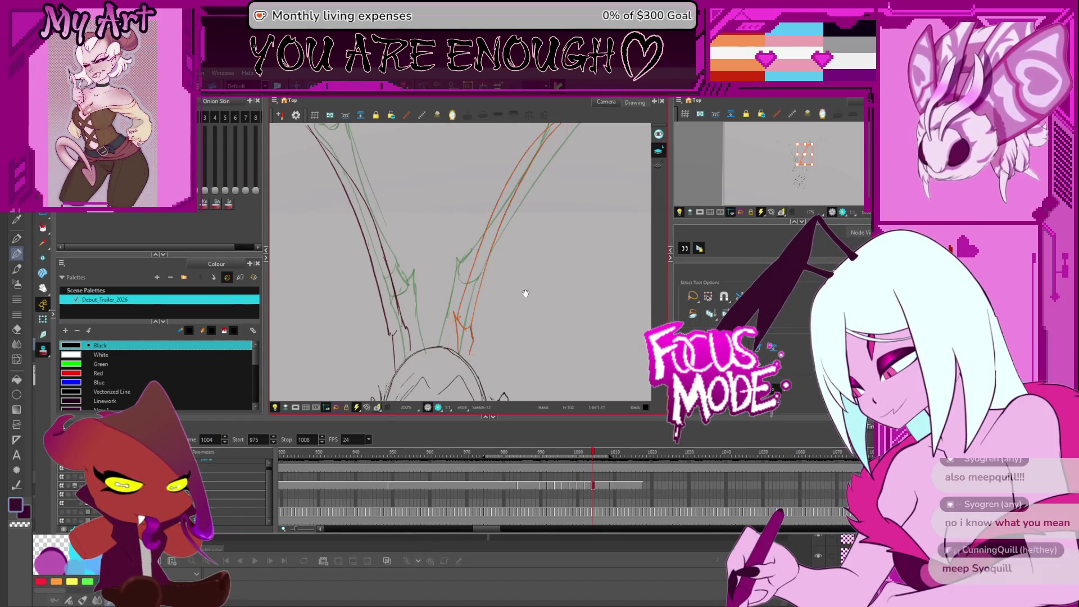
scroll(521, 272, up, 2)
click(552, 186)
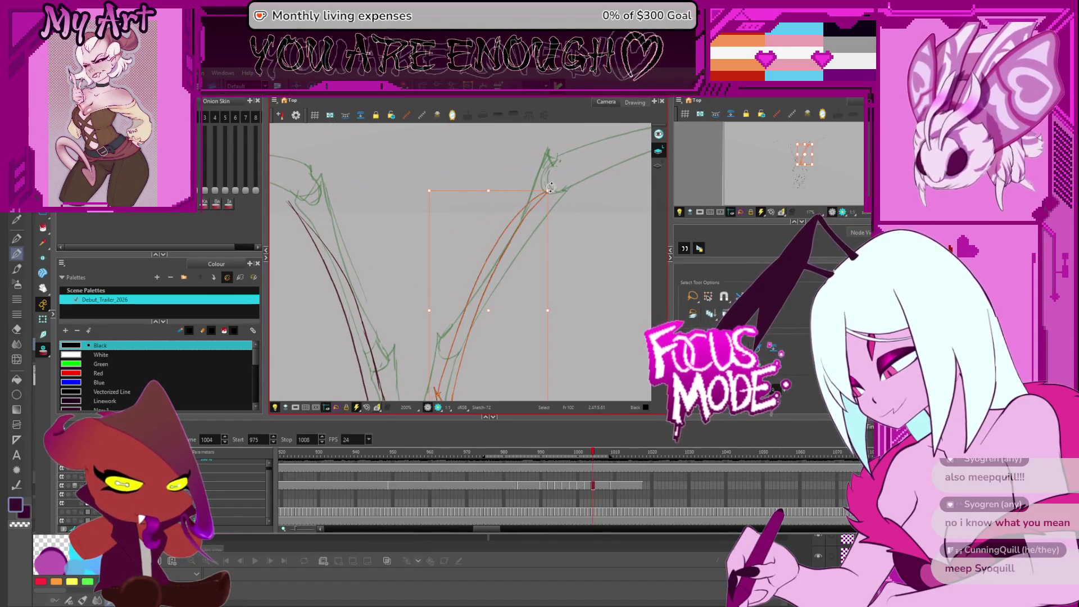
click(552, 188)
scroll(517, 285, up, 2)
scroll(517, 285, down, 3)
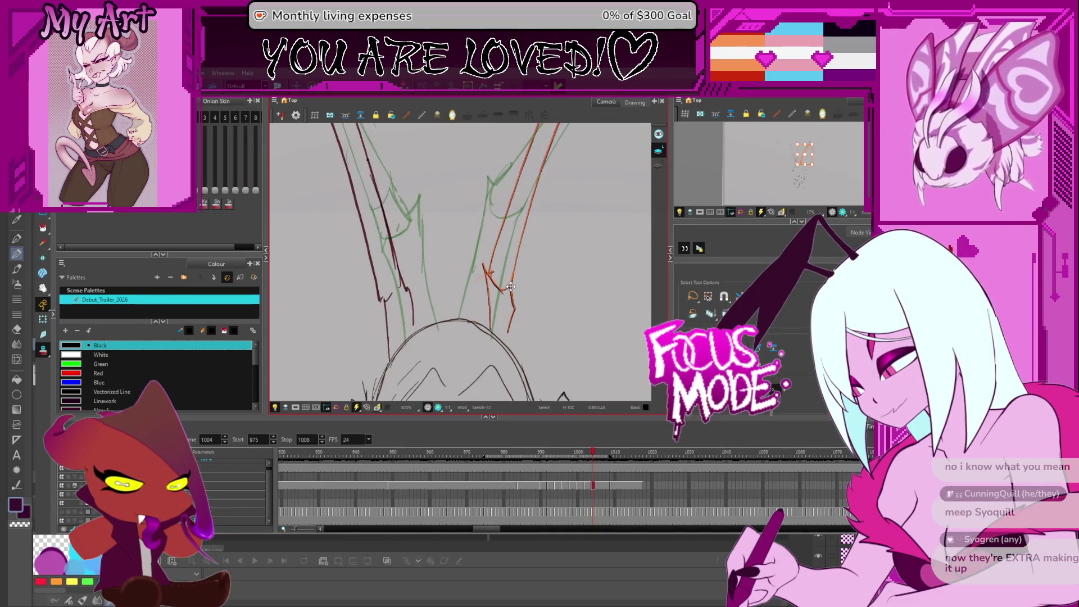
click(511, 287)
scroll(509, 304, down, 3)
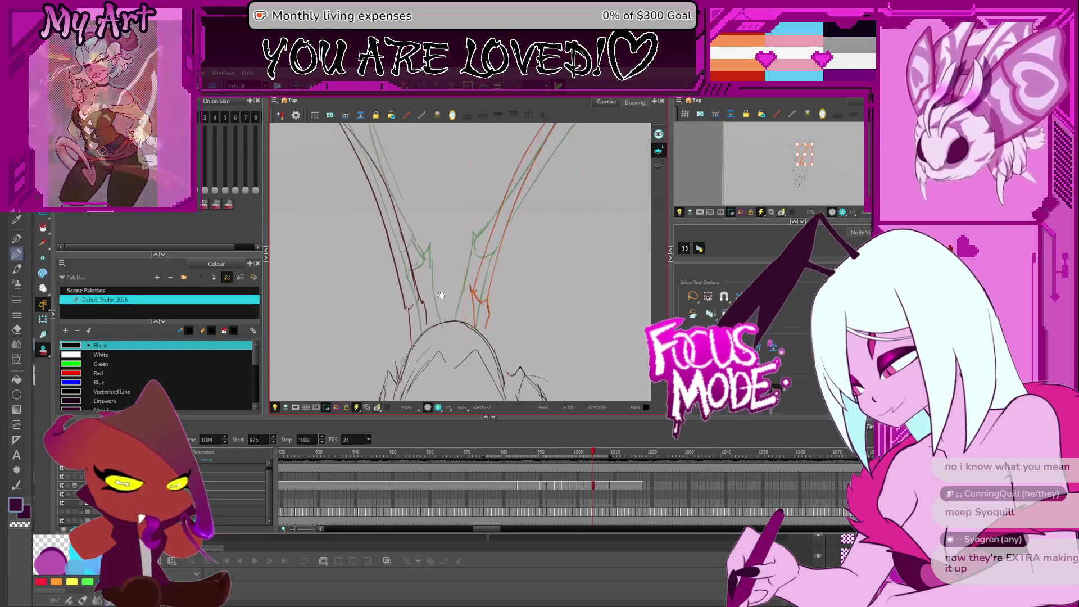
click(467, 297)
- Step back to frame 983 and zoom out from 320% to 125% to see both legs
scroll(467, 296, left, 2)
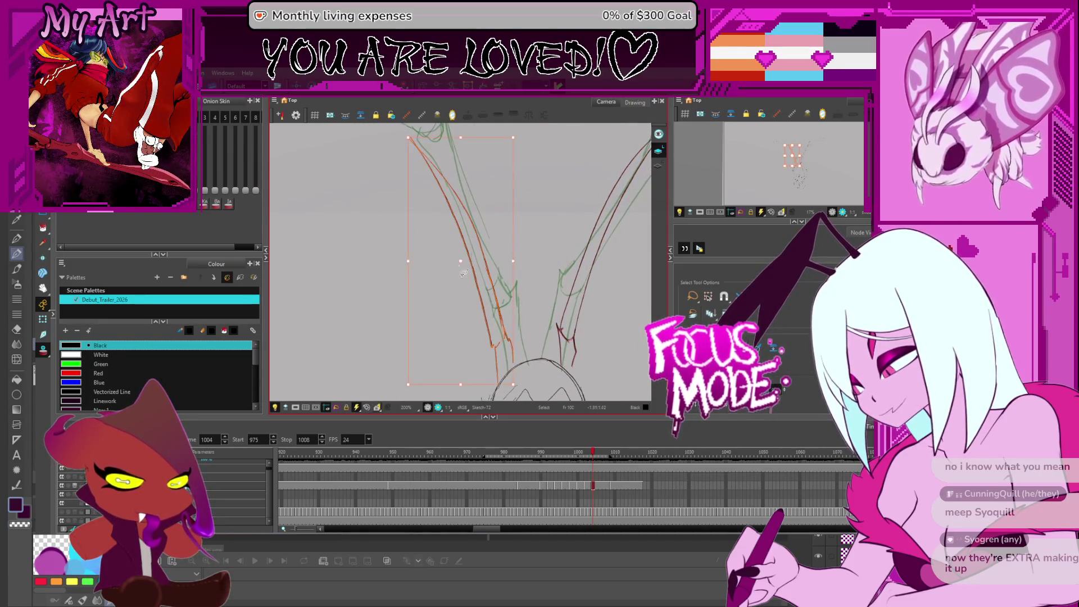
drag(472, 299, 512, 350)
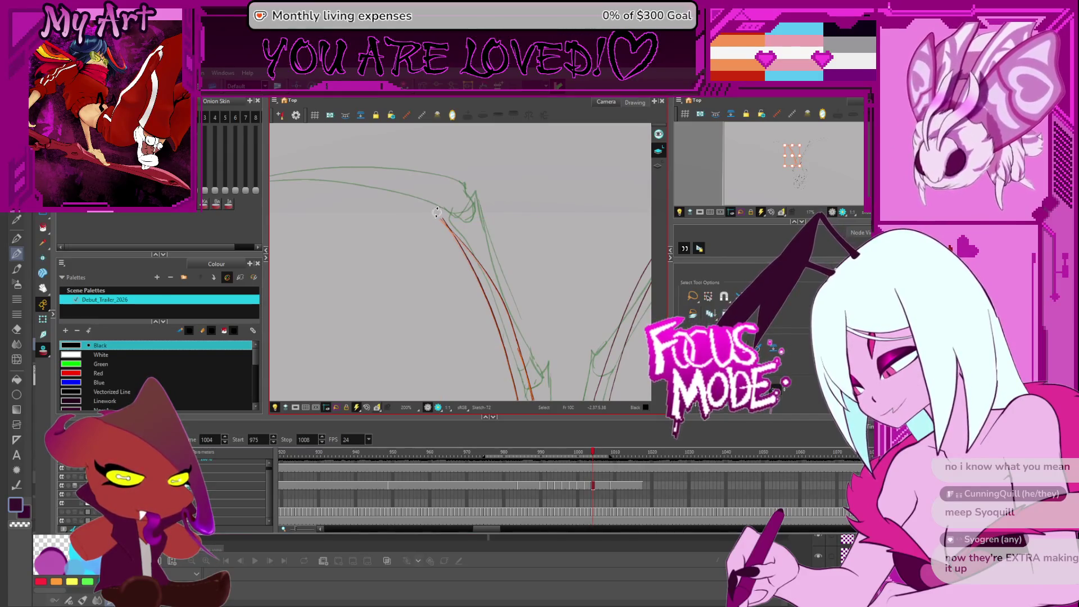
scroll(474, 299, up, 3)
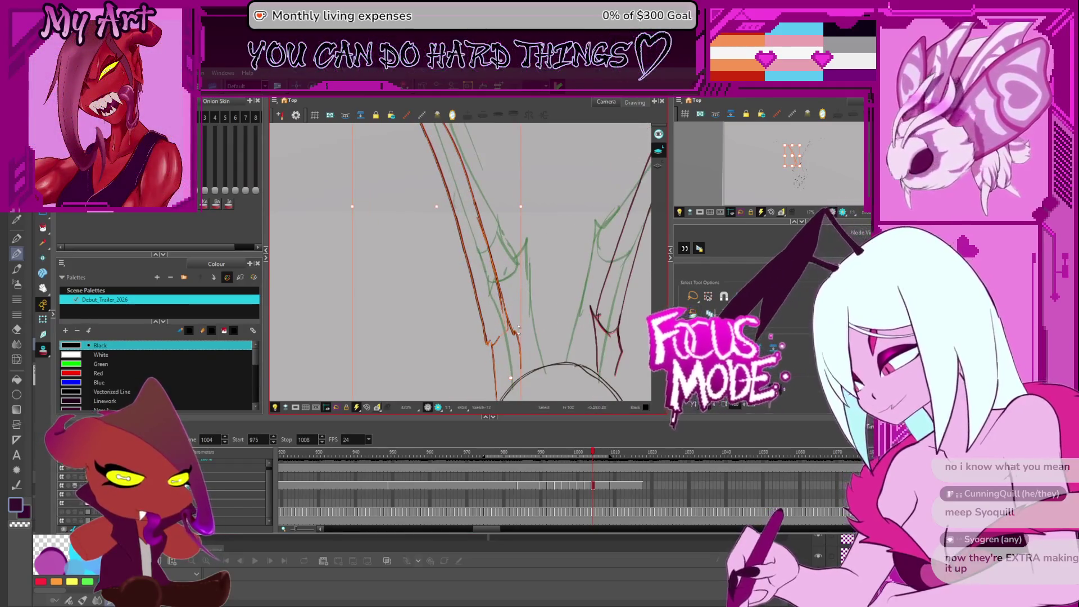
key(comma)
key(comma)
key(comma)
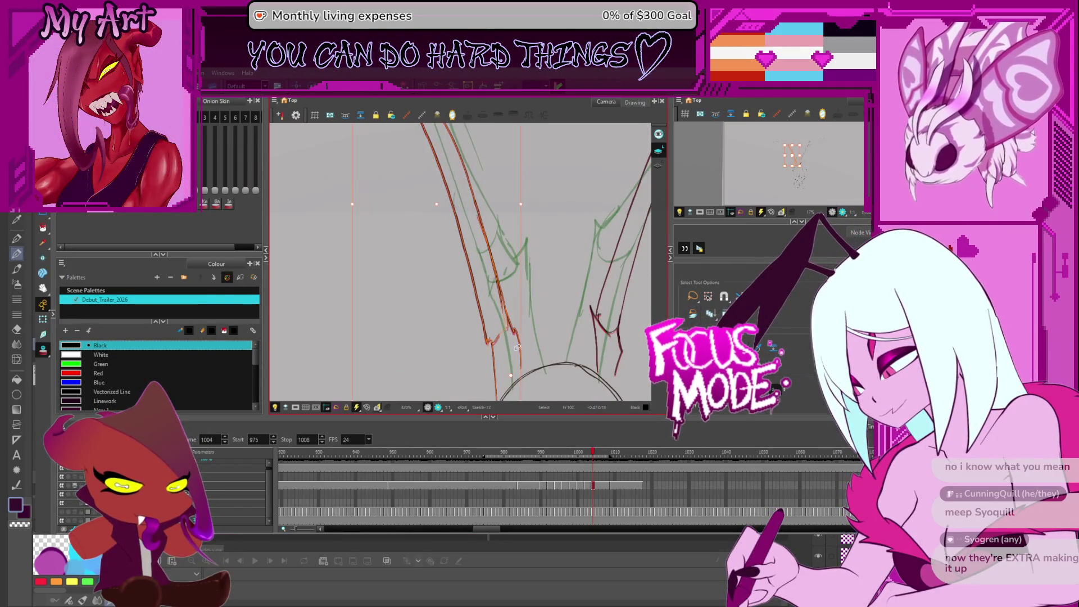
key(comma)
key(comma)
key(comma)
scroll(527, 333, down, 4)
key(Return)
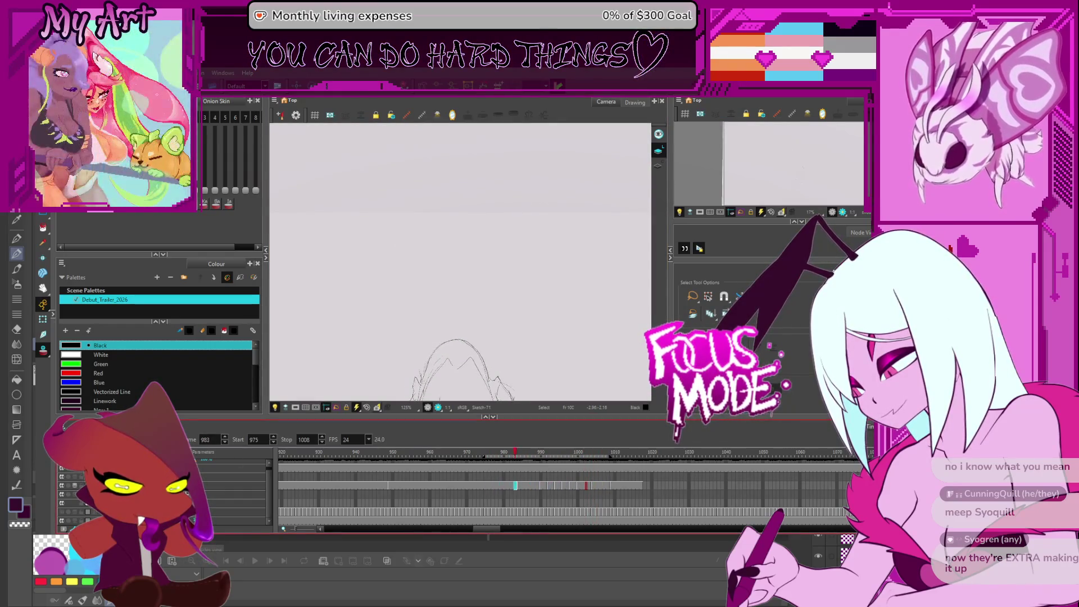
- Loop-play the leg frames, stop on frame 1005, and inspect the right leg's red stroke
key(Return)
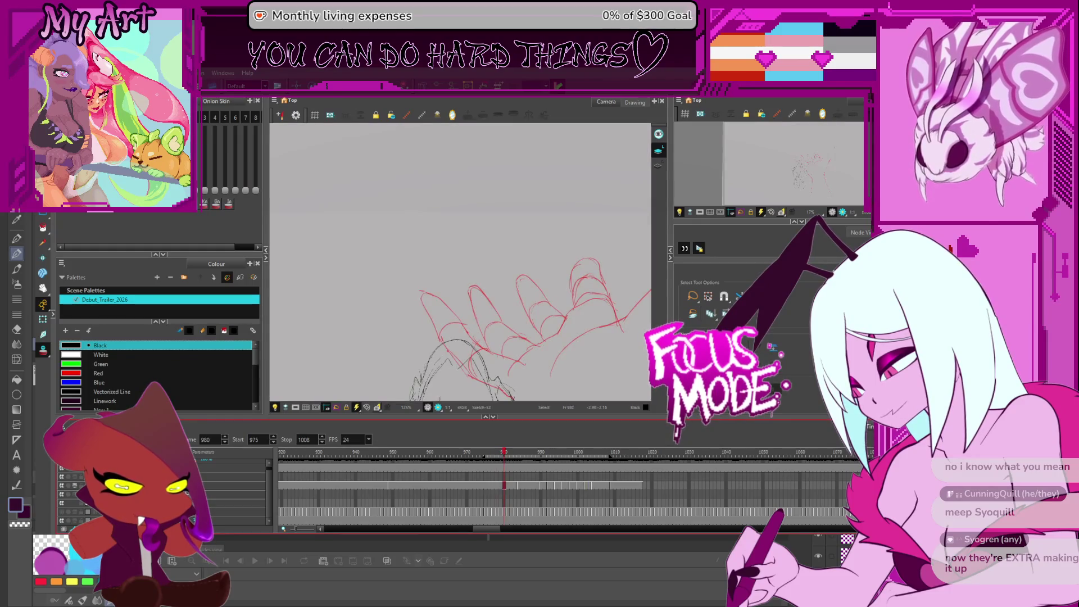
key(Return)
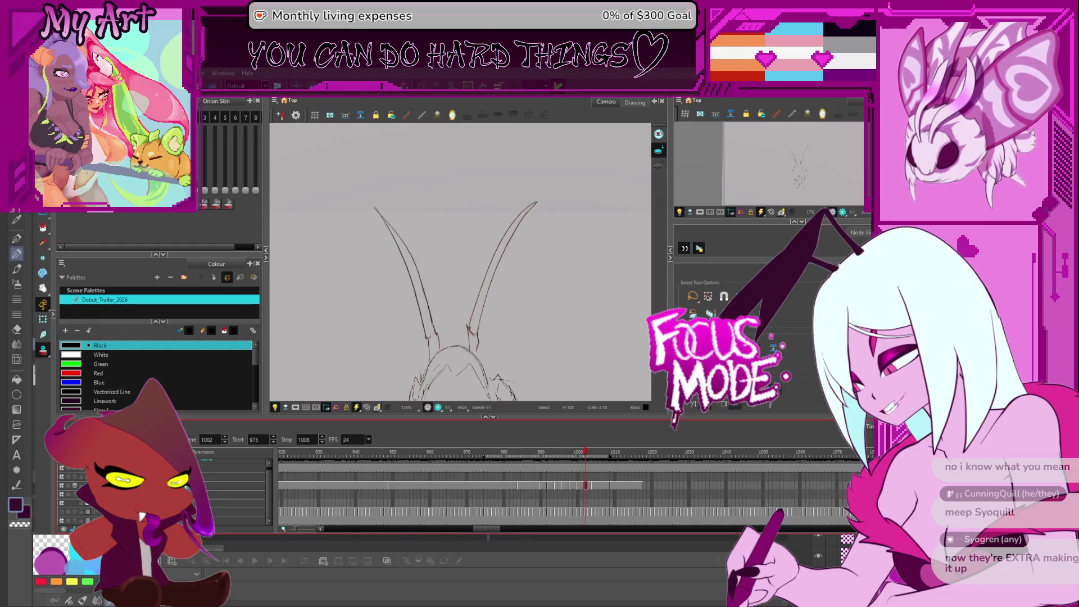
key(Return)
key(comma)
key(comma)
key(comma)
key(period)
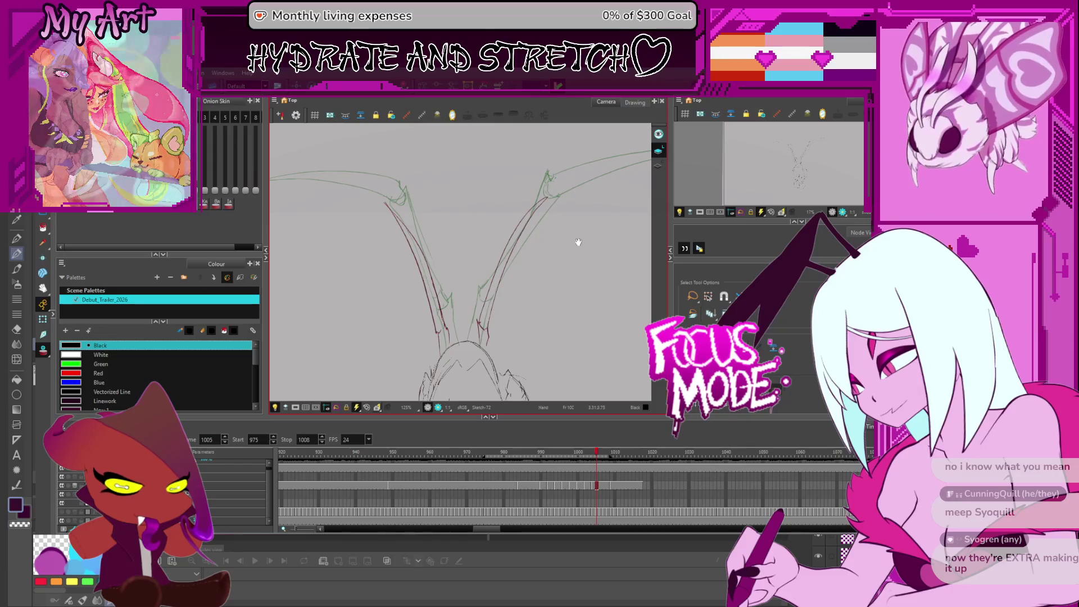
key(period)
drag(470, 381, 487, 323)
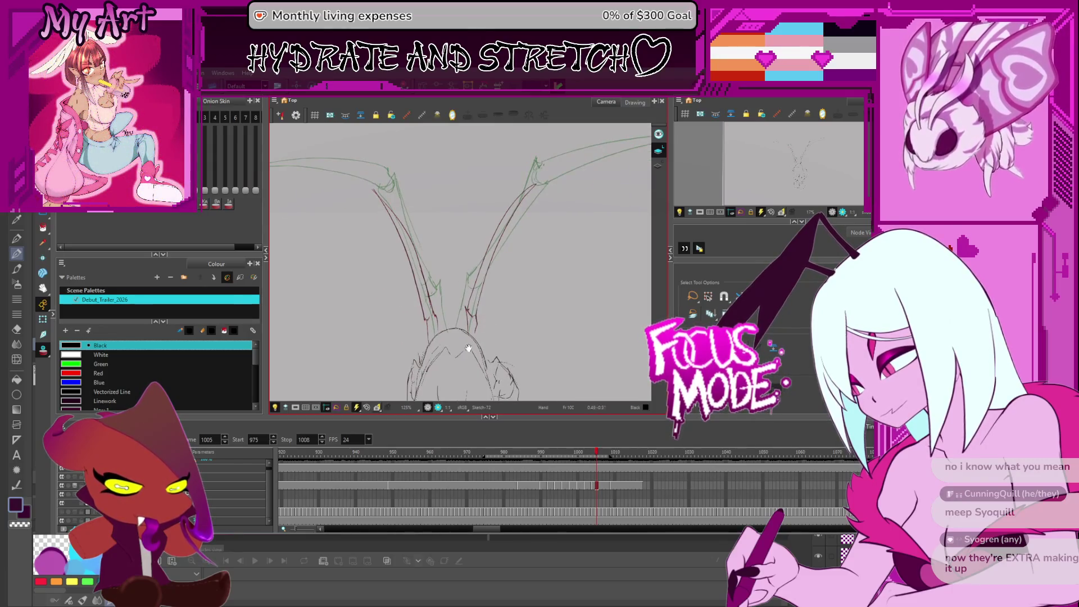
click(475, 322)
key(Escape)
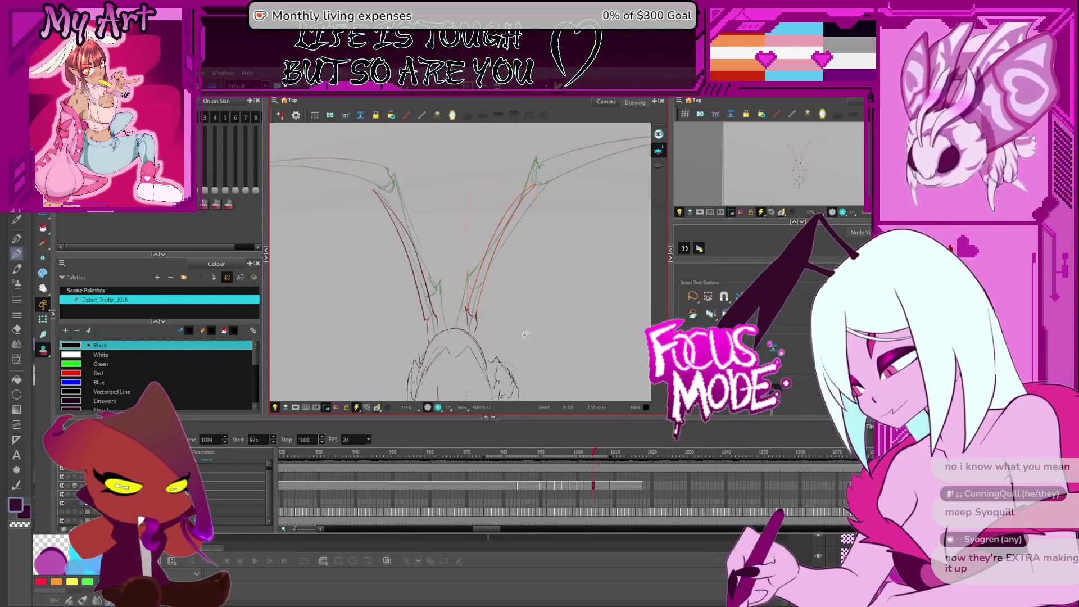
- Zoom the timeline and extend the leg drawing's exposure toward frame 1021
click(589, 461)
click(593, 460)
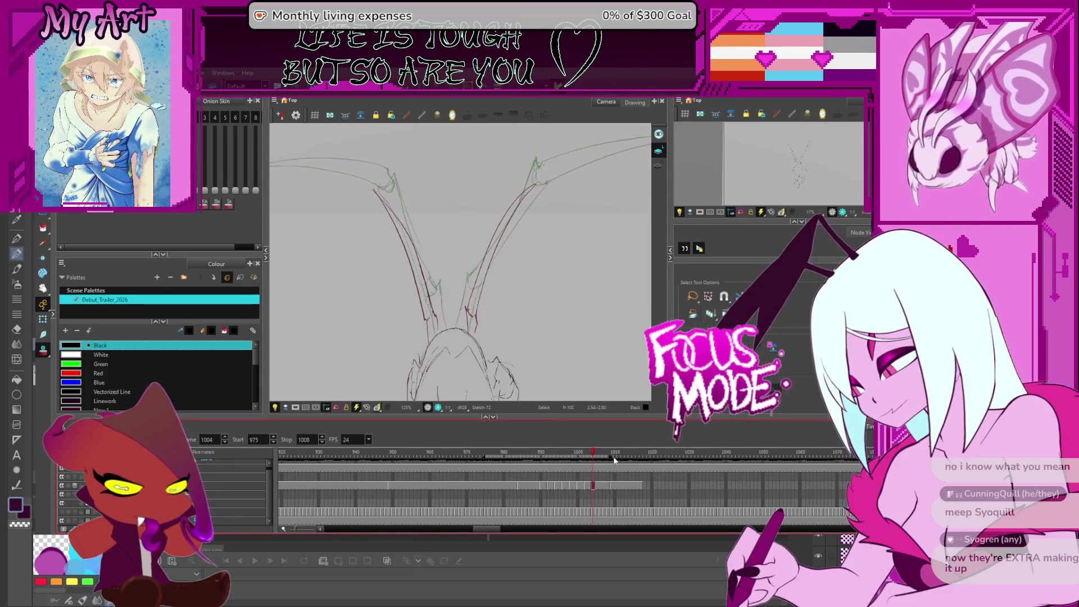
click(611, 484)
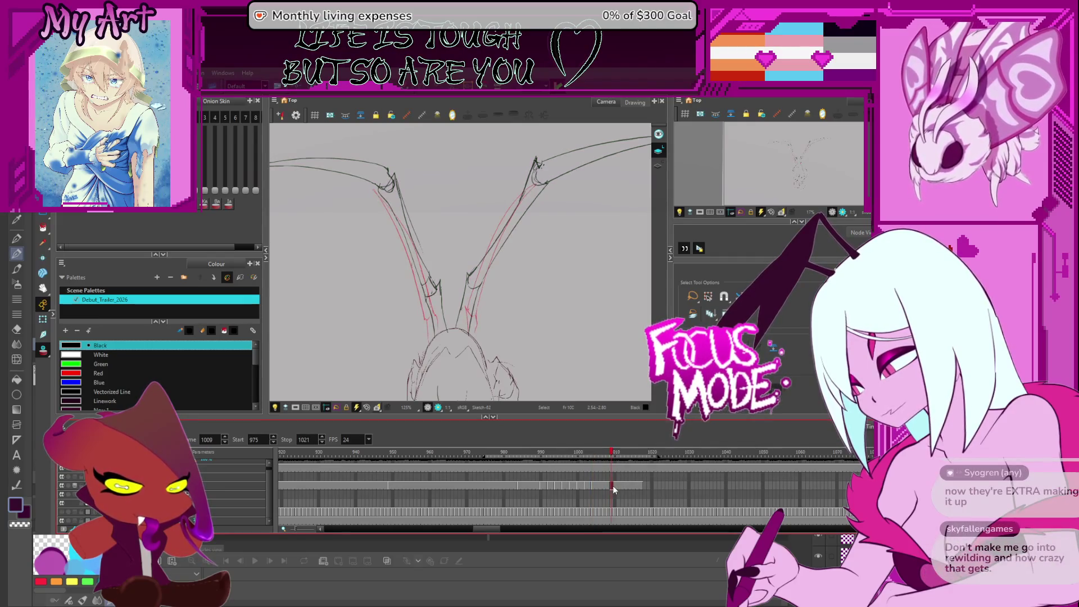
scroll(613, 488, up, 2)
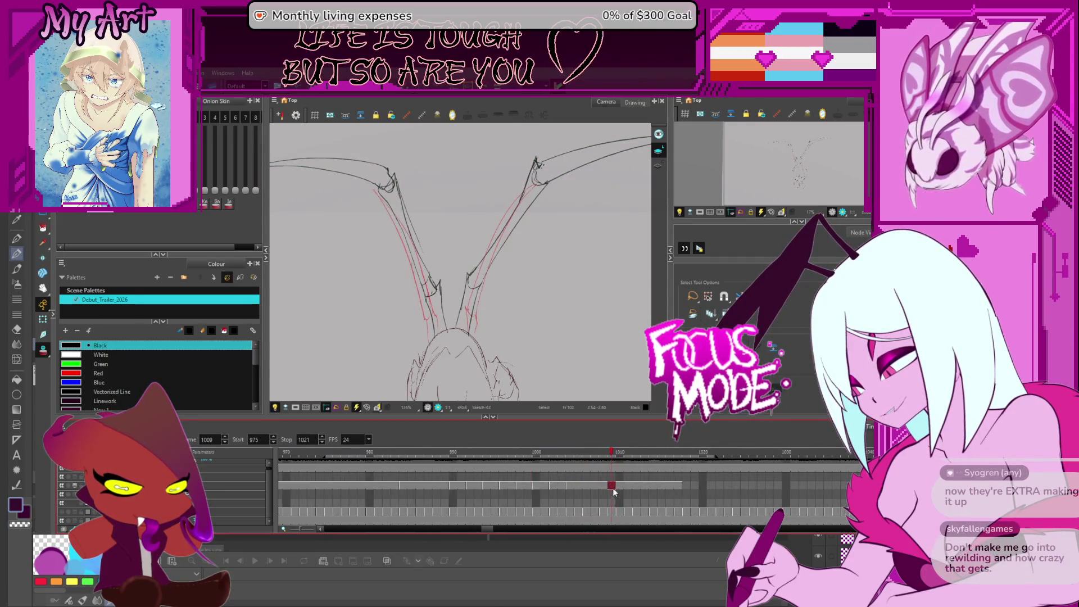
scroll(611, 488, up, 2)
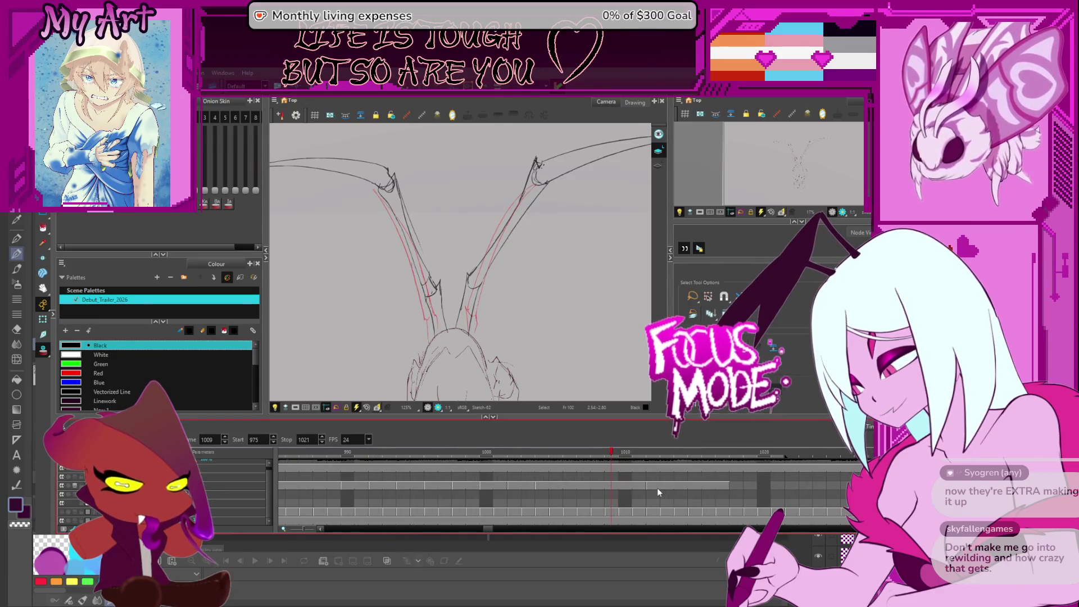
drag(729, 485, 827, 487)
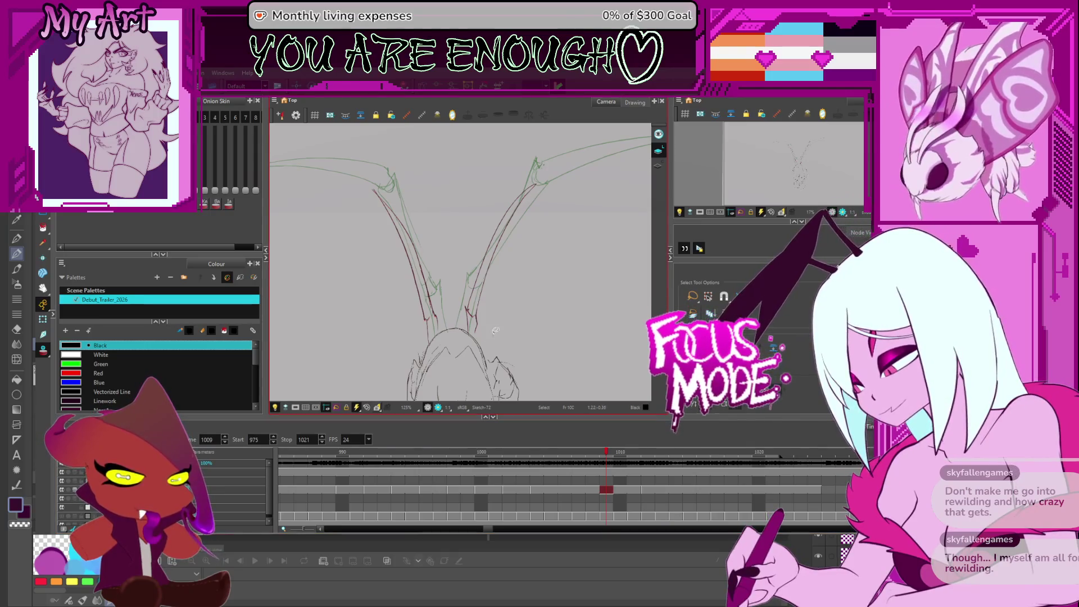
key(comma)
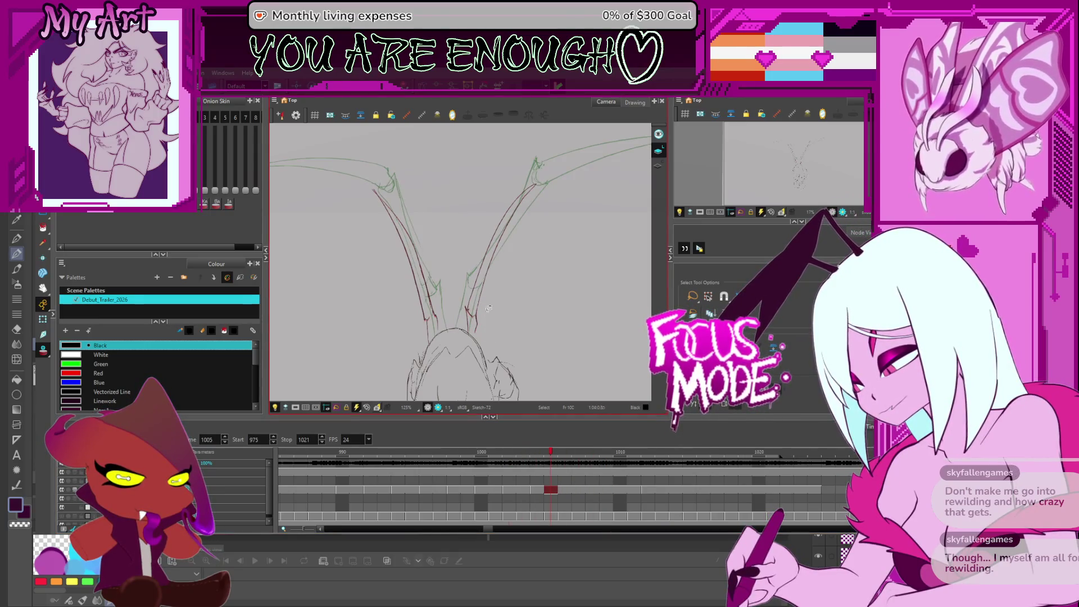
drag(571, 172, 594, 209)
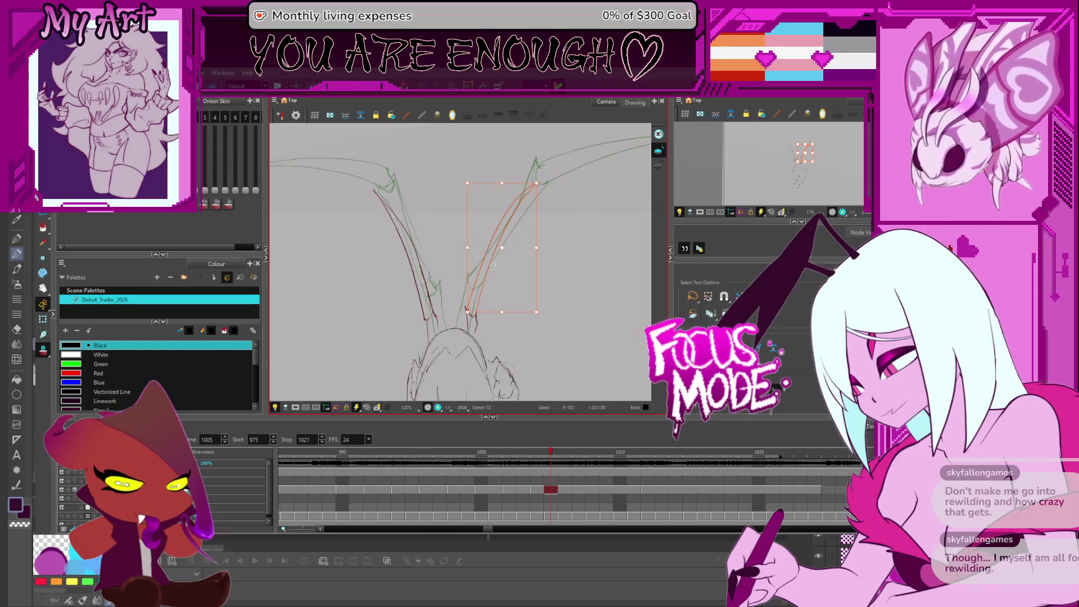
- Flip back and forth through frames 1002–1005 to compare, then select the right-leg stroke
key(comma)
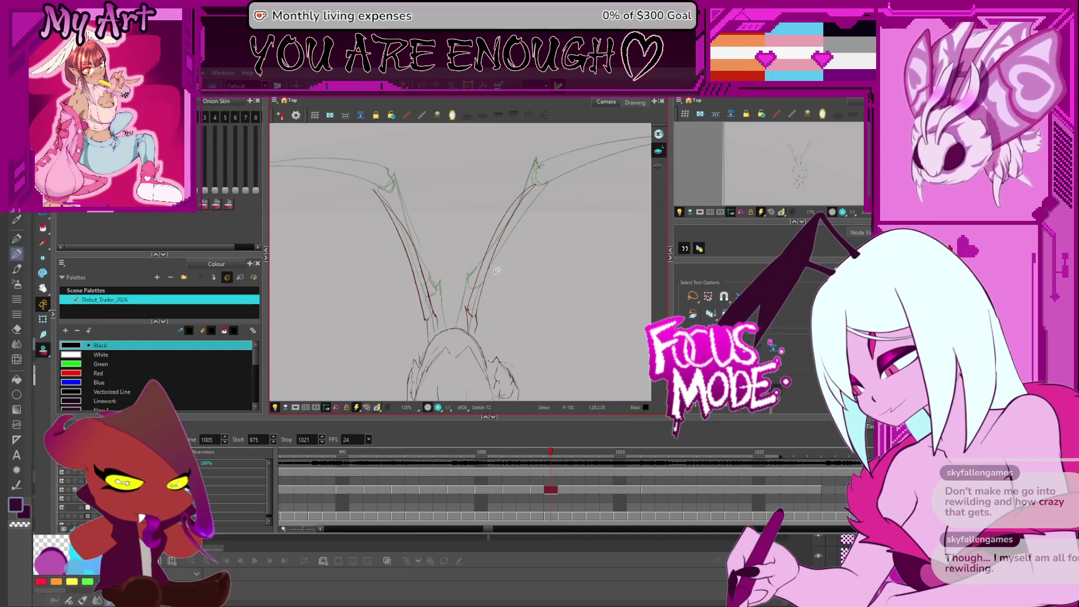
key(comma)
key(comma)
key(period)
key(comma)
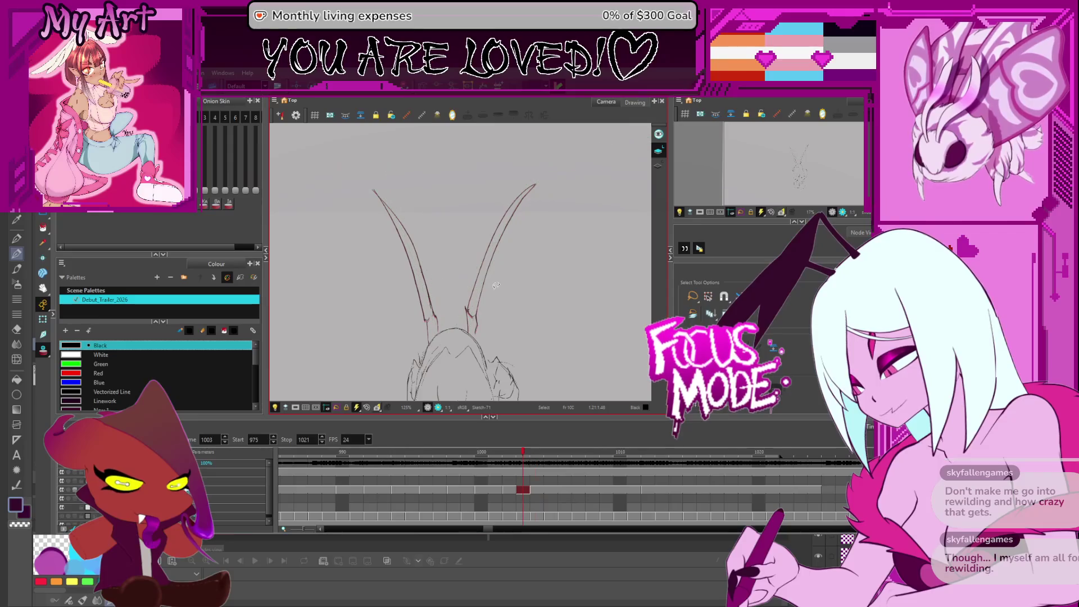
key(period)
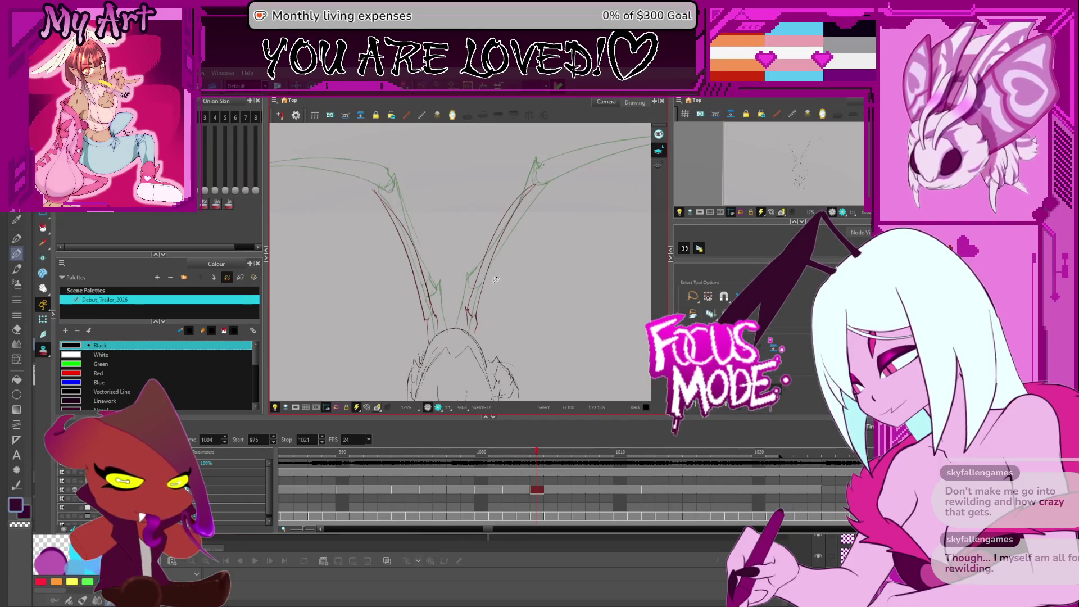
key(comma)
key(period)
key(period)
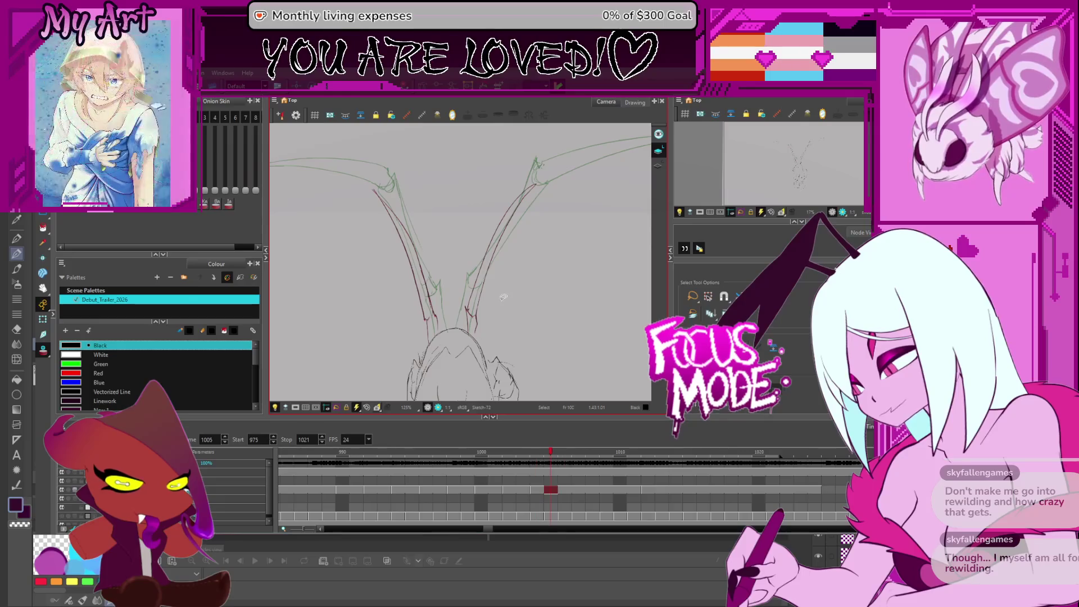
key(comma)
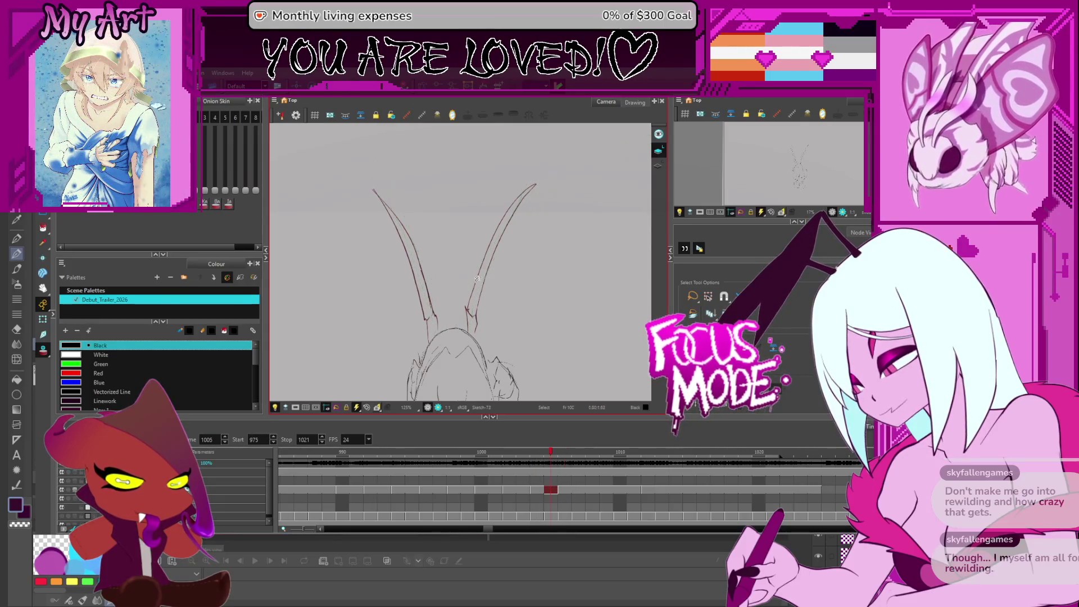
click(492, 267)
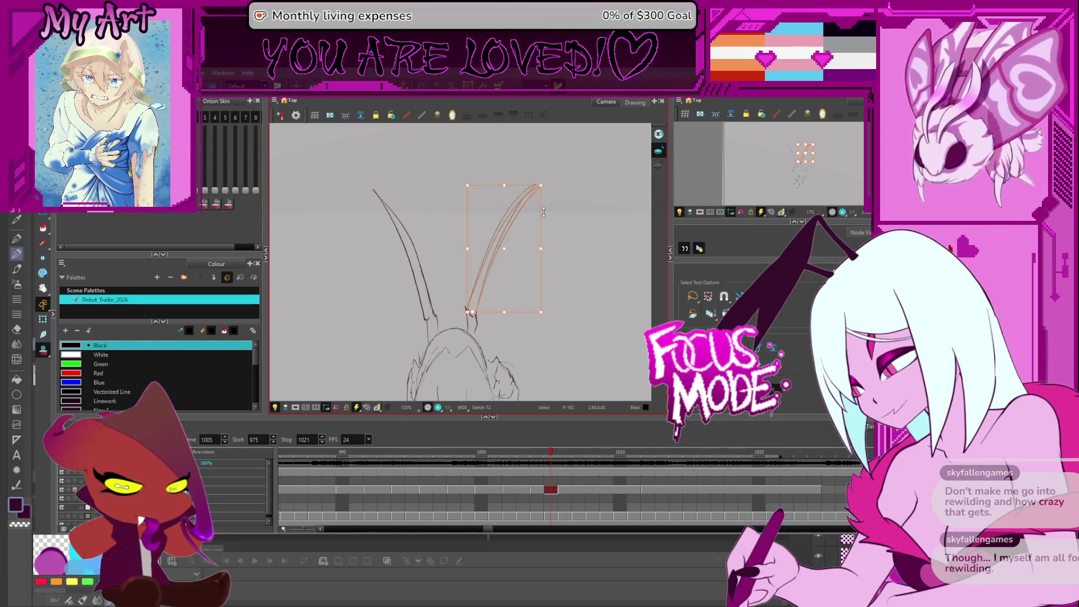
- Zoom to 200%, review frames 1002–1012, and select the right-leg stroke on frame 1006
key(2)
key(Escape)
key(comma)
key(comma)
key(comma)
key(period)
key(period)
key(period)
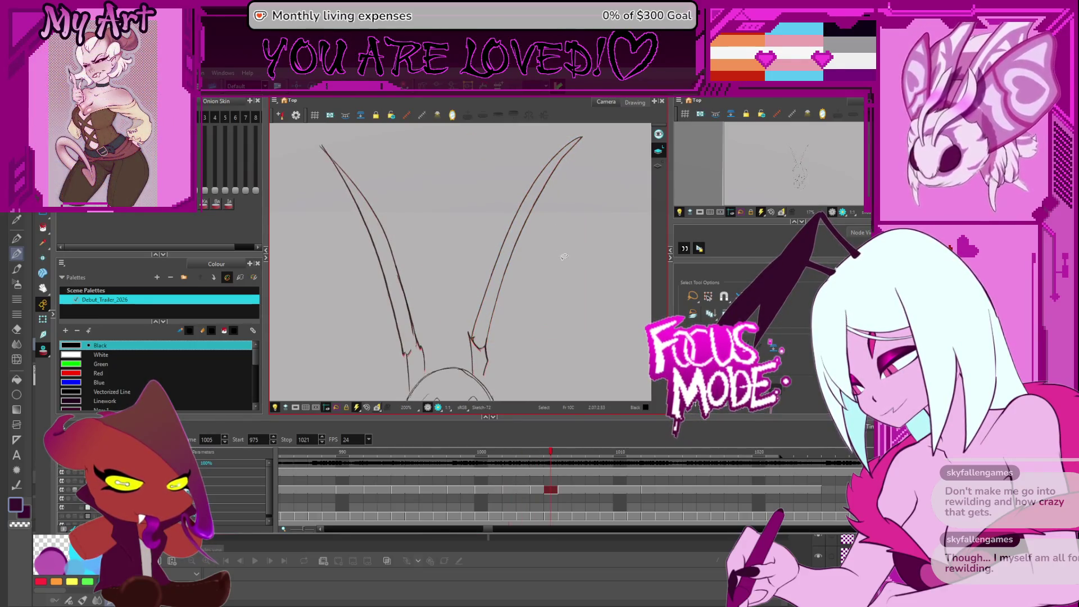
key(period)
key(period)
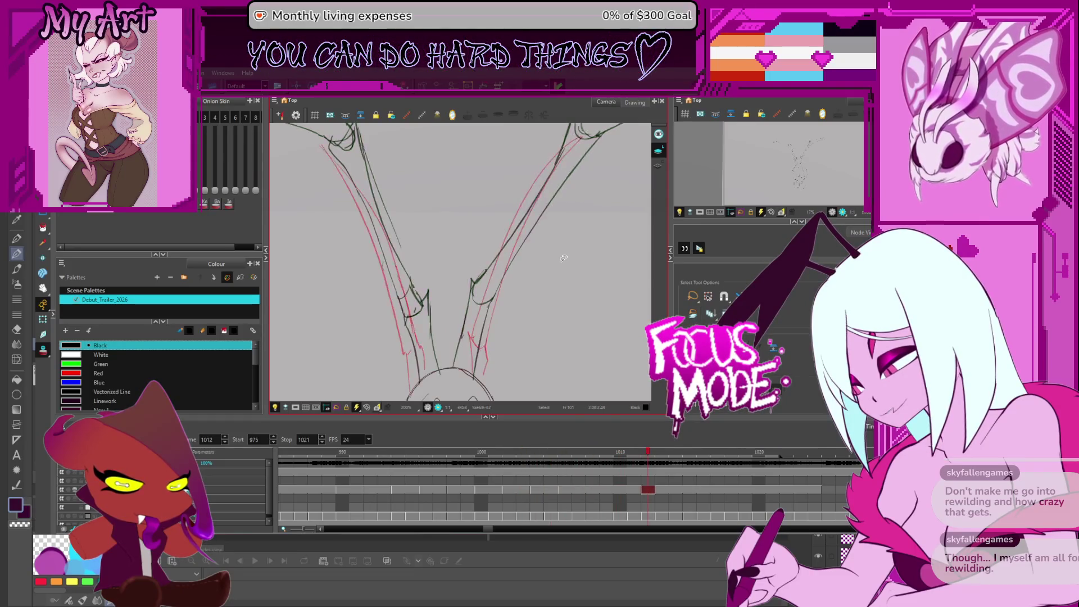
key(comma)
key(comma)
key(comma)
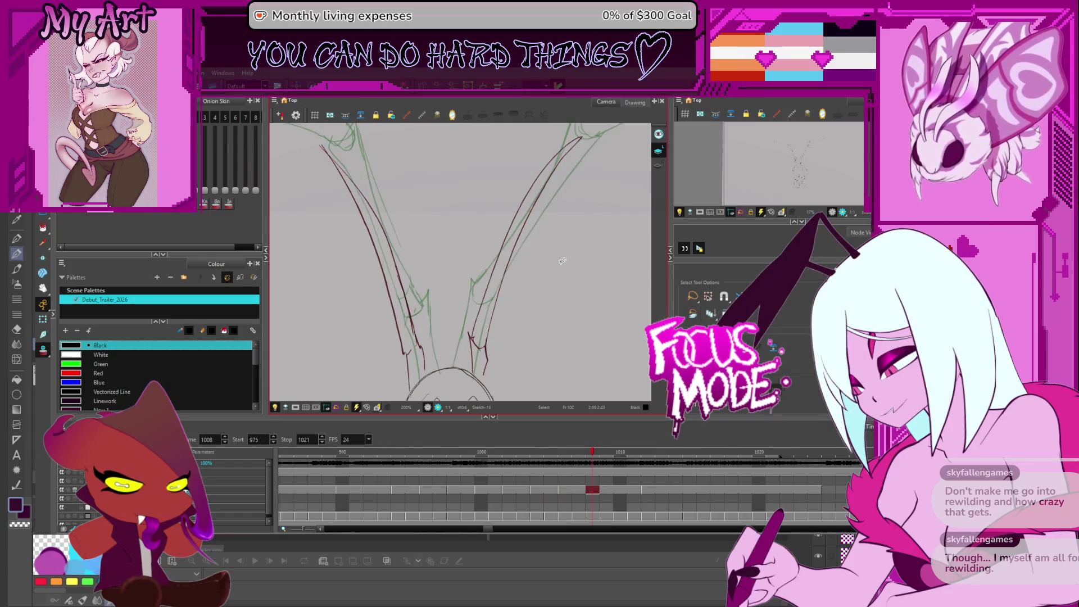
key(comma)
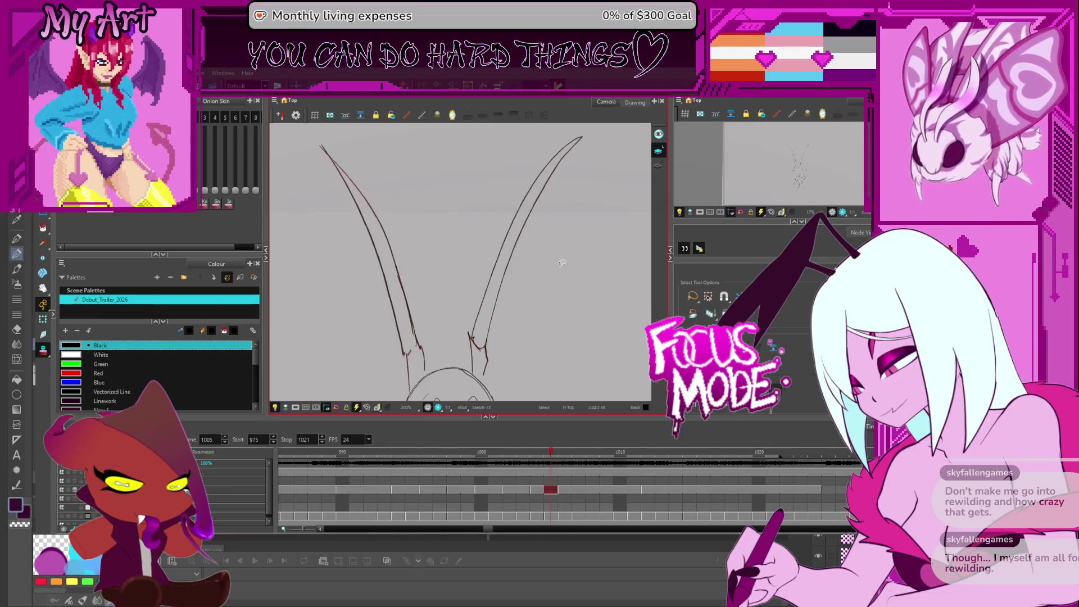
key(period)
click(487, 330)
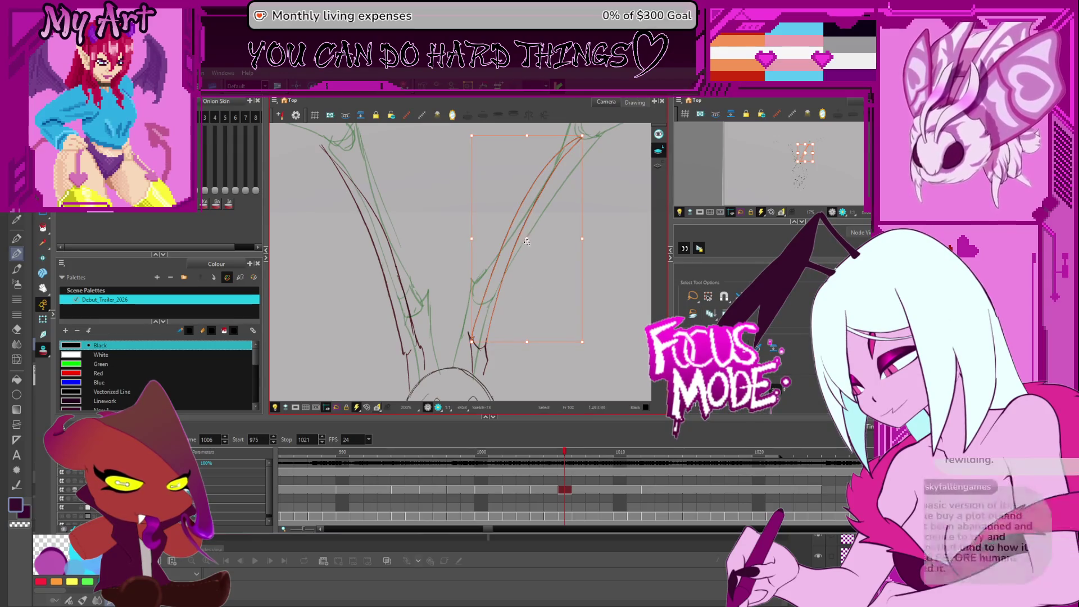
- Reframe the view around the right limb and select its red rough strokes
mouse_move(488, 331)
mouse_down()
mouse_move(518, 308)
mouse_move(566, 293)
mouse_move(562, 304)
mouse_up()
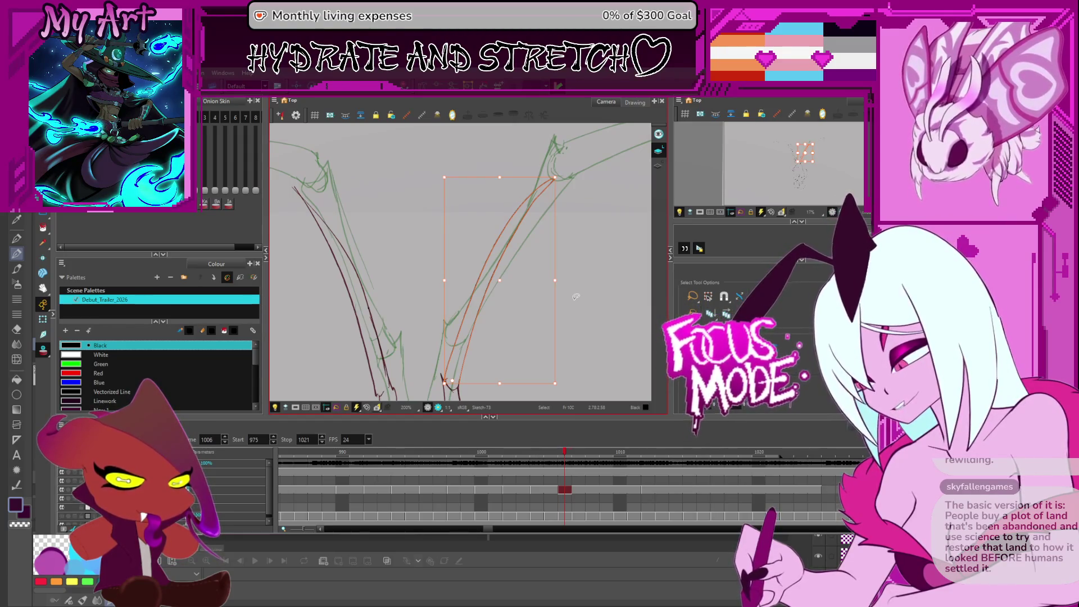
key(2)
key(2)
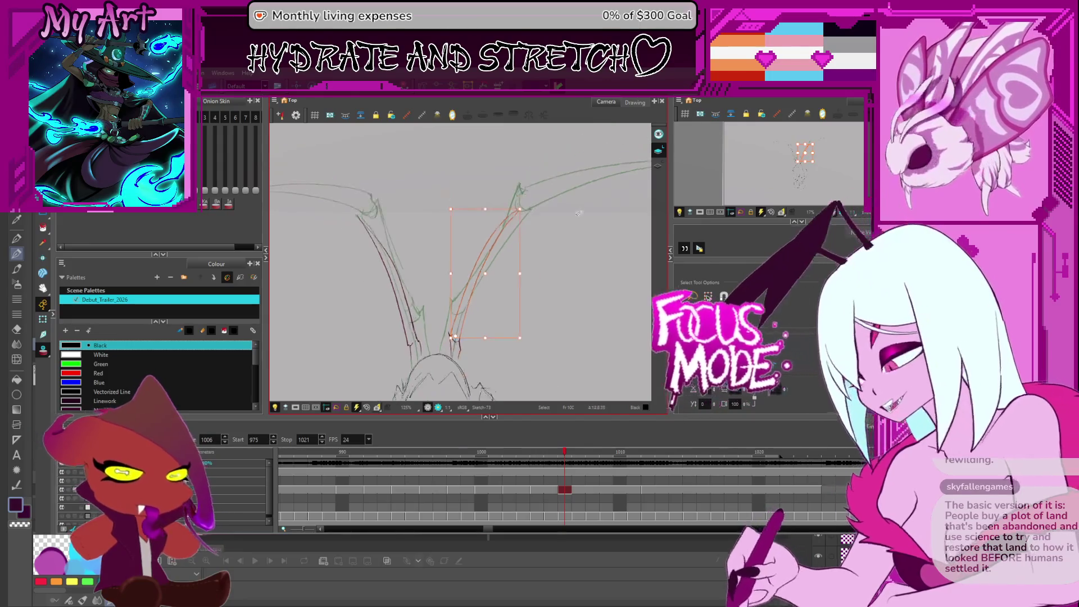
click(527, 209)
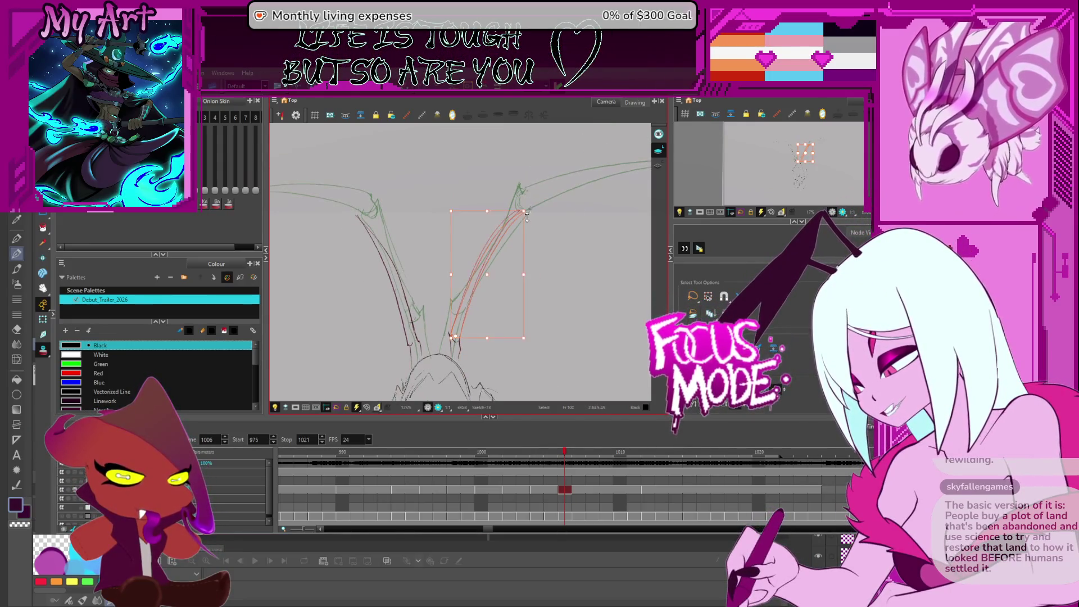
key(2)
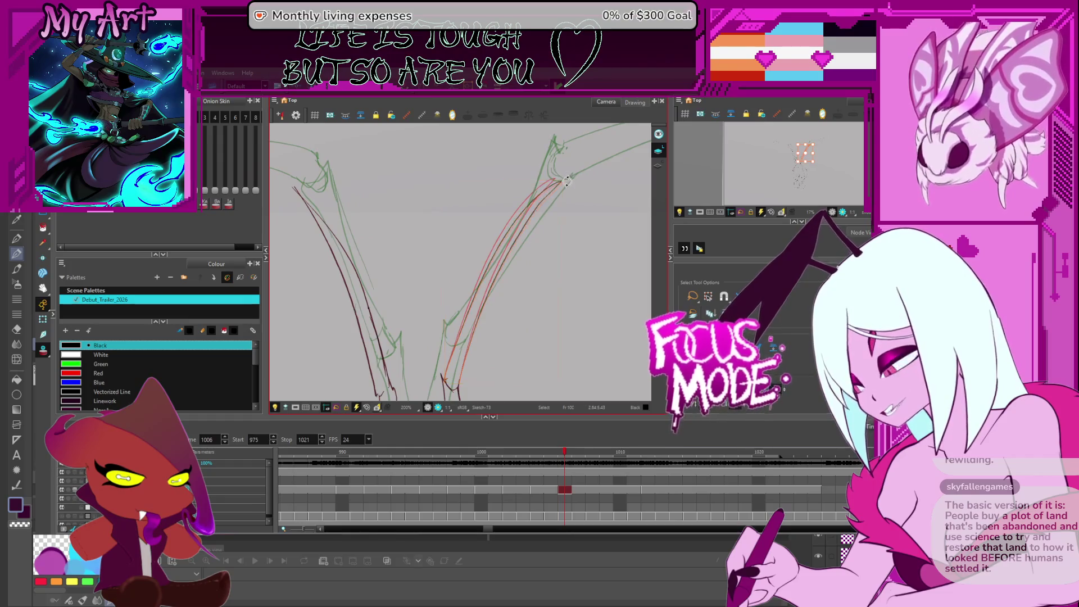
mouse_move(492, 275)
mouse_down()
mouse_move(518, 199)
mouse_move(514, 215)
mouse_up()
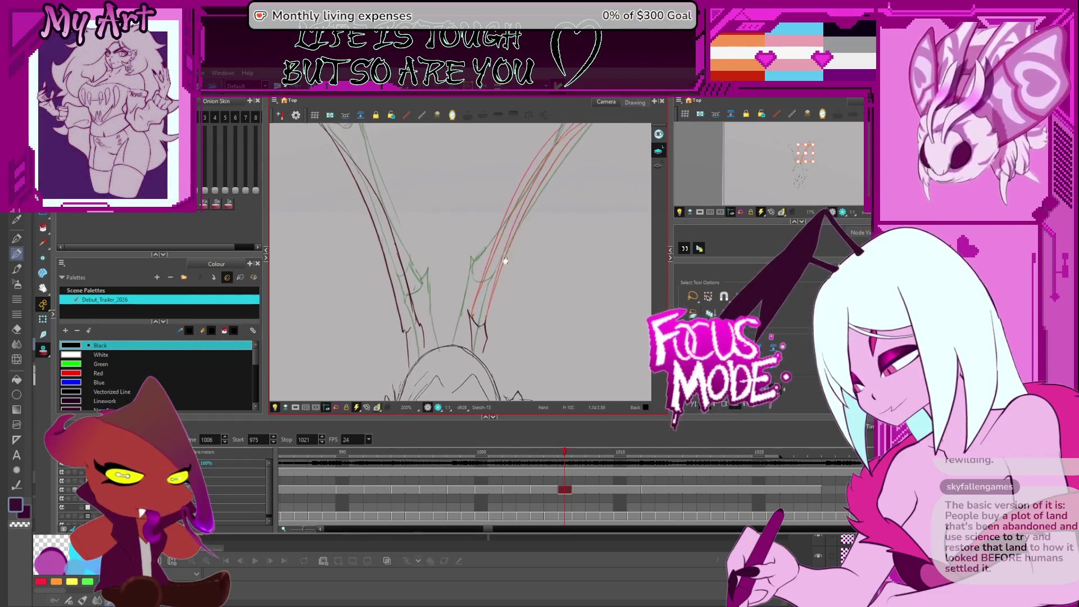
- Nudge the right limb's red strokes up-right, then back down-left along the green sketch
click(481, 314)
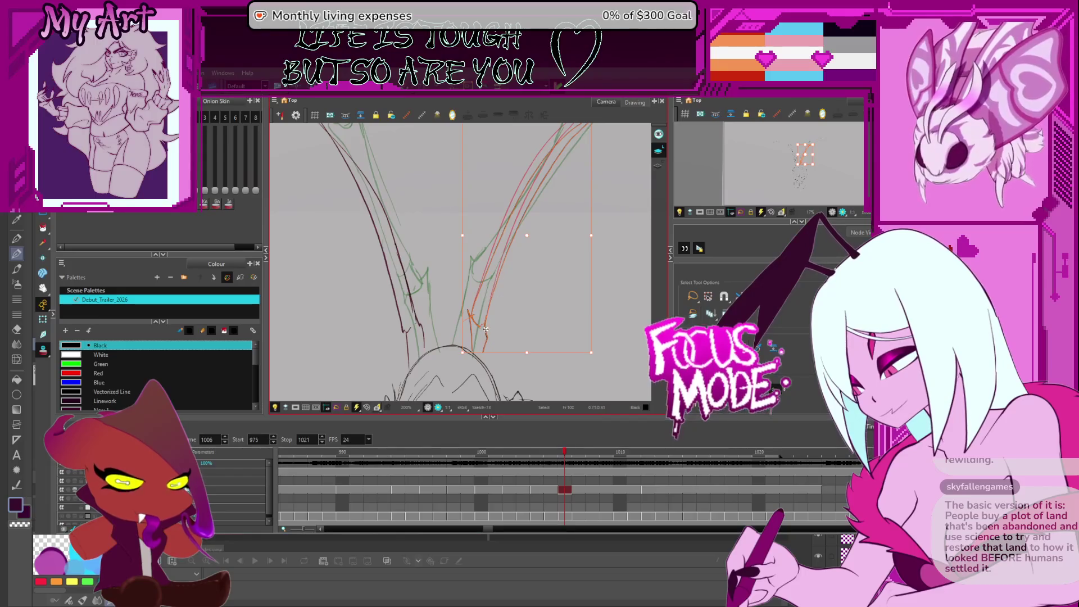
drag(488, 318, 491, 312)
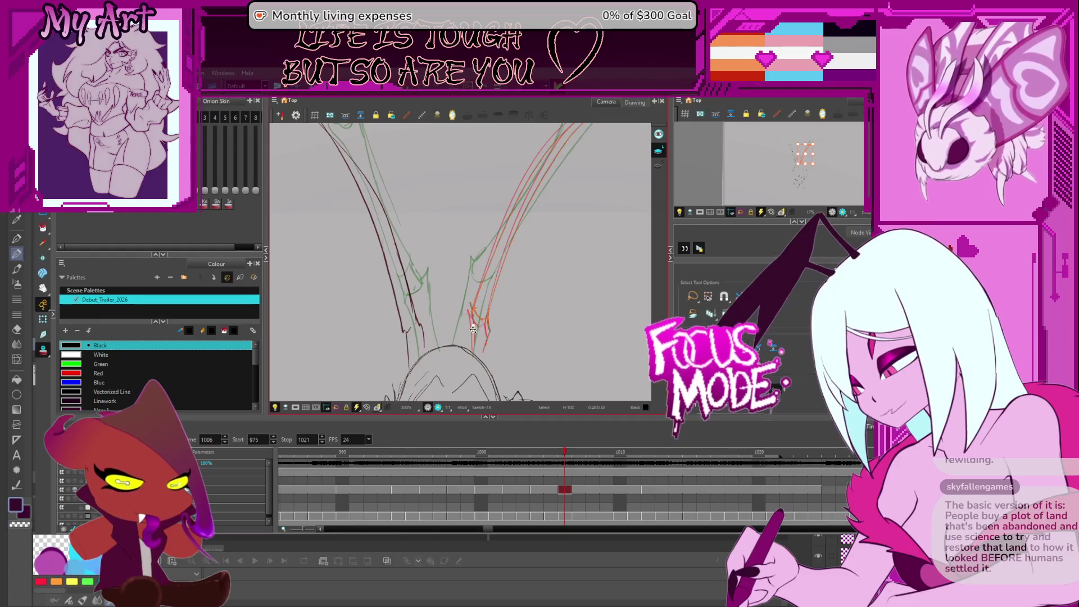
drag(508, 289, 505, 296)
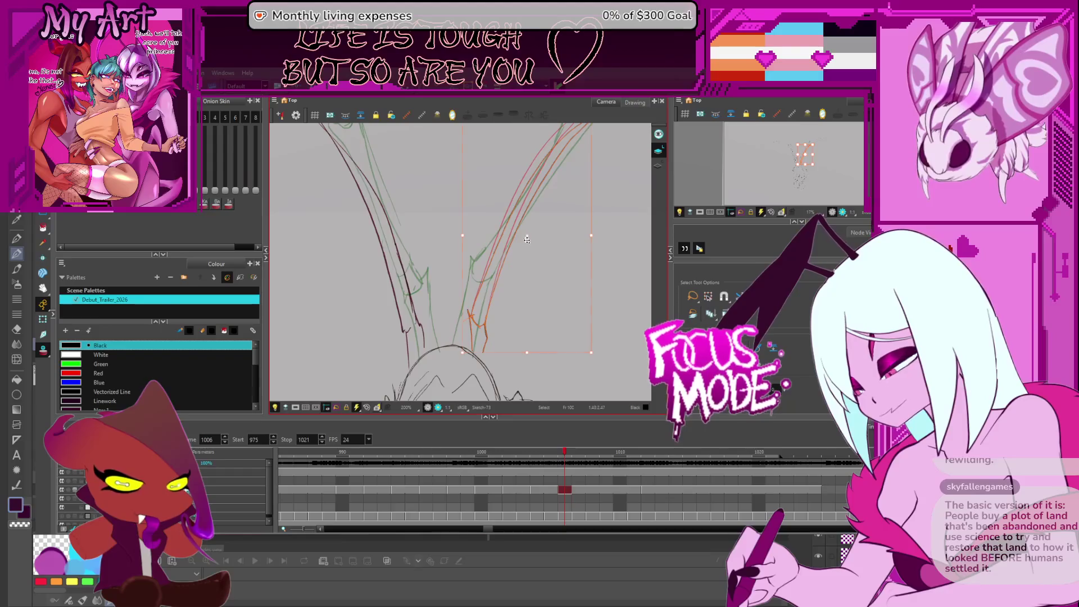
click(483, 326)
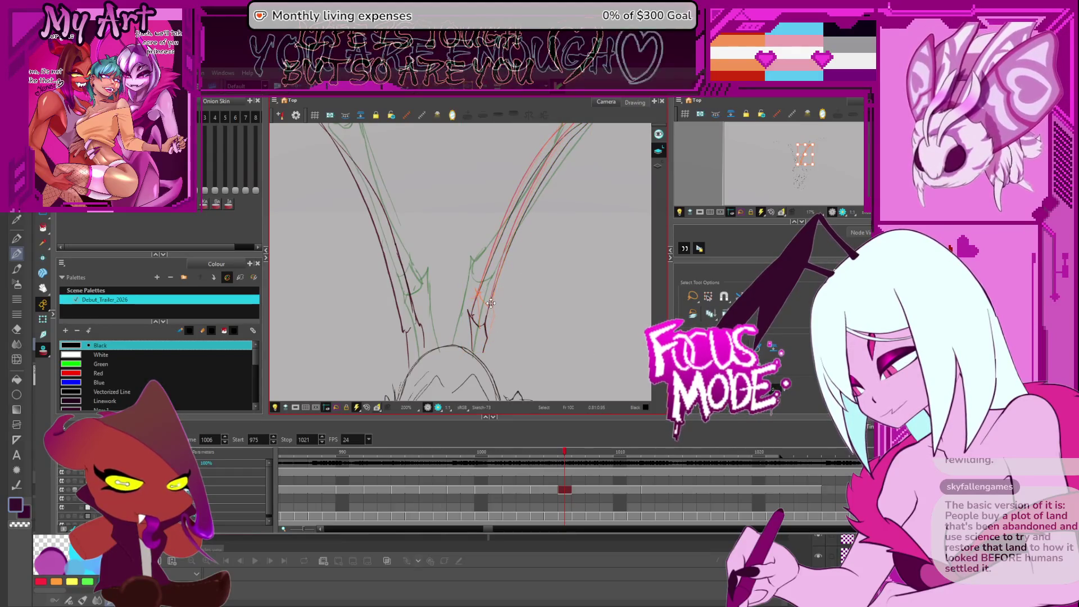
click(489, 301)
click(497, 286)
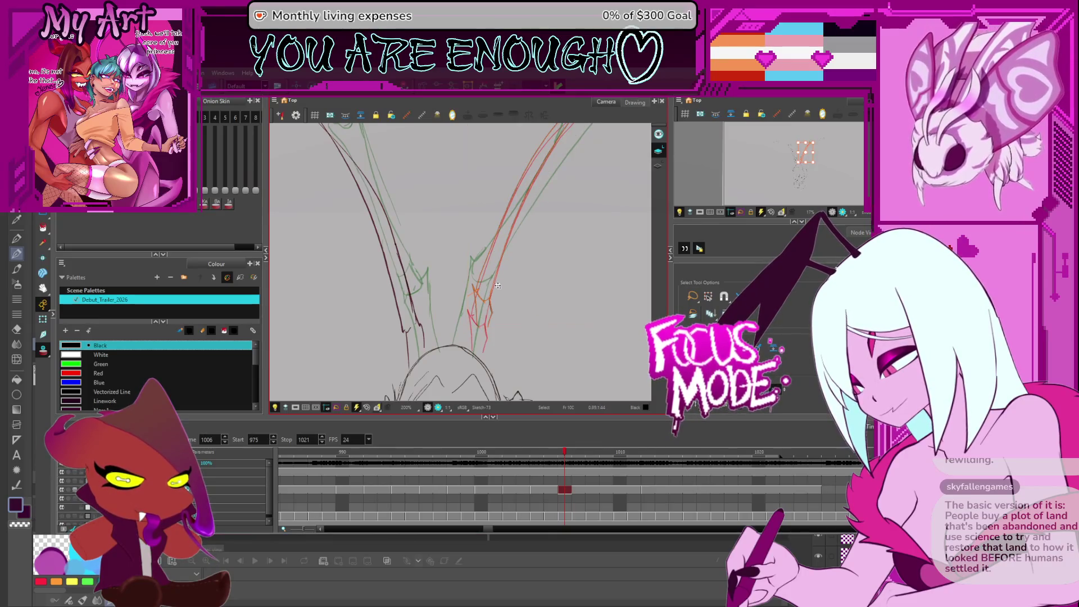
- Slightly rotate the red strokes at the limb's lower end and zoom in closely
click(477, 351)
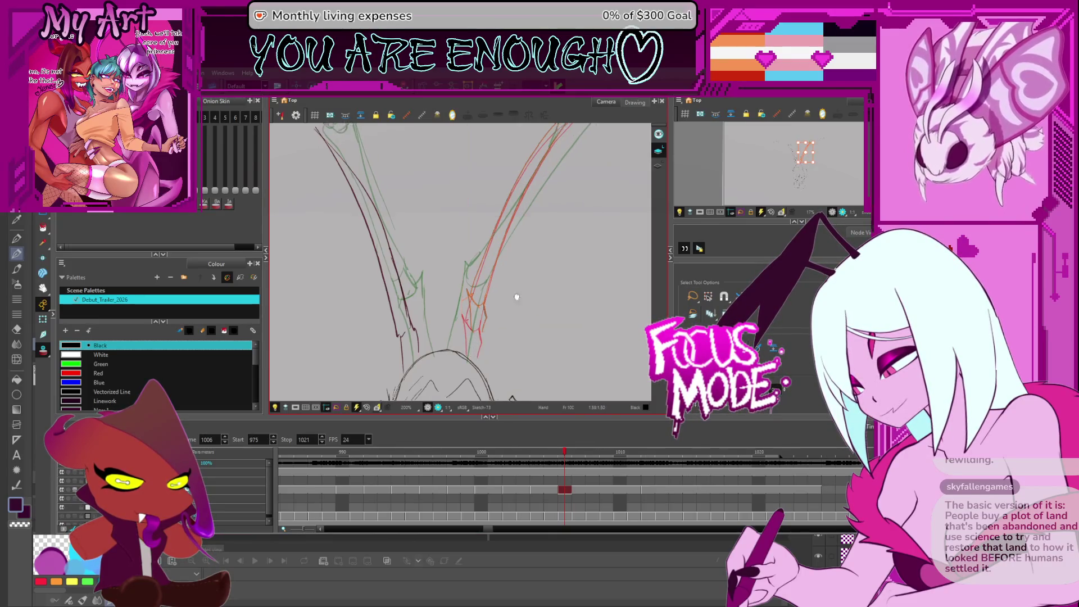
drag(562, 131, 569, 141)
click(478, 263)
key(2)
key(2)
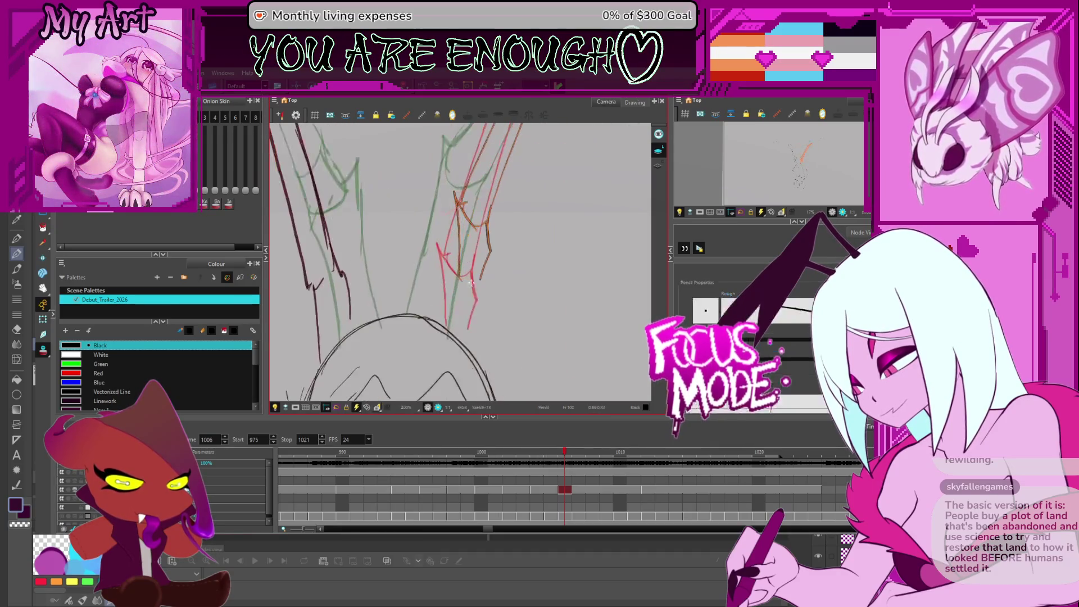
- Draw a short dark pencil line over the right limb's red rough, then select the left limb stroke
drag(465, 366, 471, 329)
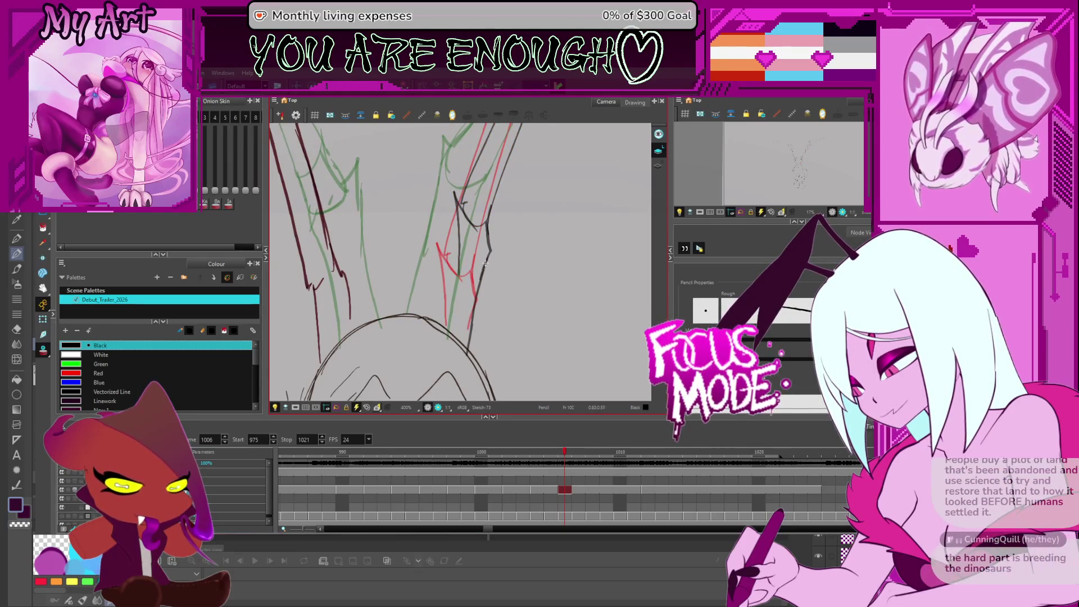
key(1)
key(1)
key(1)
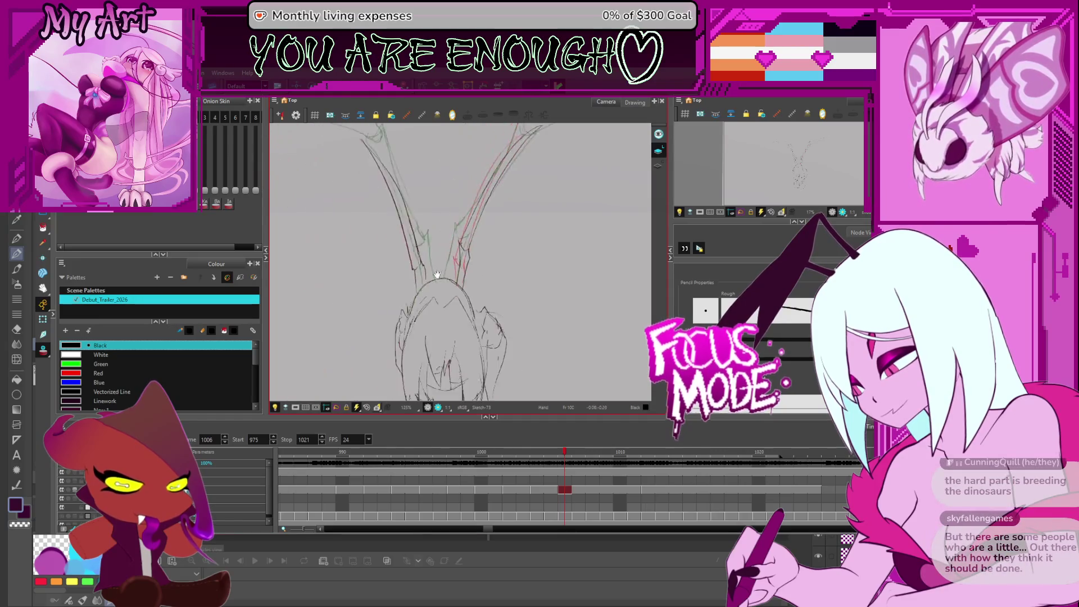
key(alt+s)
click(402, 258)
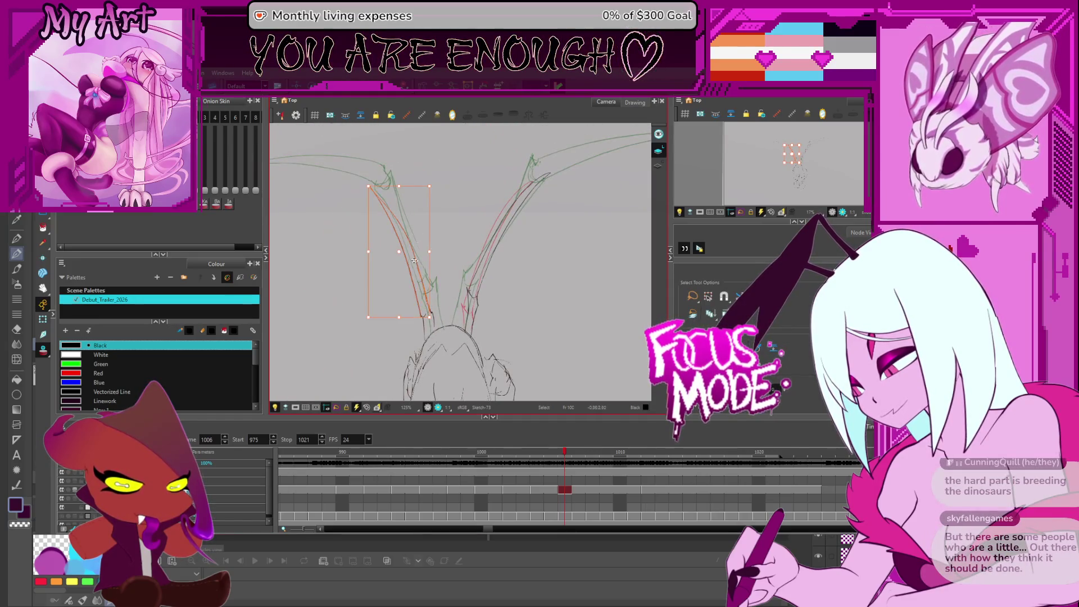
mouse_move(421, 293)
mouse_down()
mouse_move(452, 258)
mouse_move(472, 298)
mouse_up()
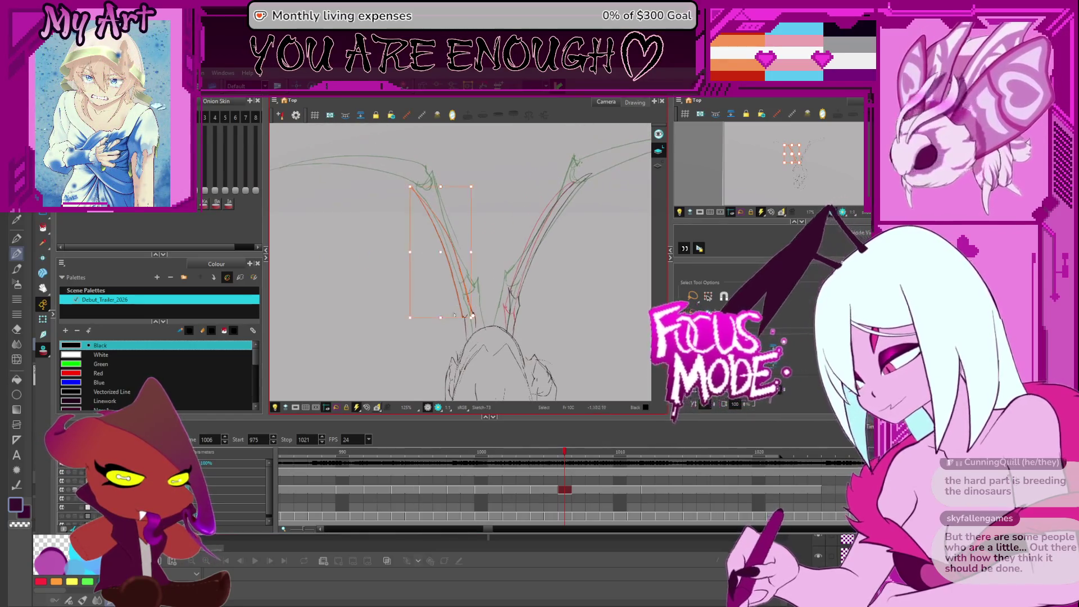
click(398, 191)
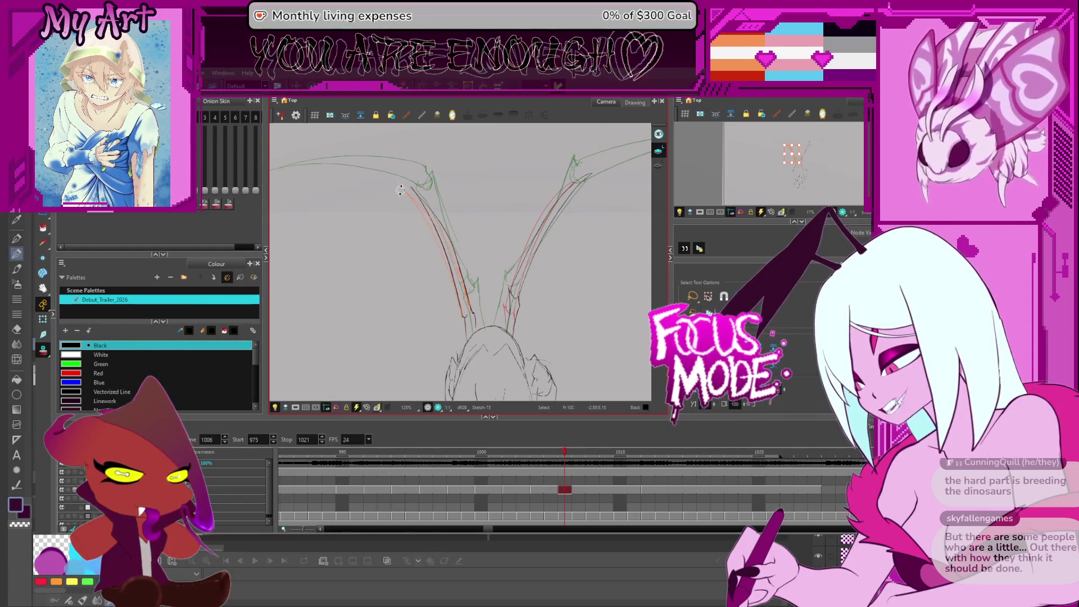
click(413, 198)
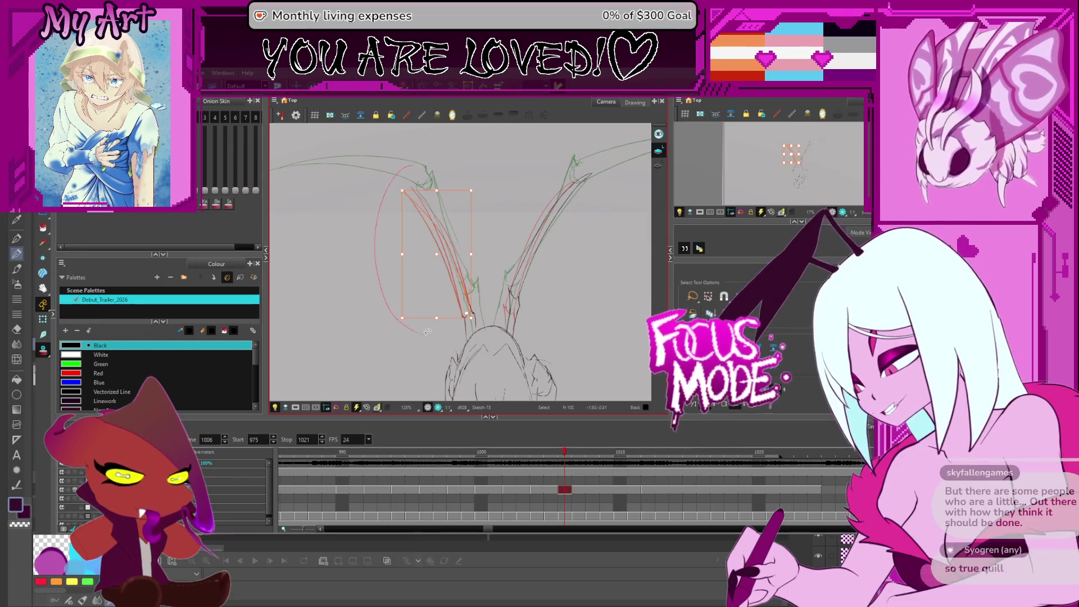
key(2)
click(467, 299)
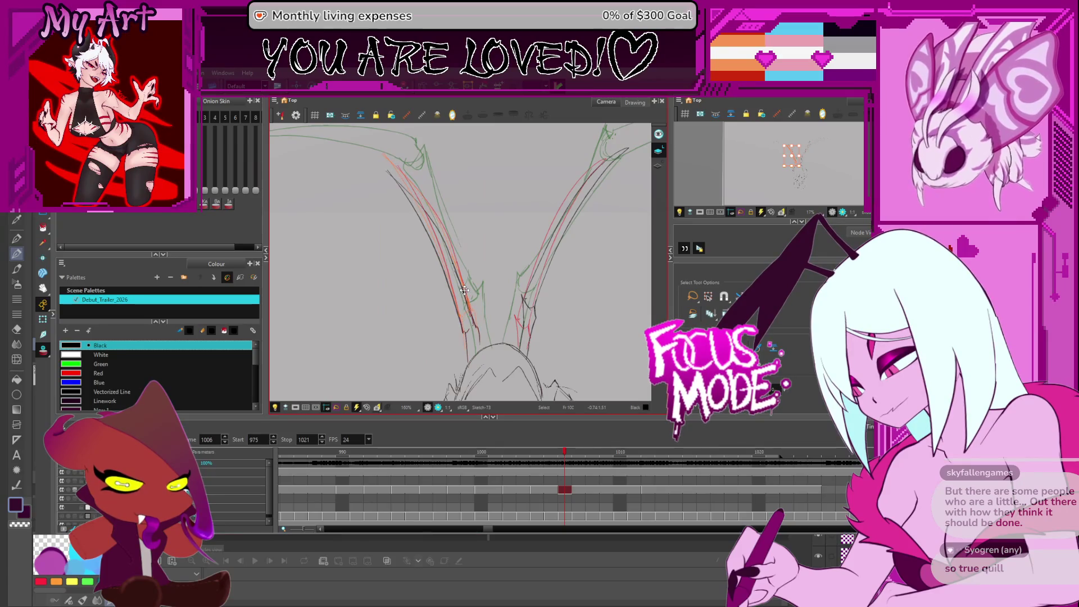
click(456, 271)
click(463, 329)
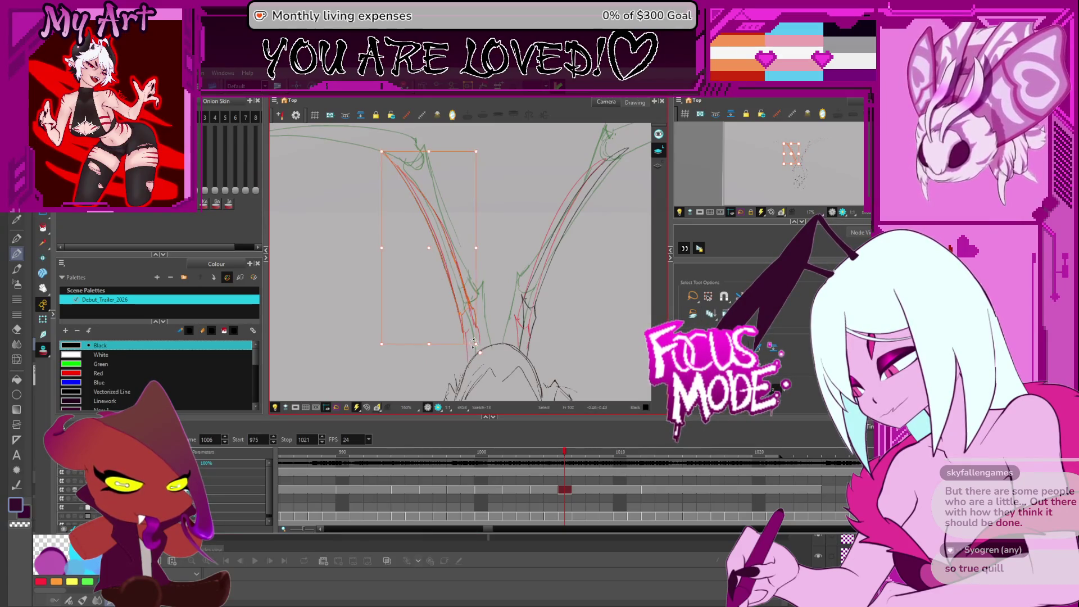
click(377, 146)
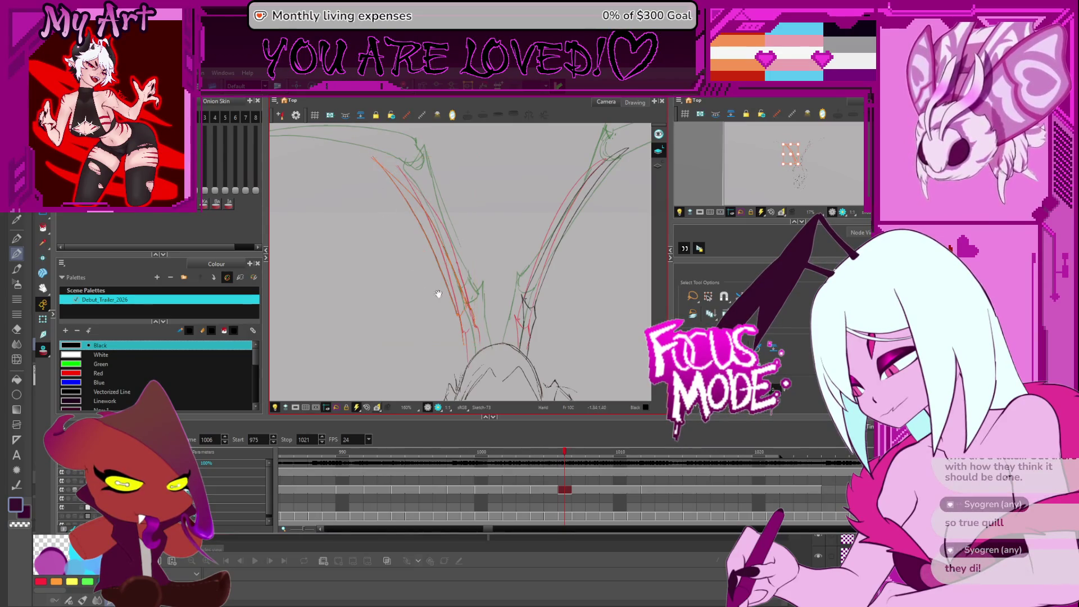
scroll(435, 292, down, 3)
click(457, 264)
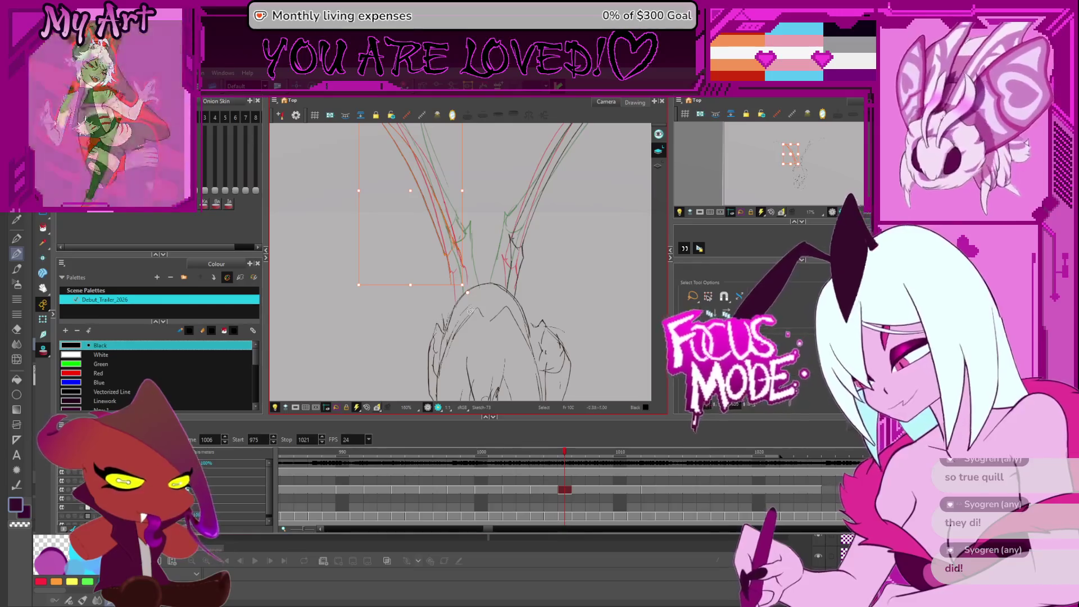
scroll(467, 291, up, 4)
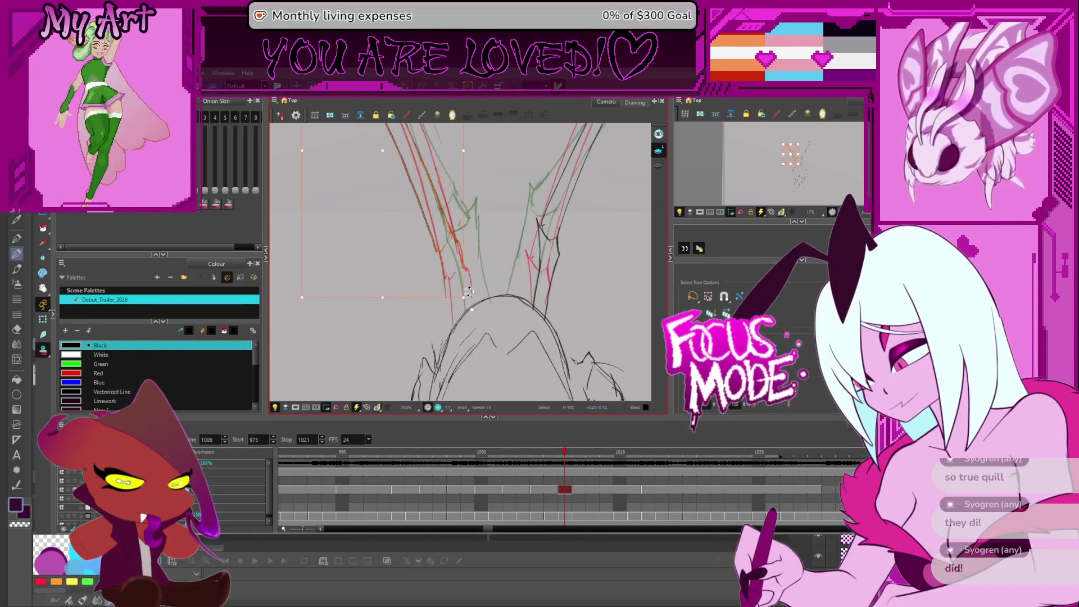
key(alt+/)
key(alt+s)
- Reset the rotated view upright, zoom out, and advance to frame 1007
drag(462, 297, 490, 277)
key(alt+/)
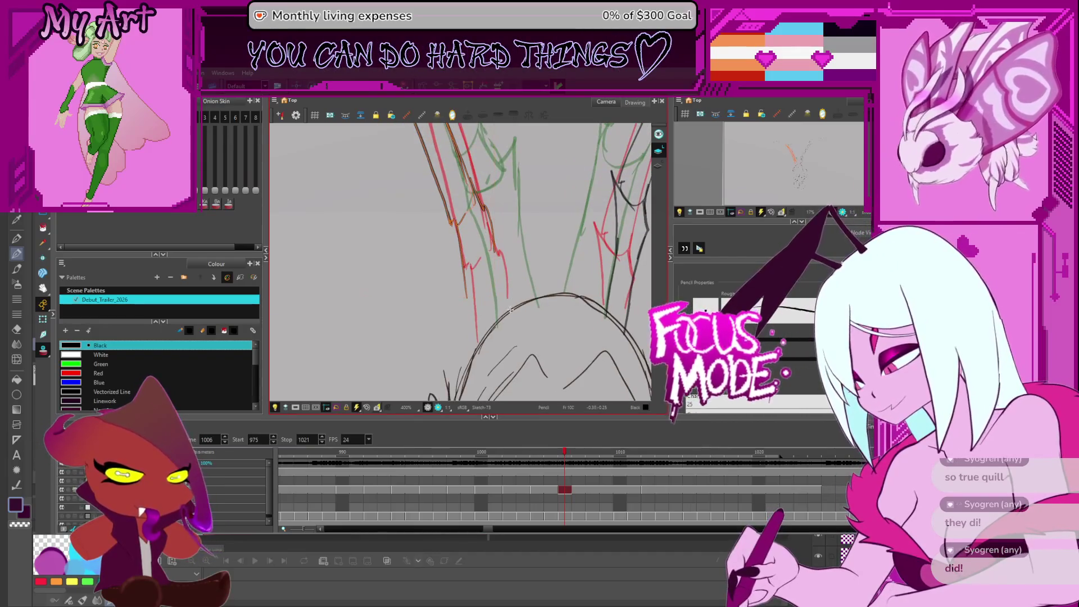
key(v)
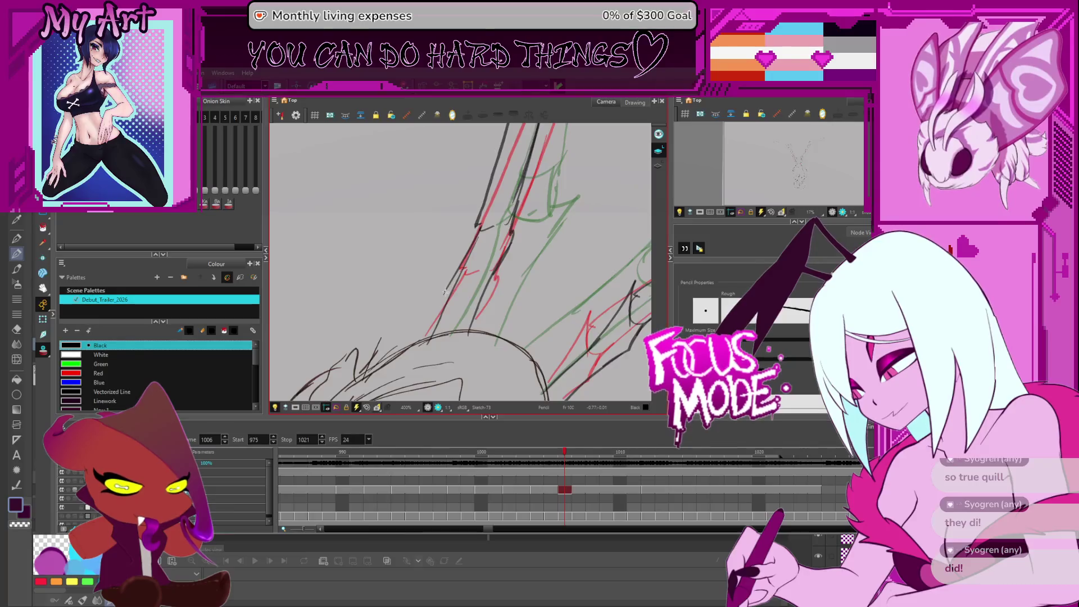
key(alt+t)
scroll(453, 270, down, 5)
key(shift+x)
scroll(465, 227, down, 2)
key(period)
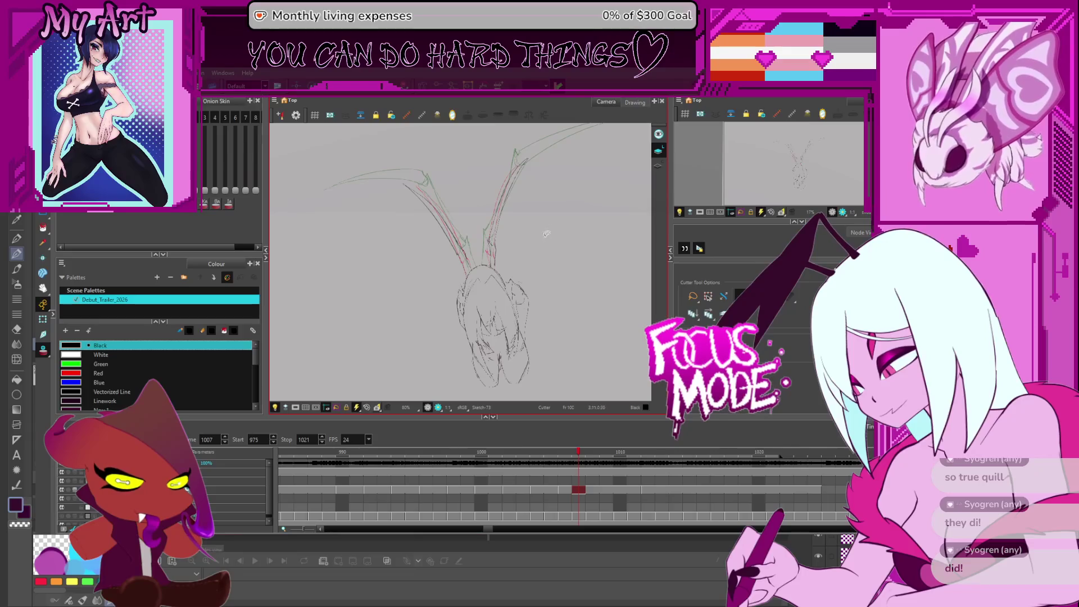
key(2)
key(2)
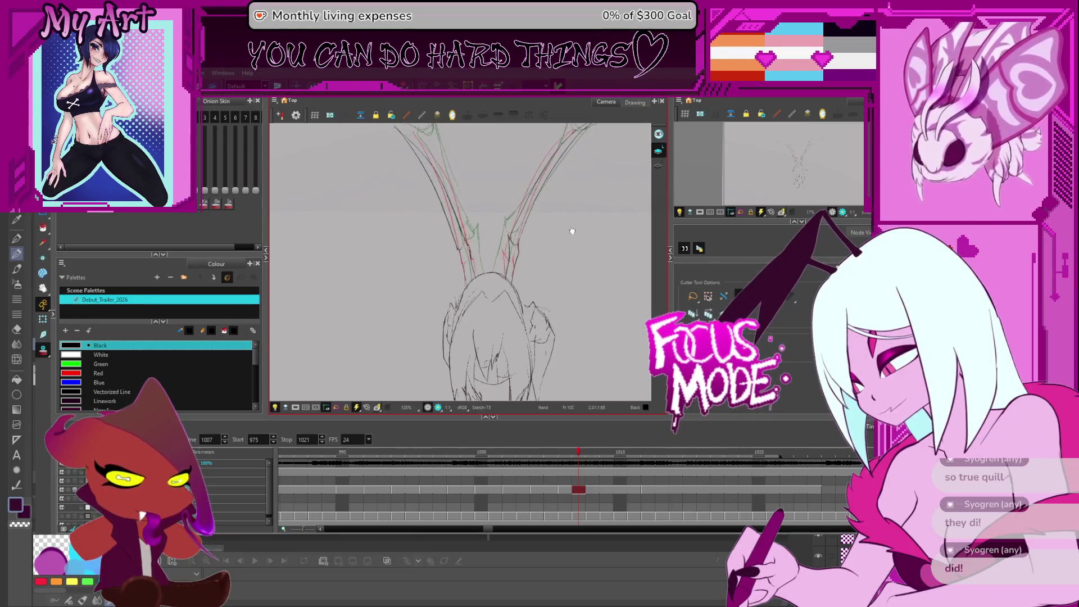
drag(572, 231, 537, 255)
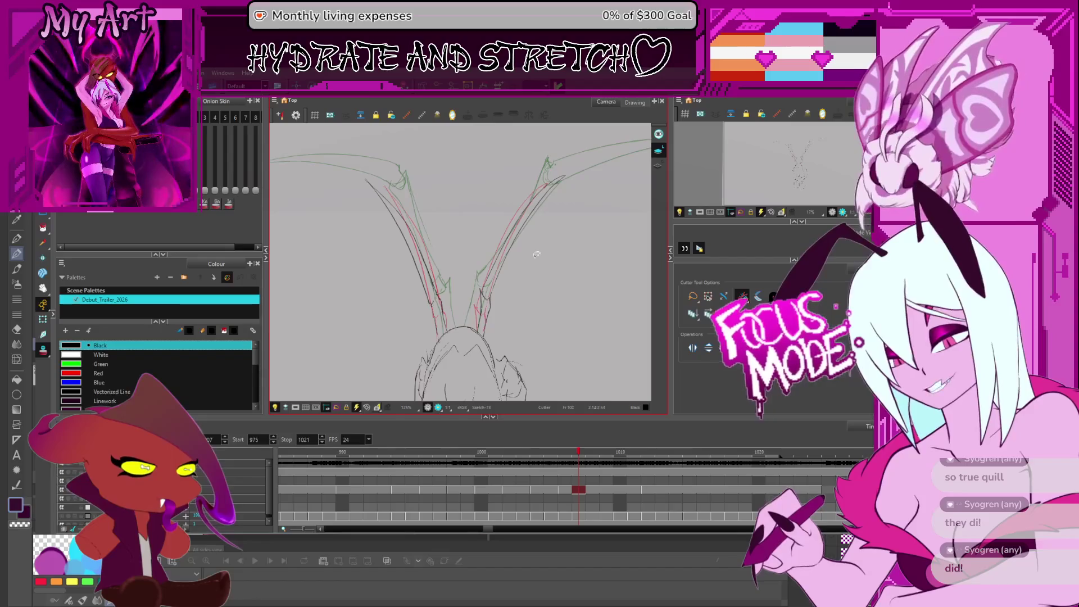
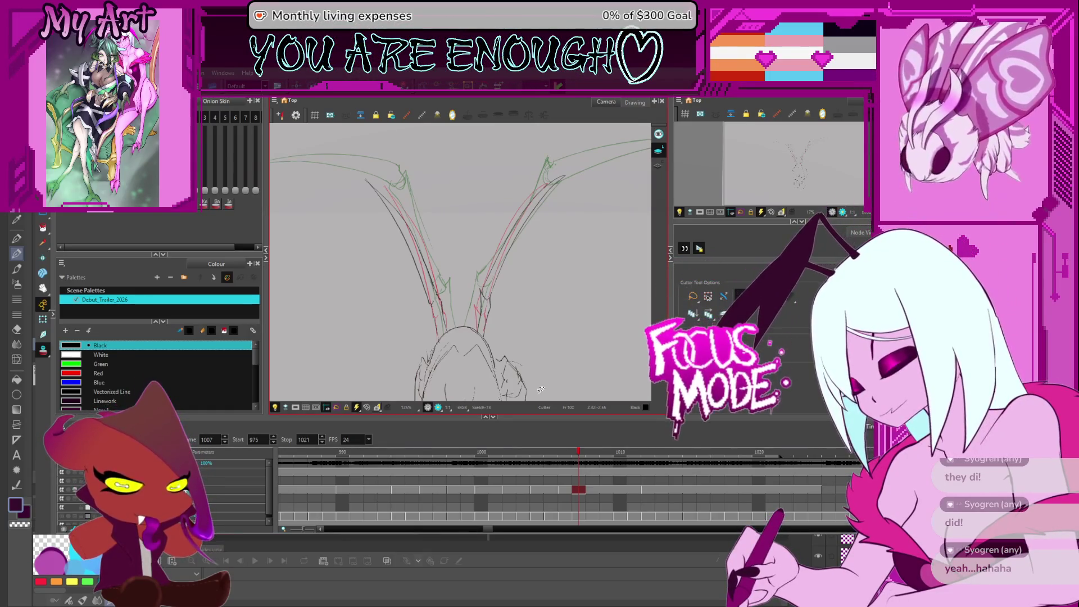
- Step back and forth through frames 1004–1008 to review the wing flap
key(comma)
key(comma)
key(comma)
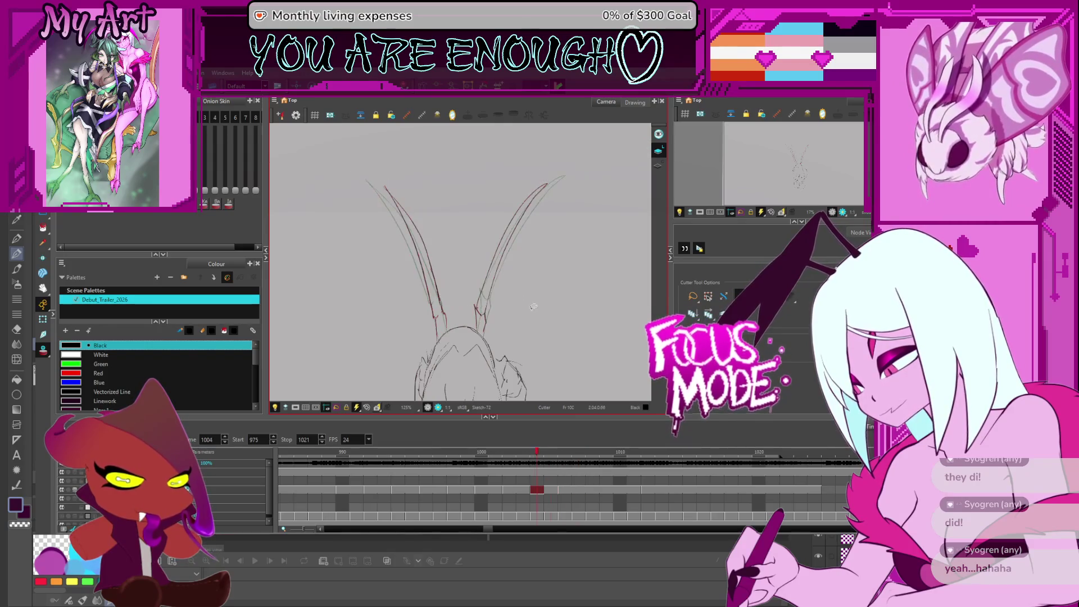
key(period)
key(period)
key(period)
key(period)
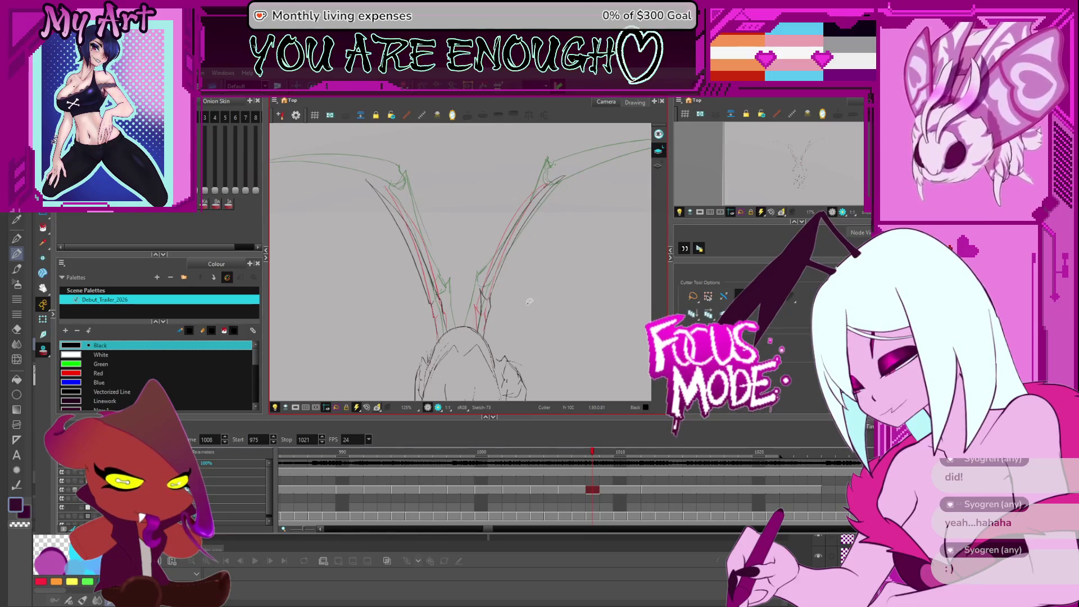
key(comma)
key(comma)
key(period)
key(comma)
key(comma)
- Advance to frame 1009 and select the right wing strokes with the Select tool
key(period)
key(period)
key(period)
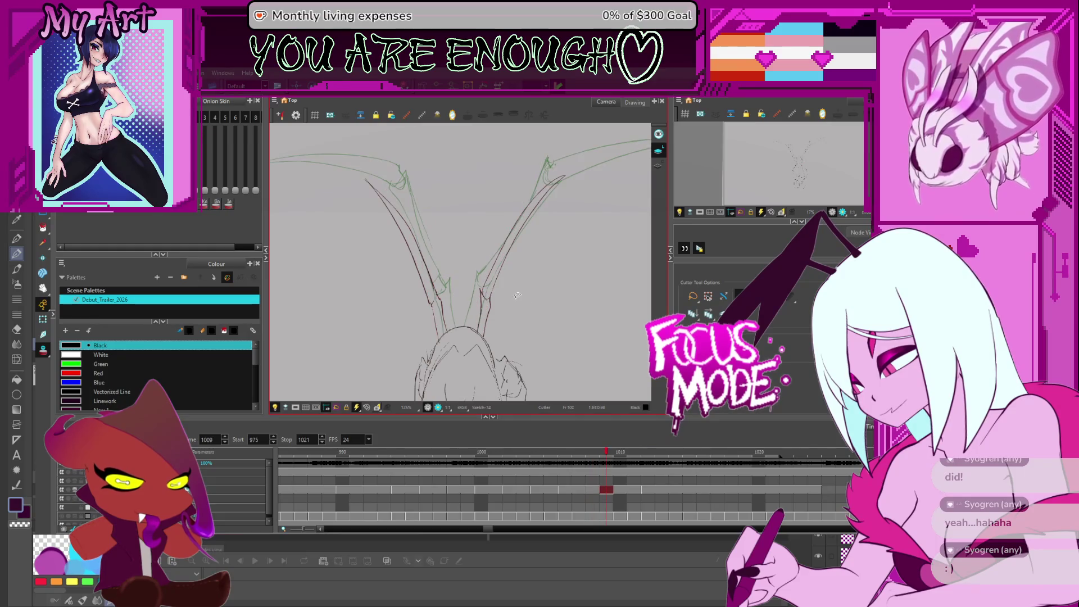
key(alt+s)
click(574, 185)
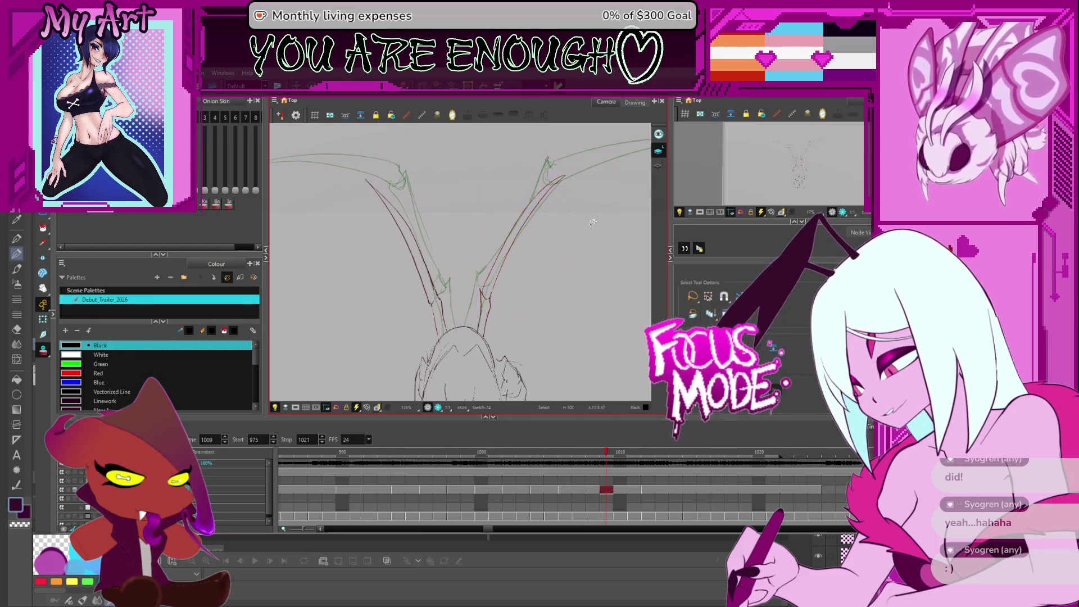
- Box-select the right wing strokes, stretch the wing tip outward and move the orange stroke up
drag(572, 242, 568, 206)
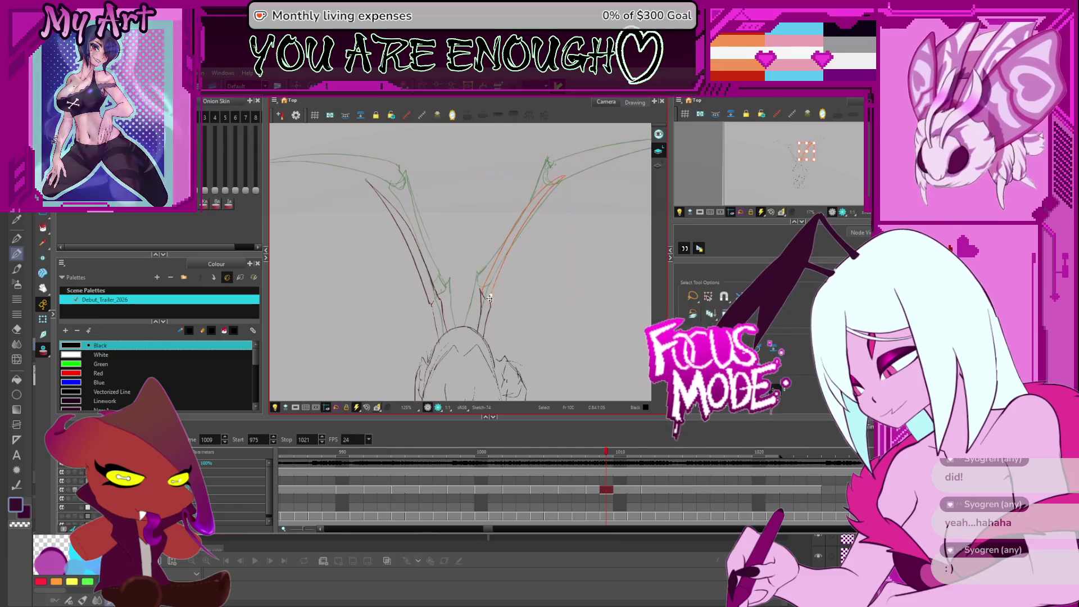
drag(549, 290, 514, 299)
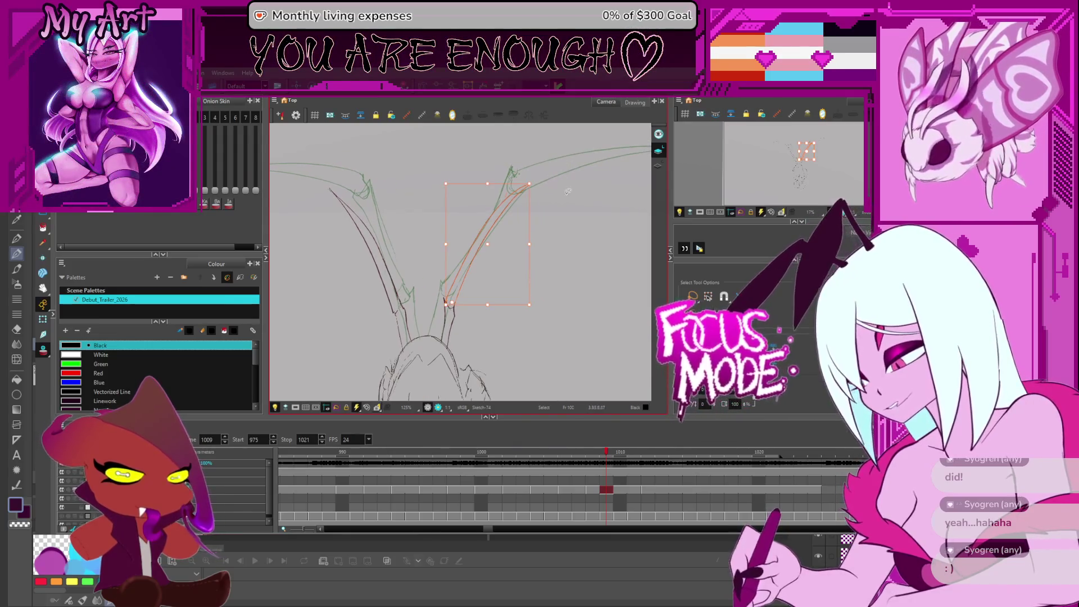
drag(533, 182, 578, 235)
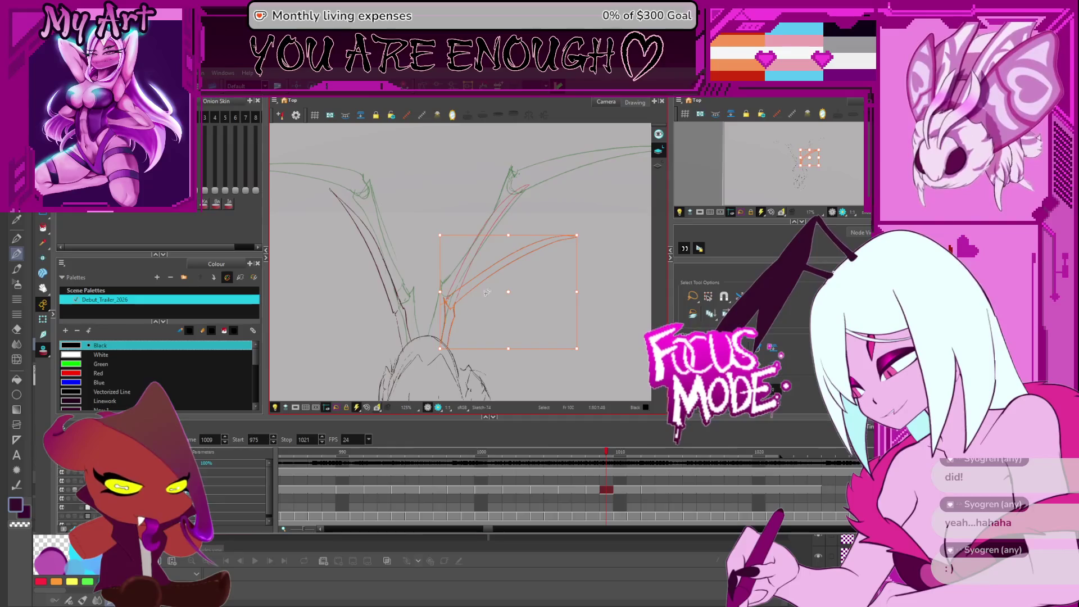
click(441, 338)
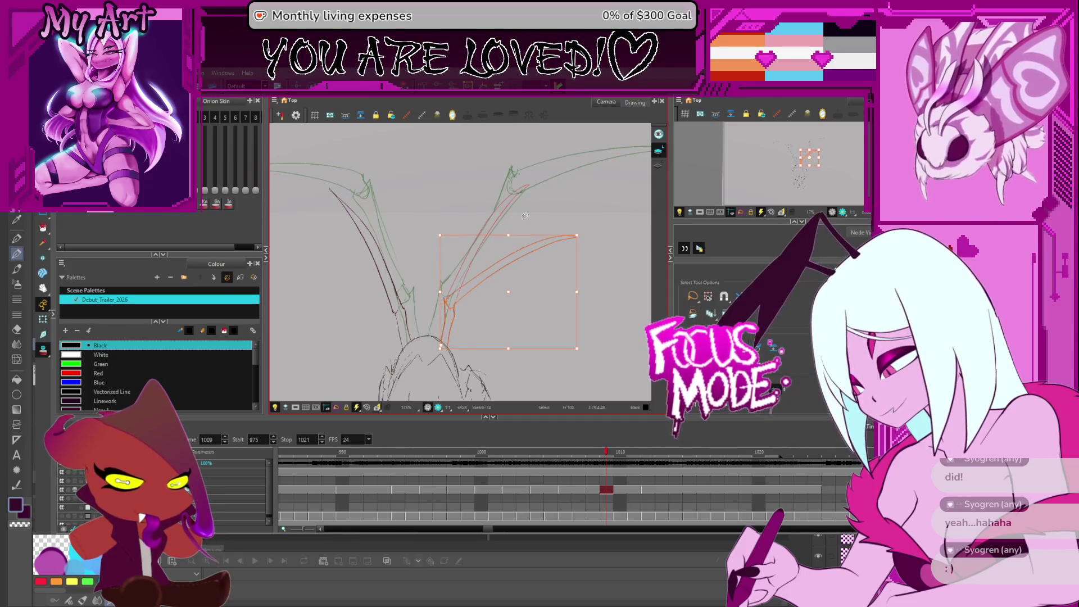
mouse_move(579, 235)
mouse_down()
mouse_move(594, 248)
mouse_move(585, 256)
mouse_up()
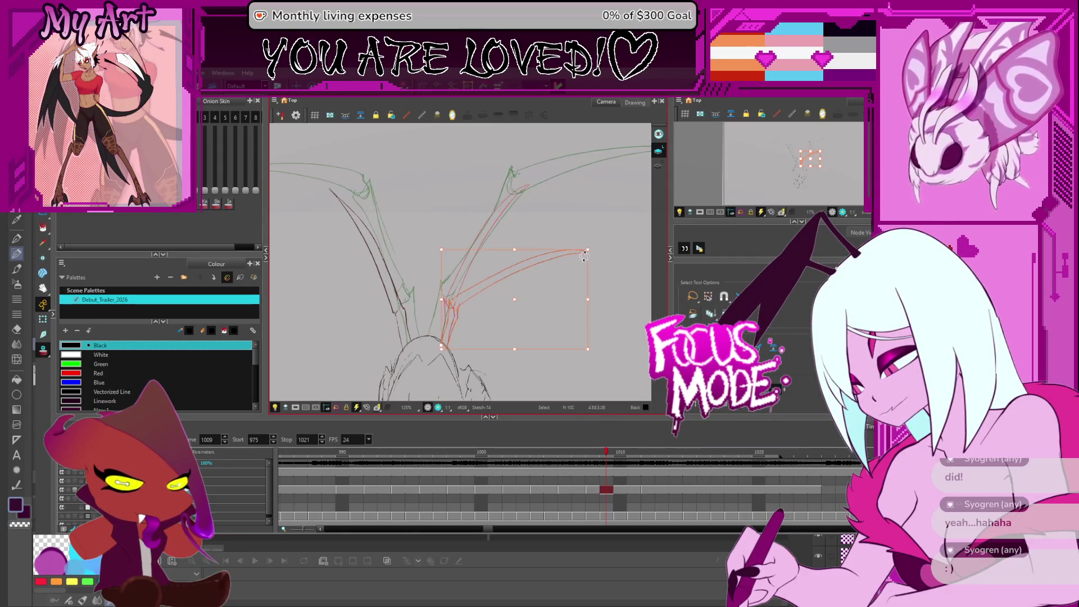
drag(458, 310, 476, 257)
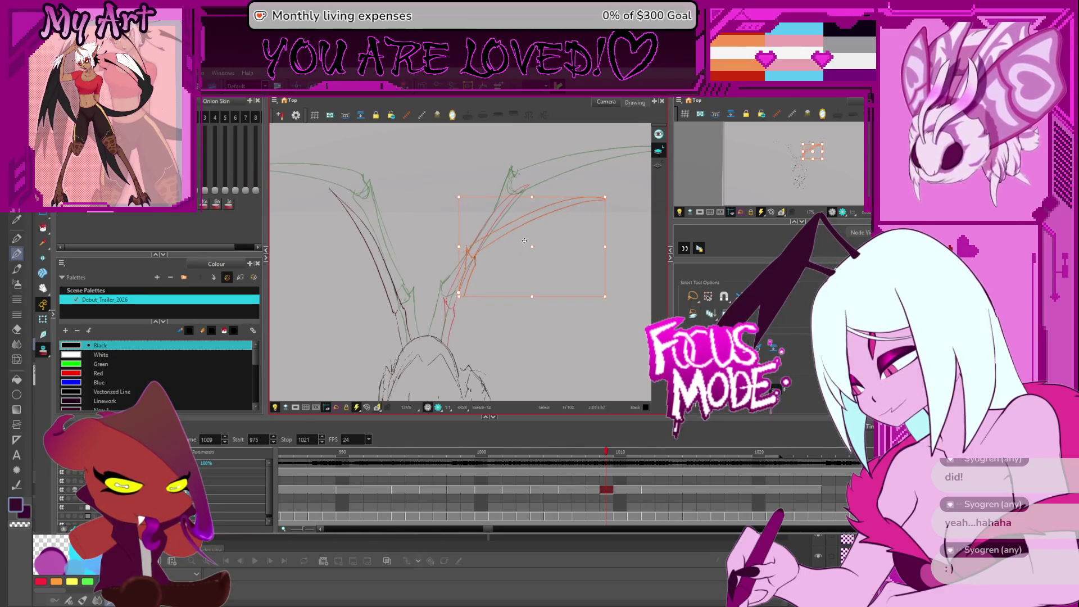
- Reselect the upper wing curves and rotate them slightly outward
click(504, 221)
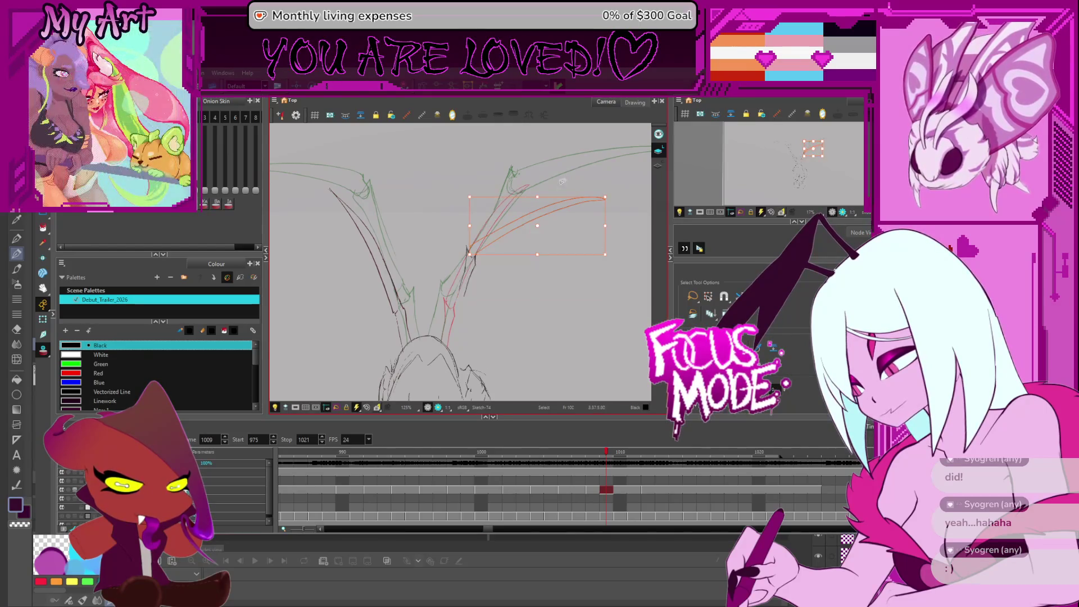
click(520, 232)
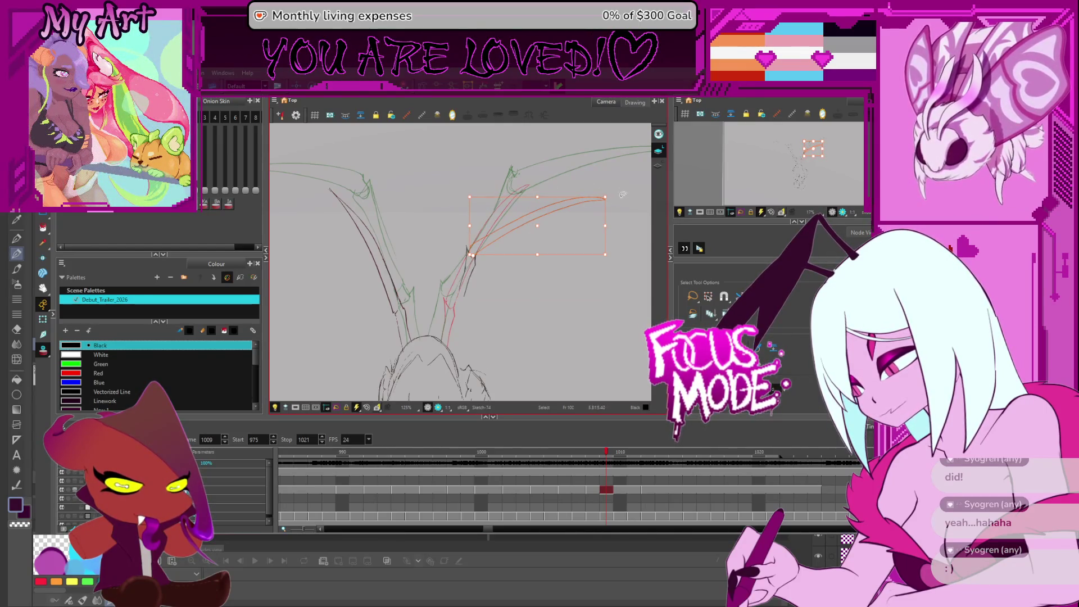
drag(621, 224, 617, 227)
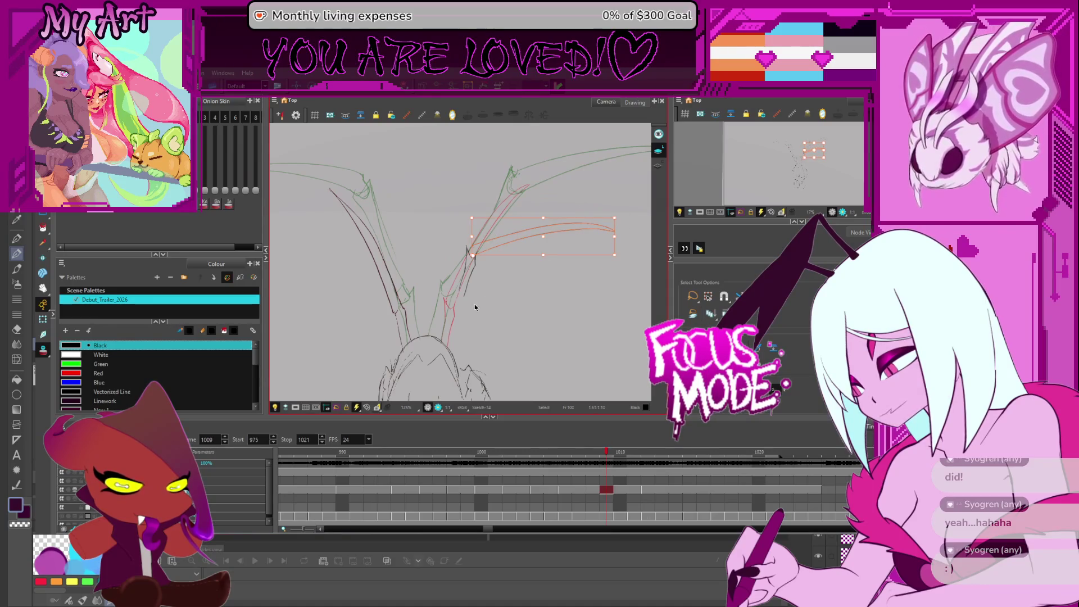
- Reshape a section of the red wing stroke with the Contour Editor, then select the left wing stroke
key(alt+/)
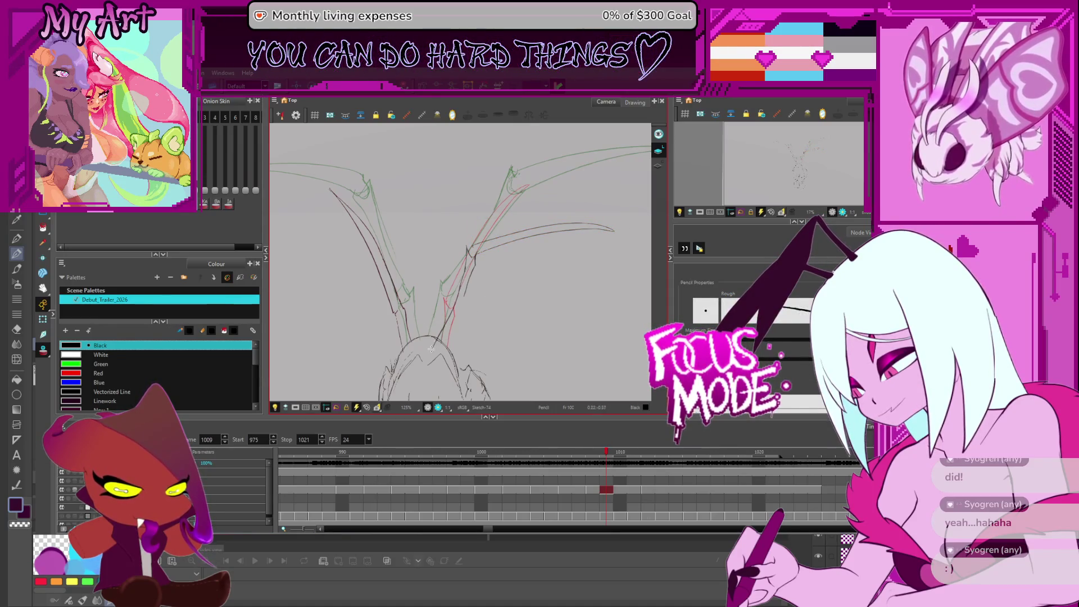
key(alt+q)
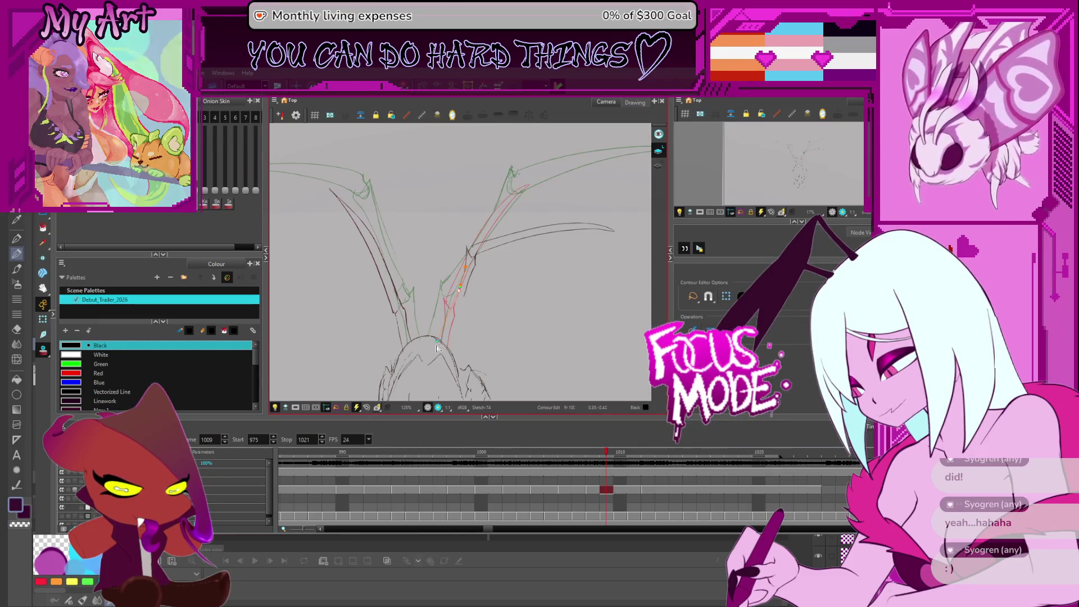
click(453, 311)
click(464, 298)
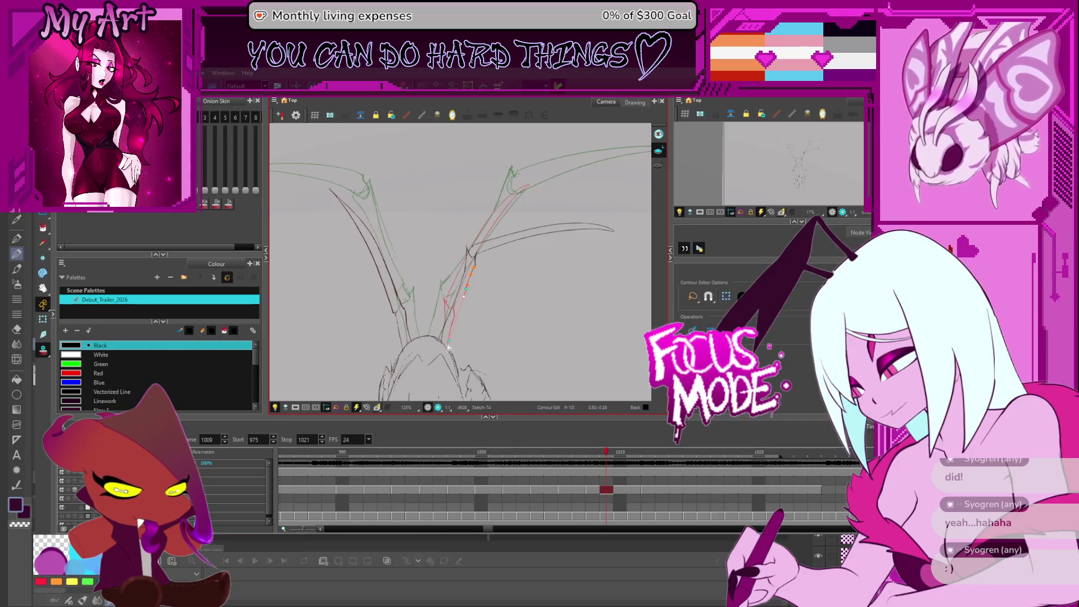
mouse_move(449, 338)
mouse_down()
mouse_move(489, 287)
mouse_move(466, 250)
mouse_up()
key(alt+s)
mouse_move(443, 179)
mouse_down()
mouse_move(368, 243)
mouse_move(438, 315)
mouse_up()
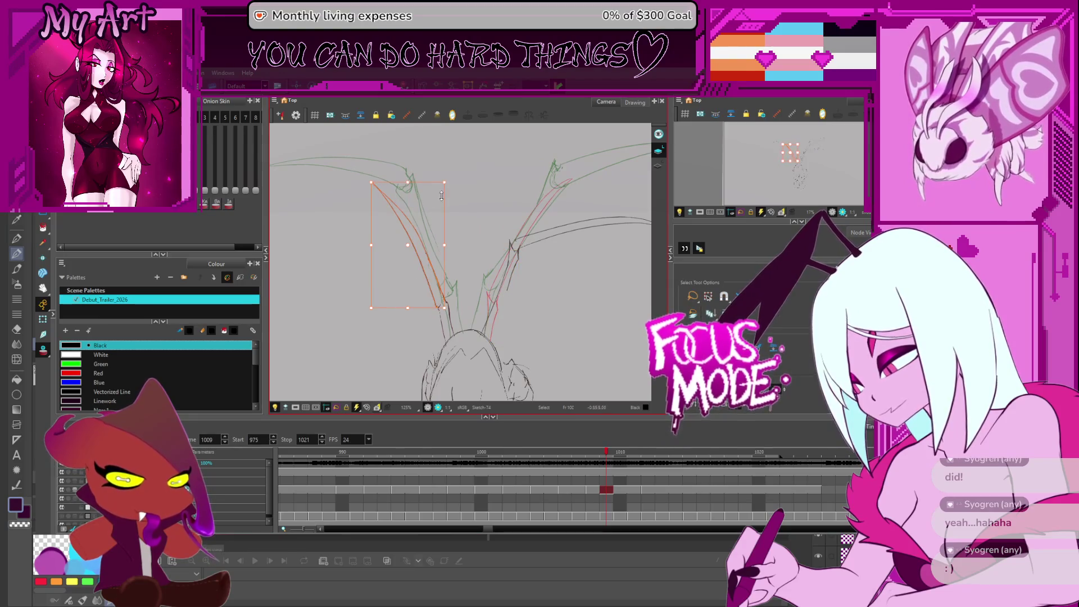
- Reshape the left wing stroke outward and move a stroke up-left, undoing the last change
mouse_move(403, 230)
mouse_down()
mouse_move(442, 229)
mouse_move(419, 228)
mouse_up()
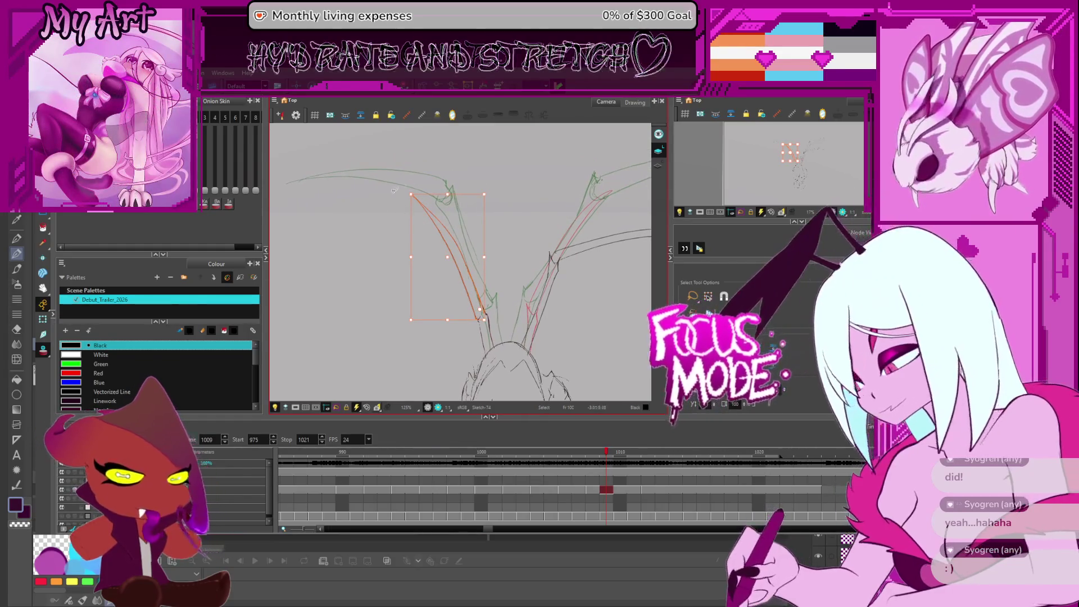
drag(407, 189, 374, 247)
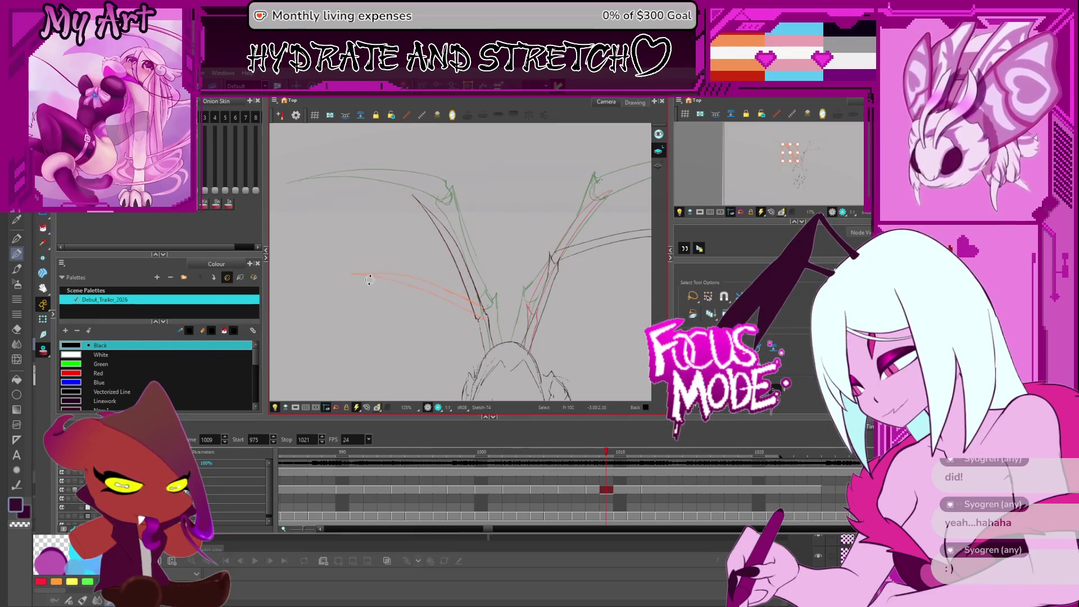
drag(371, 319, 372, 320)
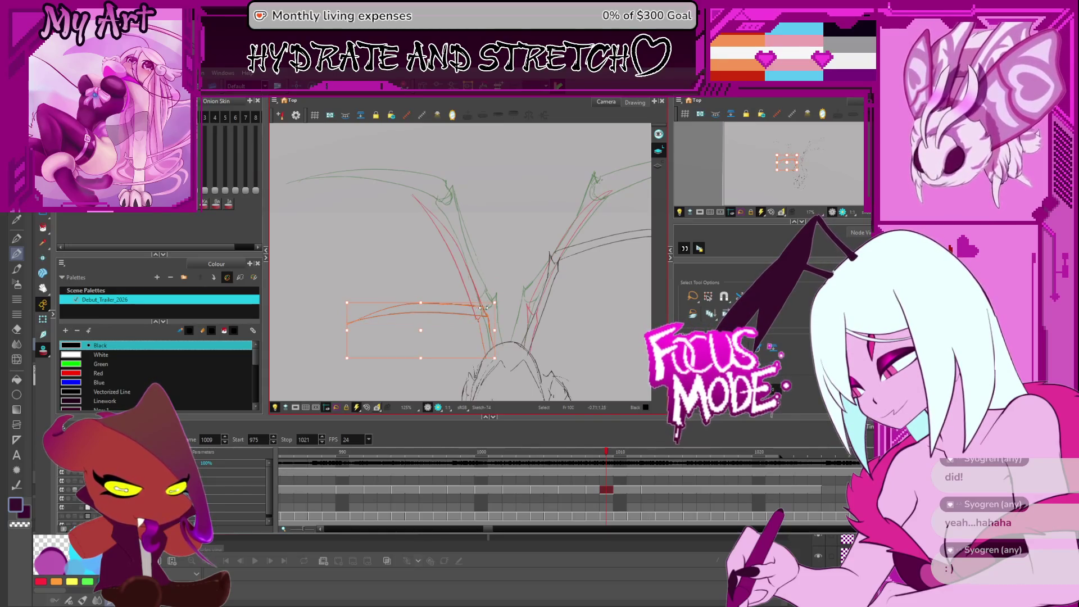
mouse_move(486, 319)
mouse_down()
mouse_move(467, 272)
mouse_move(476, 288)
mouse_up()
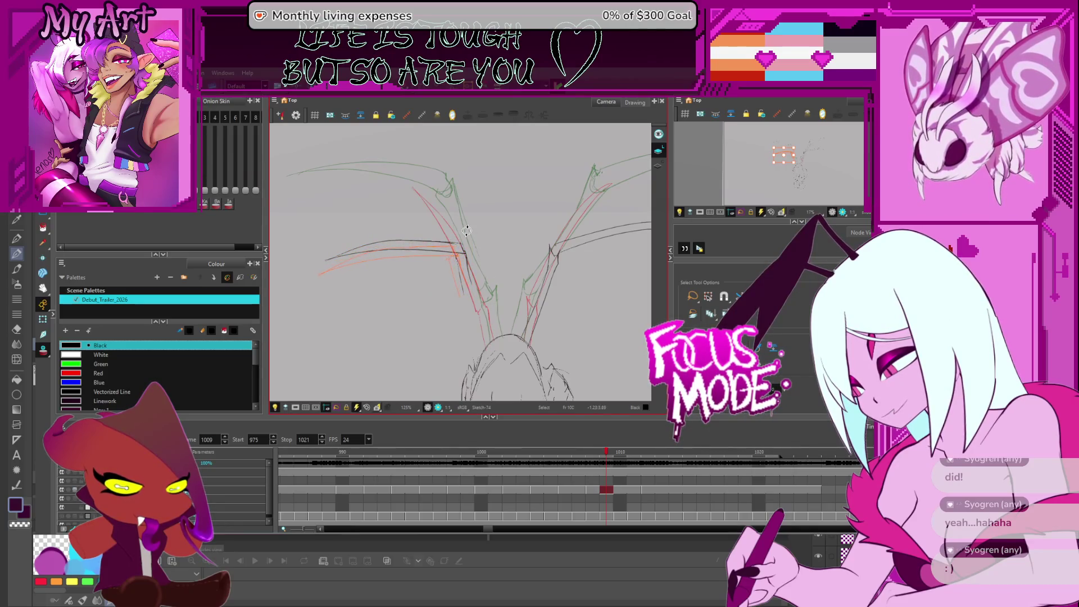
key(ctrl+z)
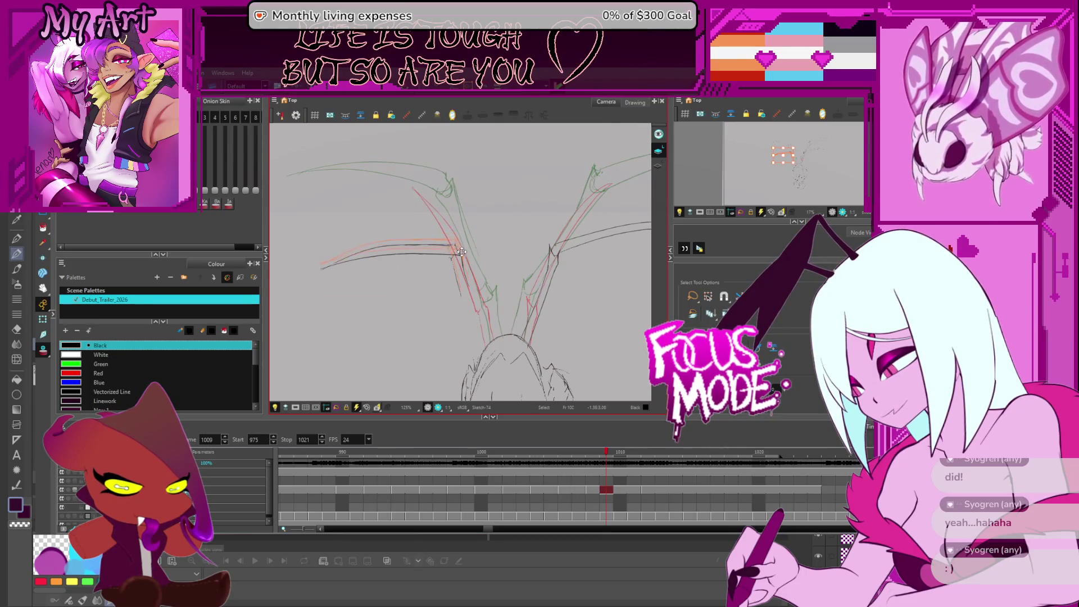
- Adjust a stroke segment near the line junction and trim the lower stroke's excess end with the Cutter
key(alt+q)
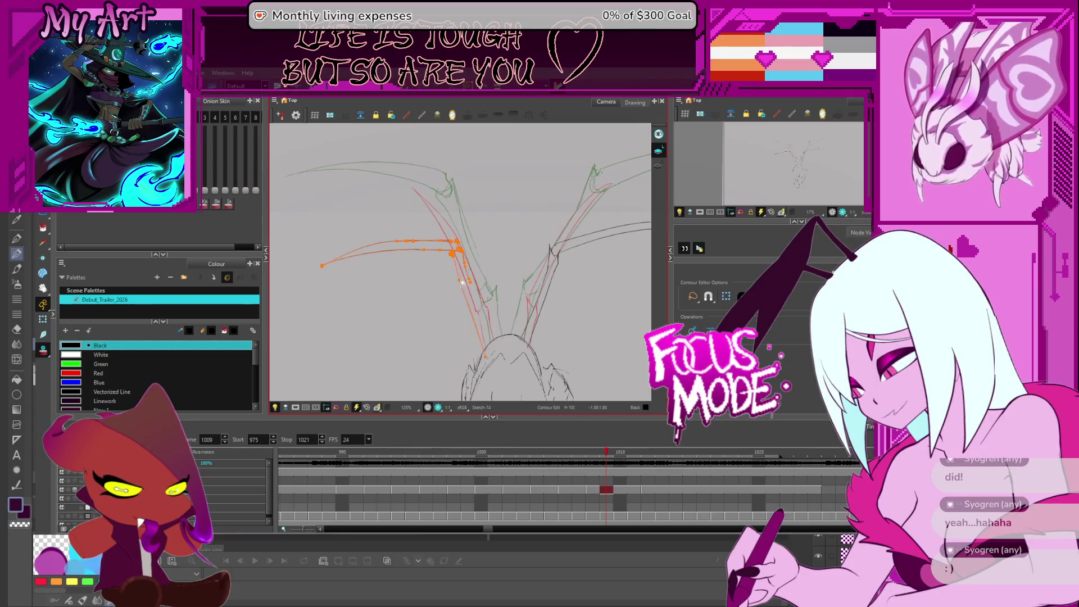
click(470, 273)
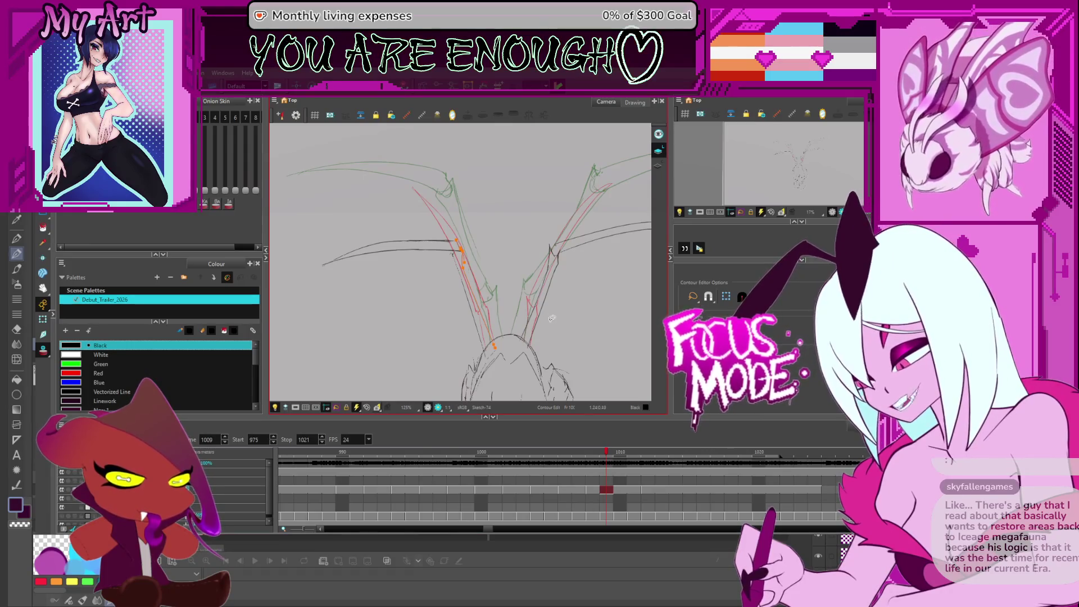
scroll(467, 273, up, 2)
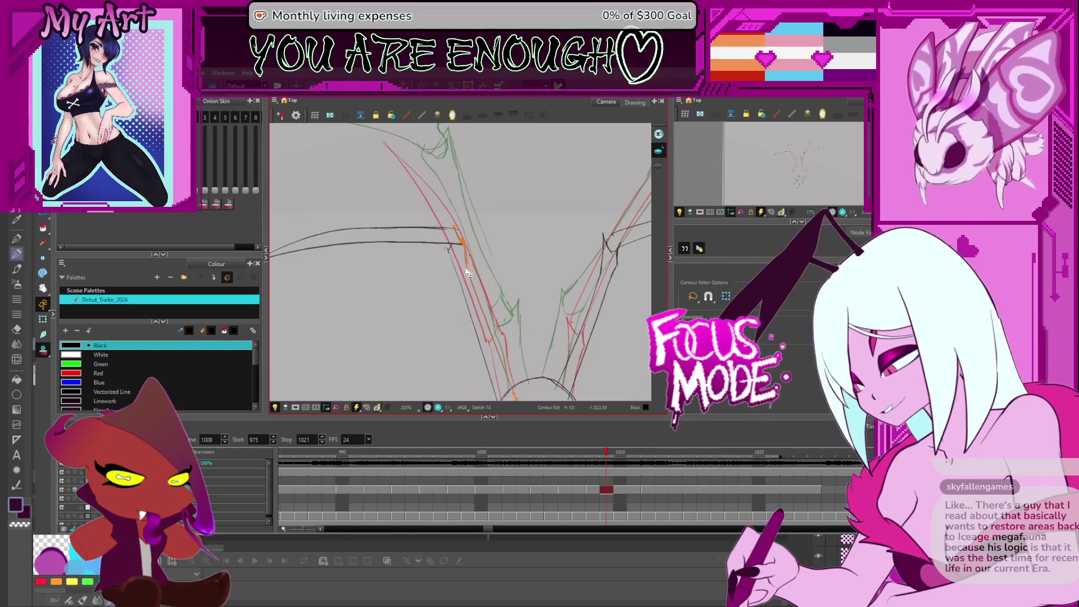
drag(467, 274, 500, 288)
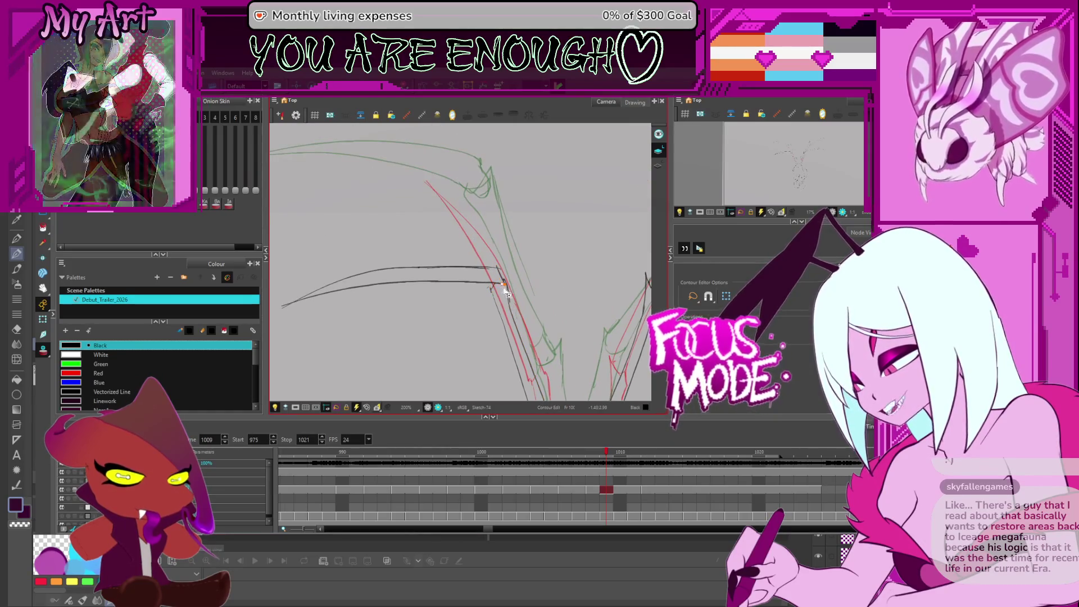
scroll(494, 287, up, 2)
key(alt+t)
drag(542, 314, 542, 298)
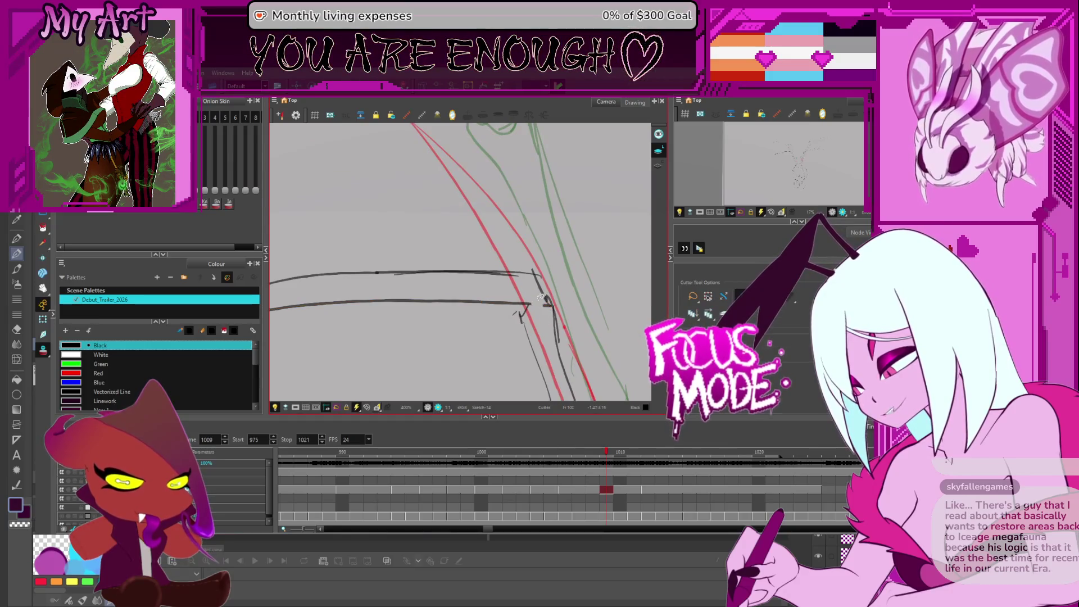
scroll(533, 288, down, 2)
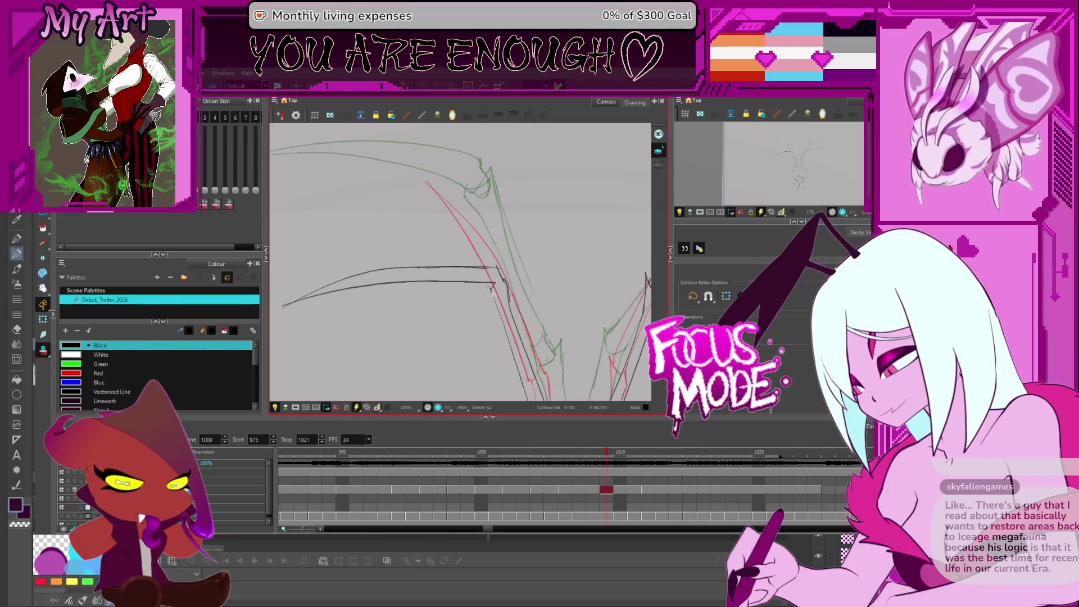
click(494, 287)
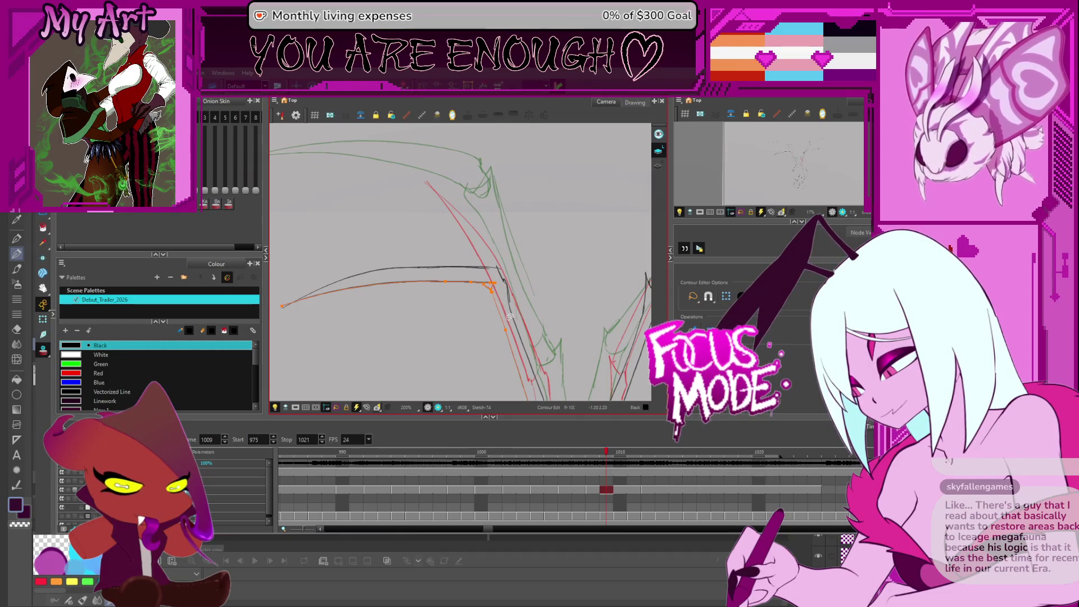
scroll(505, 300, down, 6)
- Zoom the view out and step forward to frame 1014
key(period)
key(period)
scroll(514, 312, up, 3)
key(period)
key(period)
key(period)
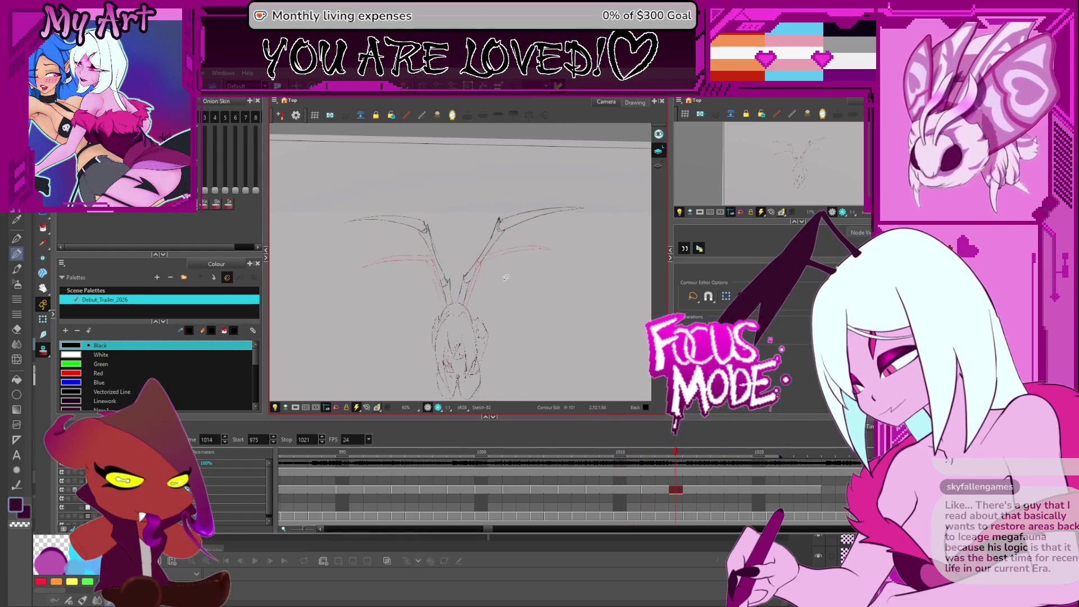
- Pan over the sketch, jump to frame 1009, then move to frame 1010 showing Sketch-75
scroll(508, 279, up, 2)
drag(508, 279, 501, 304)
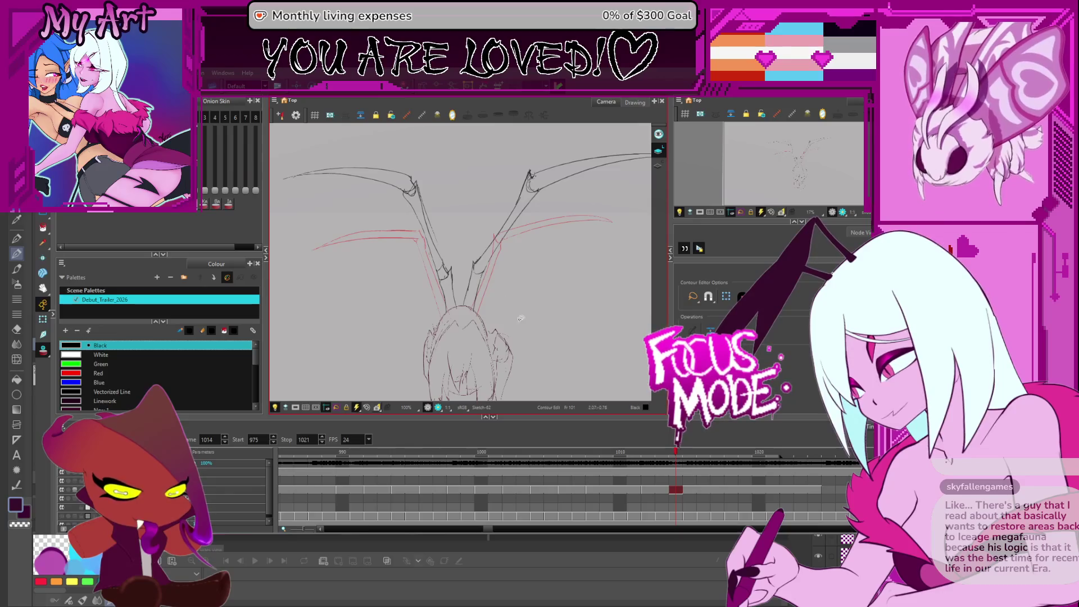
drag(502, 355, 521, 309)
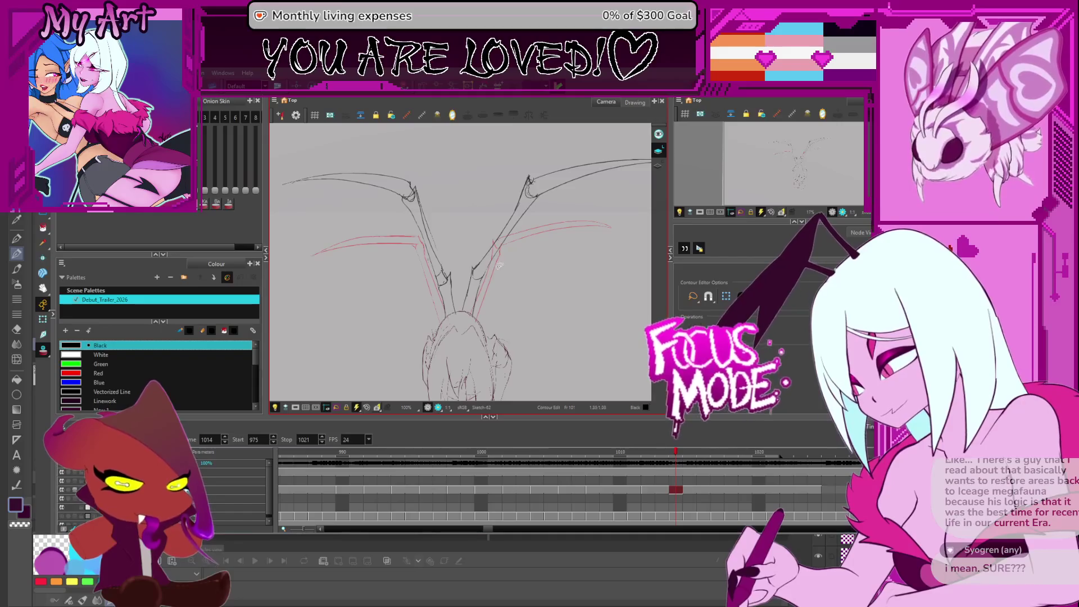
key(f)
key(period)
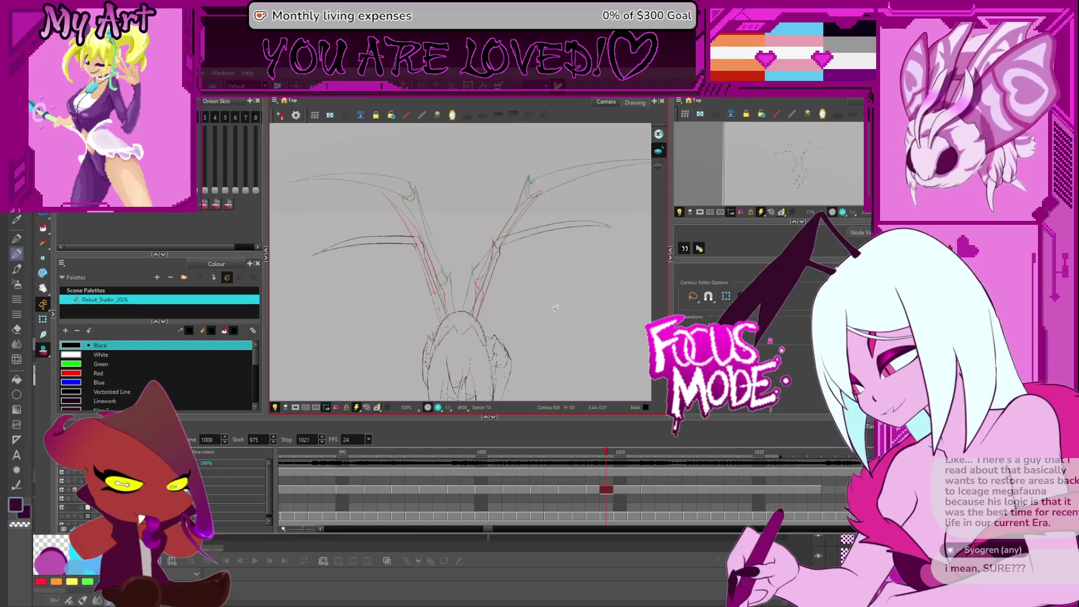
key(equal)
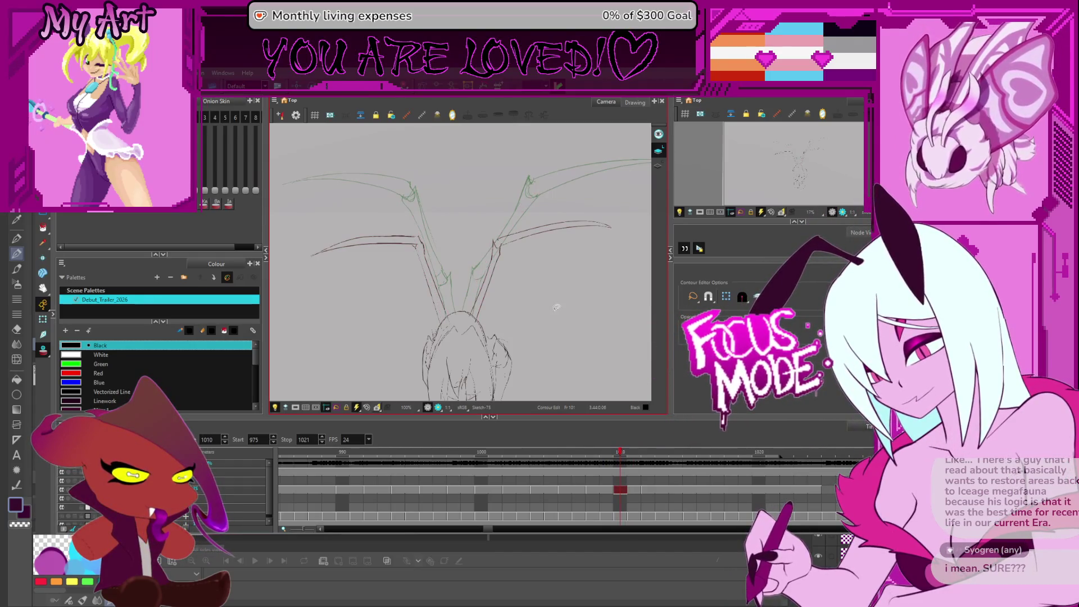
- Compare with an earlier pose, return to frame 1010 and switch to the Select tool
key(semicolon)
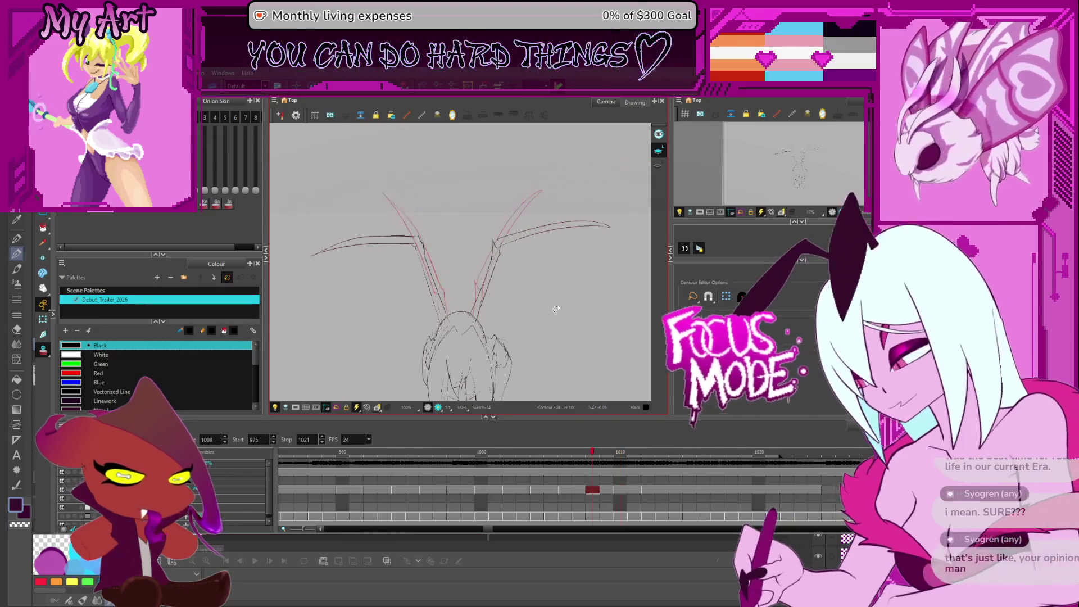
key(period)
key(period)
key(period)
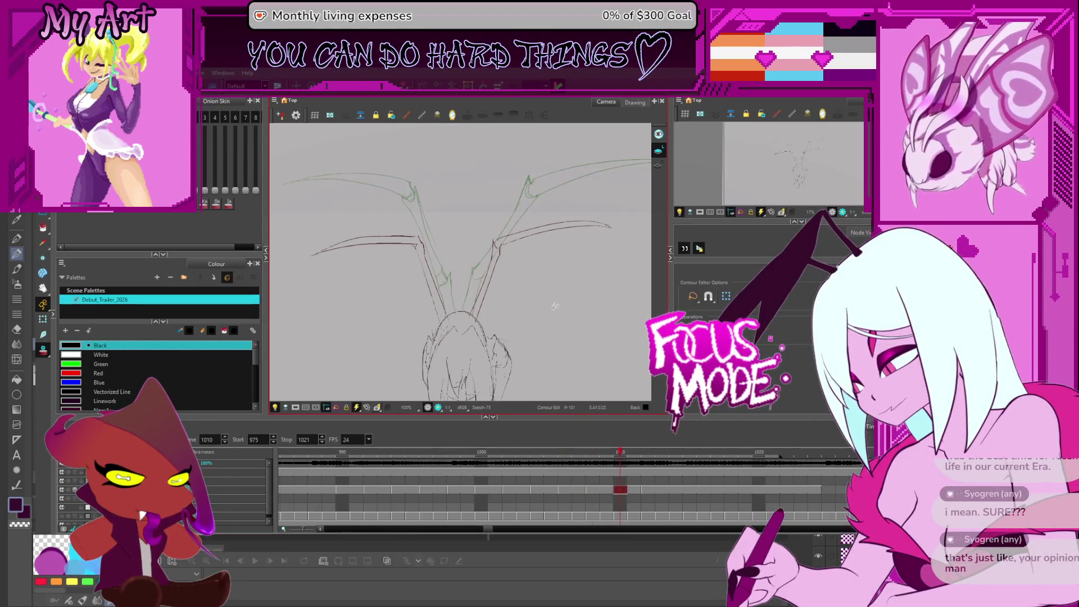
key(alt+s)
drag(543, 243, 519, 268)
- Rotate the right wing's red membrane stroke downward, then move it with the dark stroke up and right
click(520, 269)
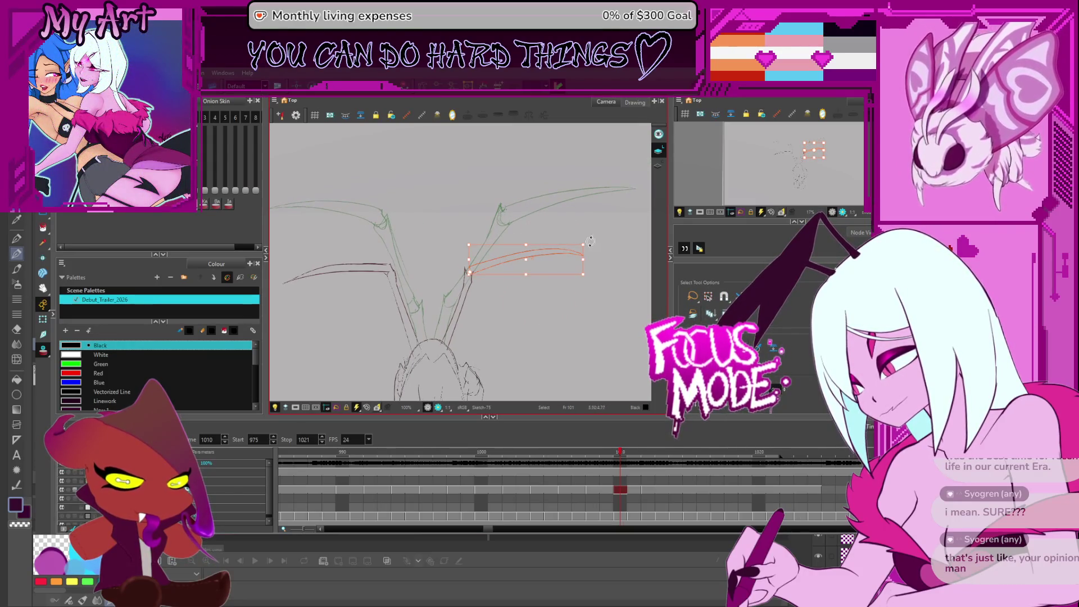
mouse_move(592, 238)
mouse_down()
mouse_move(591, 292)
mouse_move(550, 347)
mouse_up()
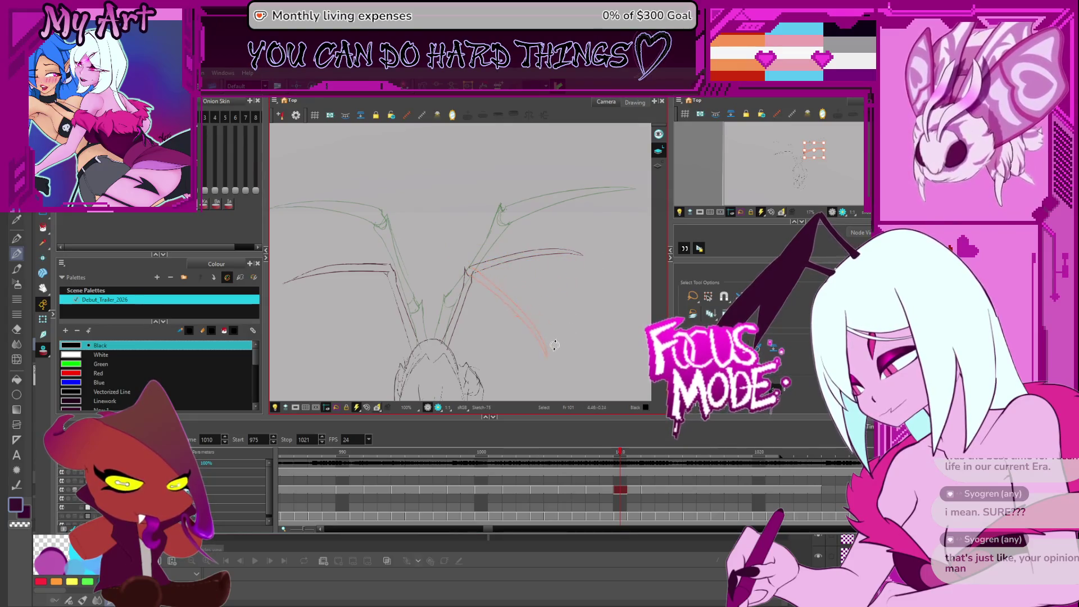
shift+click(470, 295)
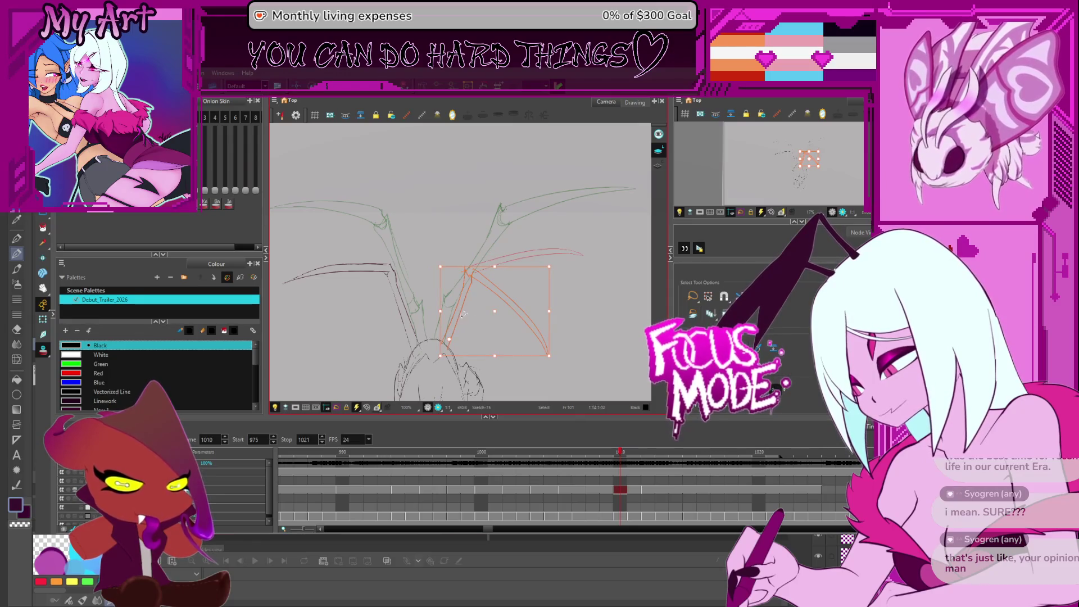
drag(466, 299, 484, 247)
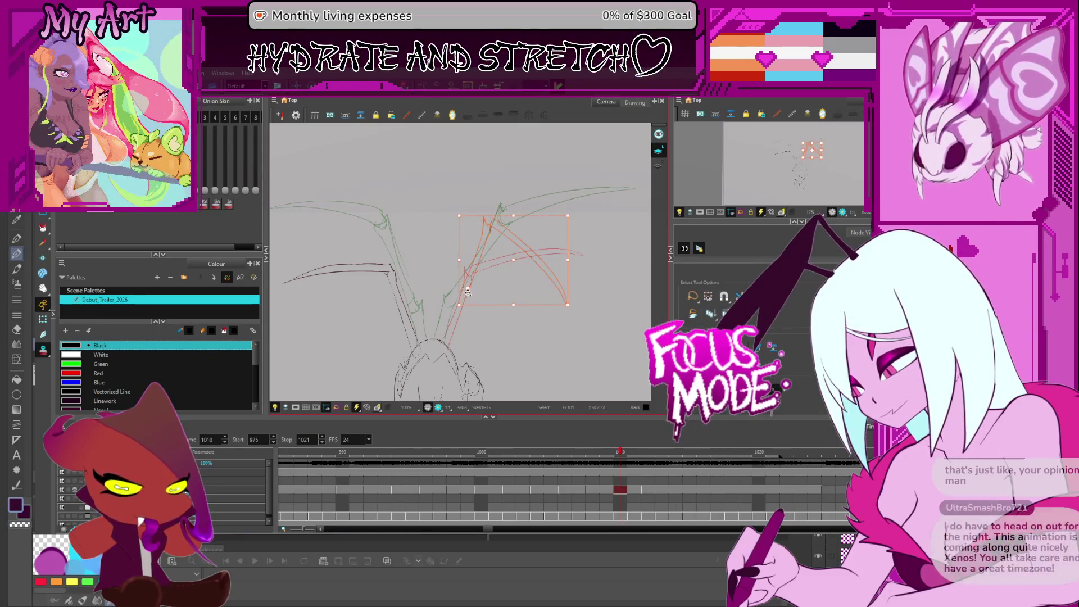
click(451, 309)
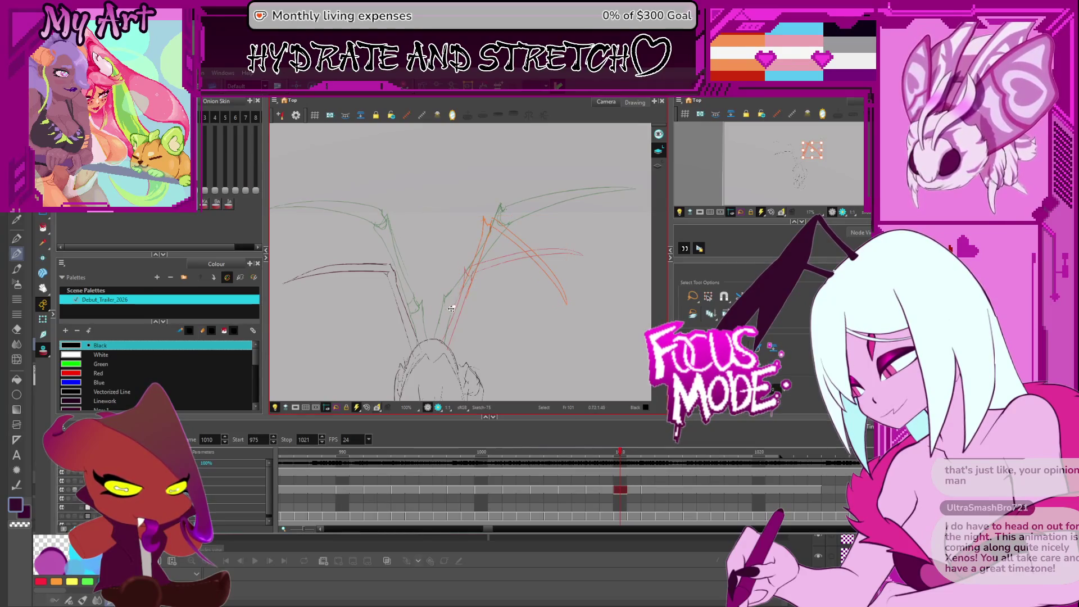
click(584, 226)
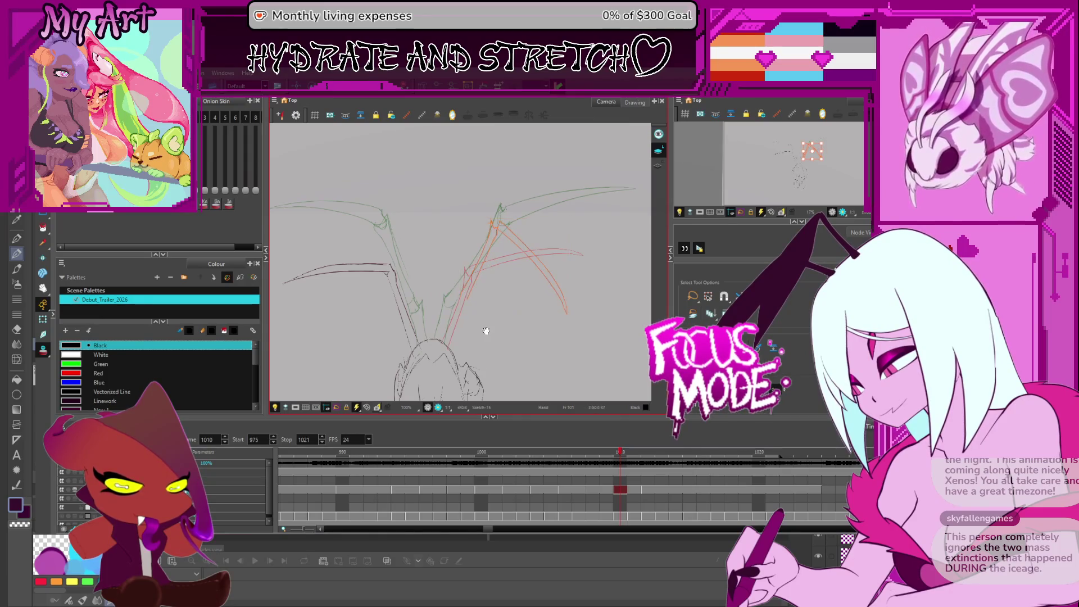
scroll(468, 303, up, 2)
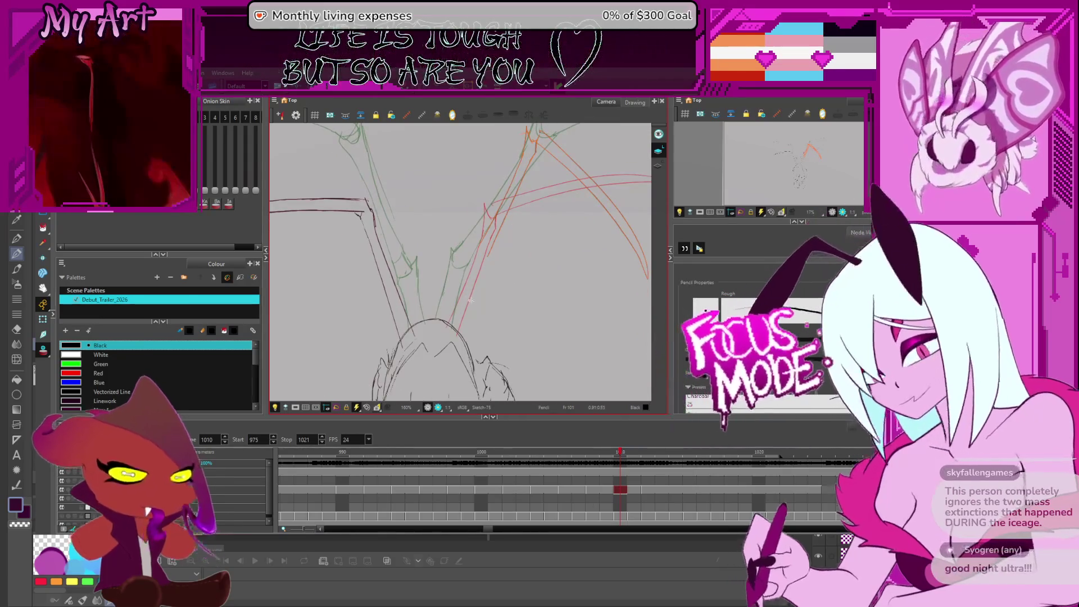
key(space)
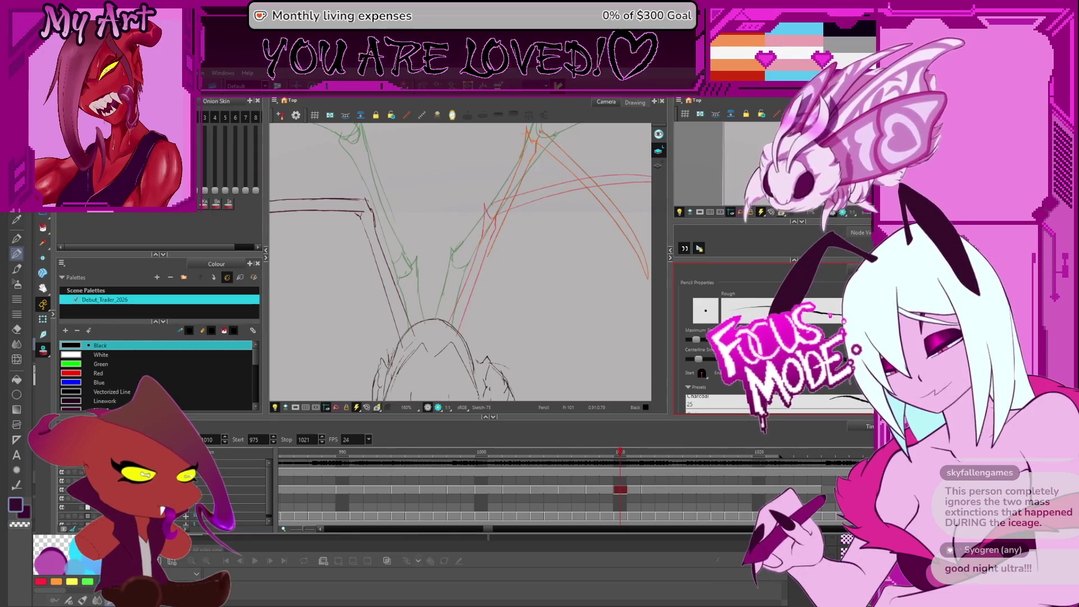
- Zoom out and try selecting the left wing's black and orange edge strokes
key(2)
key(2)
key(alt+s)
drag(400, 201, 409, 204)
click(396, 246)
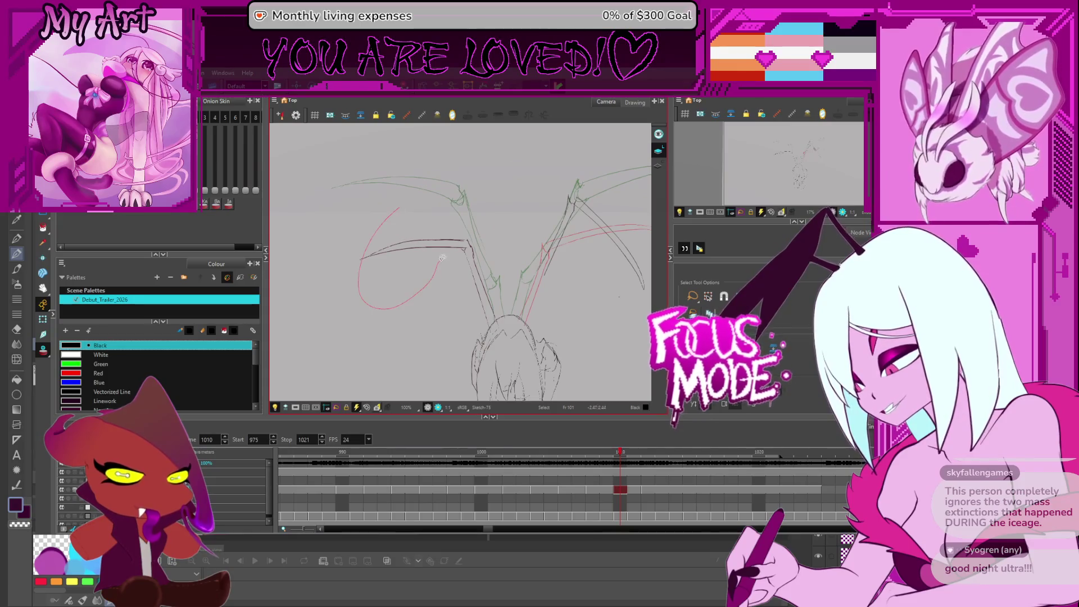
key(1)
key(1)
key(1)
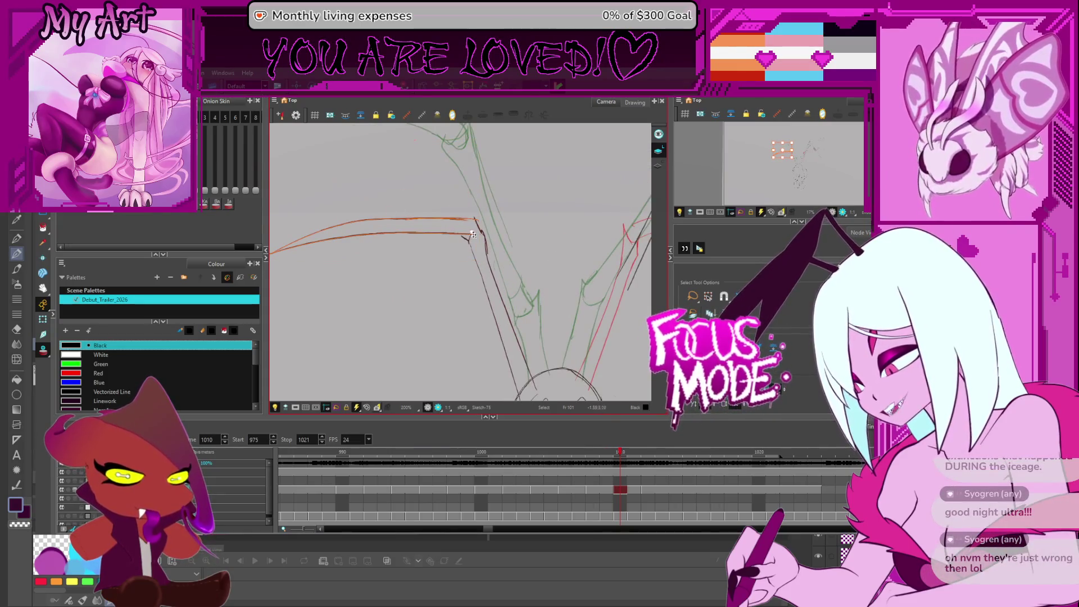
key(2)
key(2)
click(336, 279)
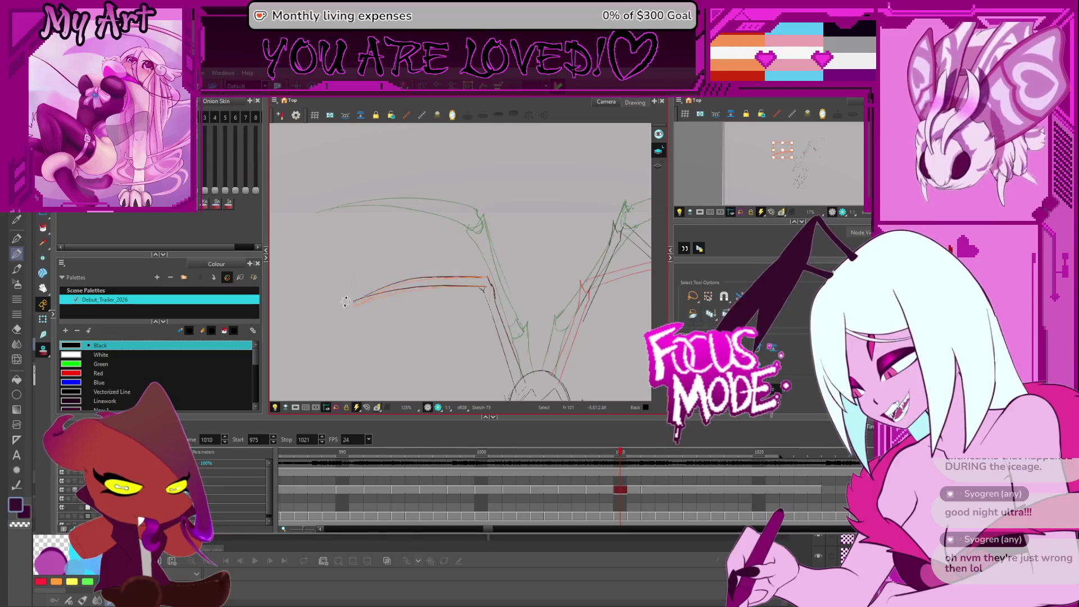
click(393, 362)
drag(496, 326, 464, 303)
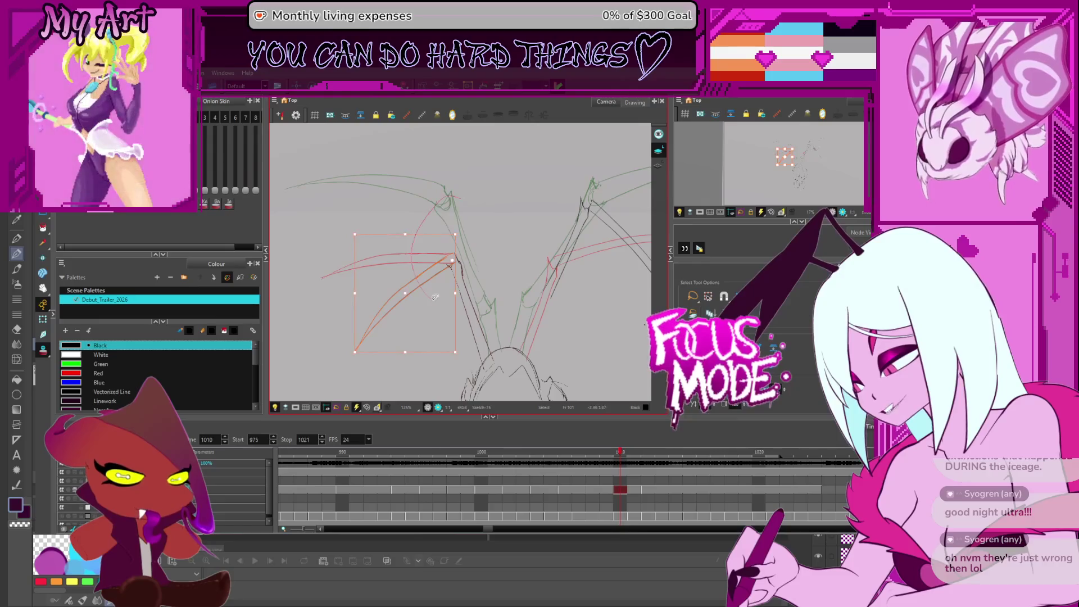
click(466, 286)
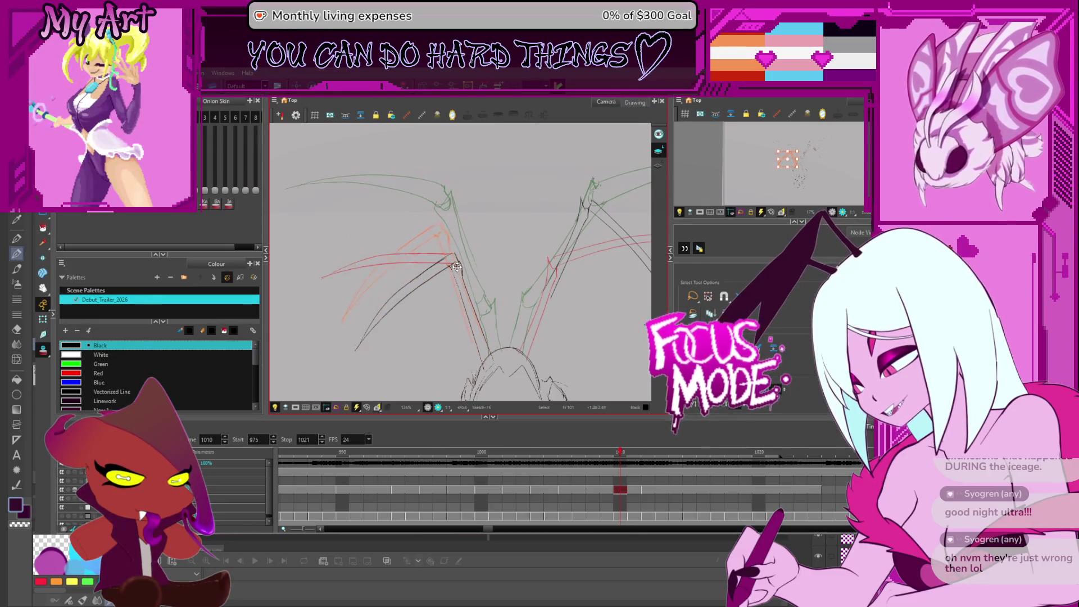
- Select the red left-wing membrane strokes and raise them slightly
click(454, 250)
drag(469, 283, 438, 268)
key(Escape)
drag(419, 229, 482, 223)
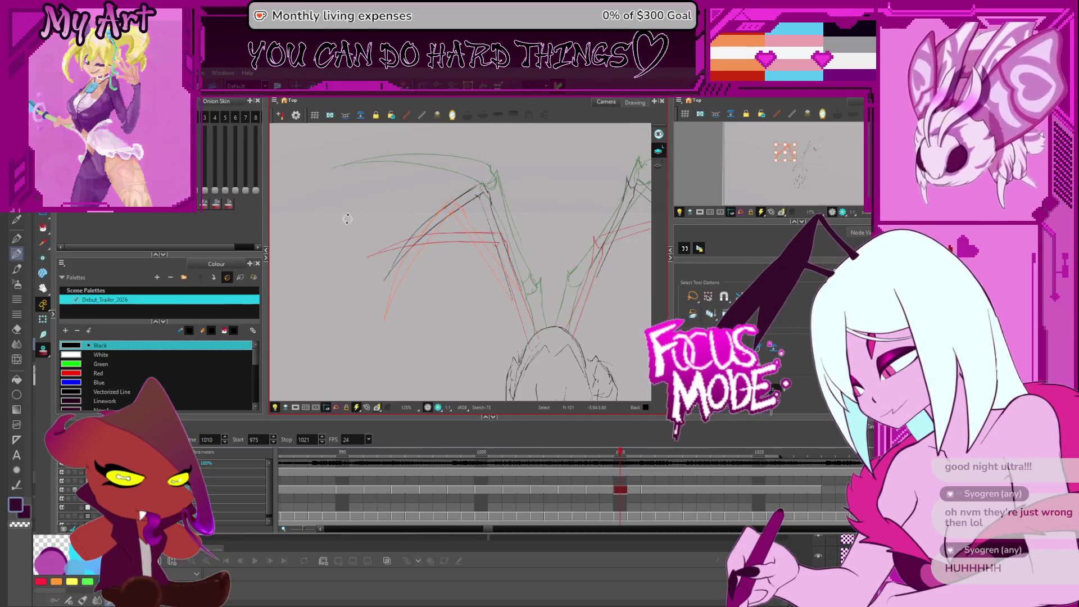
drag(351, 208, 357, 198)
drag(512, 280, 510, 267)
- Draw a pencil line along the wing arm near the body, undoing and redrawing it shorter
scroll(533, 309, up, 3)
drag(534, 303, 500, 321)
key(ctrl+z)
mouse_move(517, 282)
mouse_down()
mouse_move(487, 356)
mouse_move(502, 305)
mouse_up()
key(ctrl+z)
drag(484, 360, 516, 273)
key(ctrl+z)
key(ctrl+z)
key(ctrl+z)
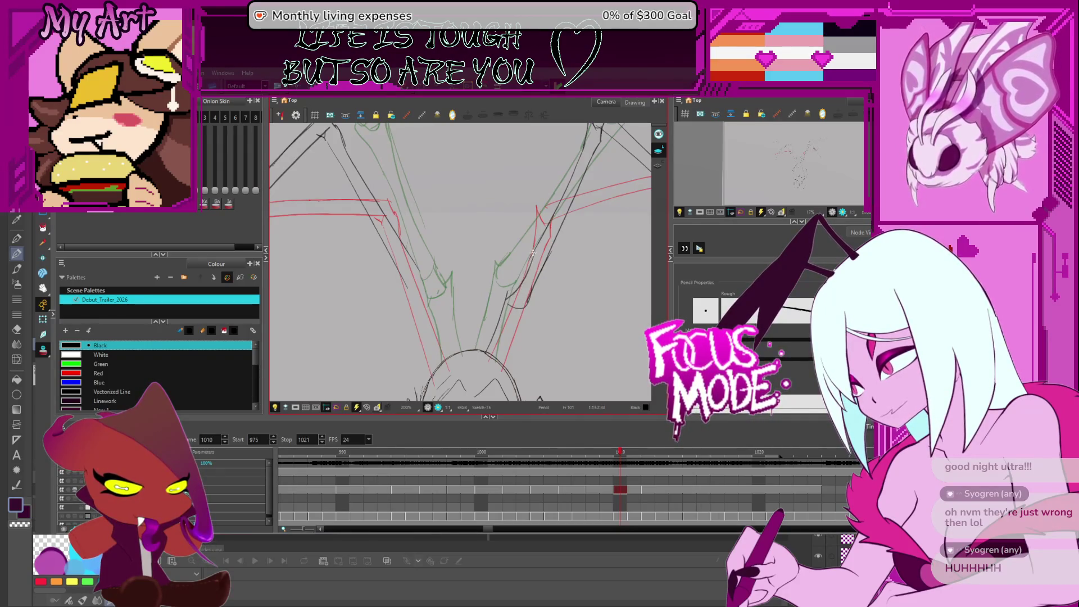
- Redraw the wing arm line so it reaches higher
key(ctrl+z)
drag(509, 290, 538, 240)
drag(477, 339, 468, 315)
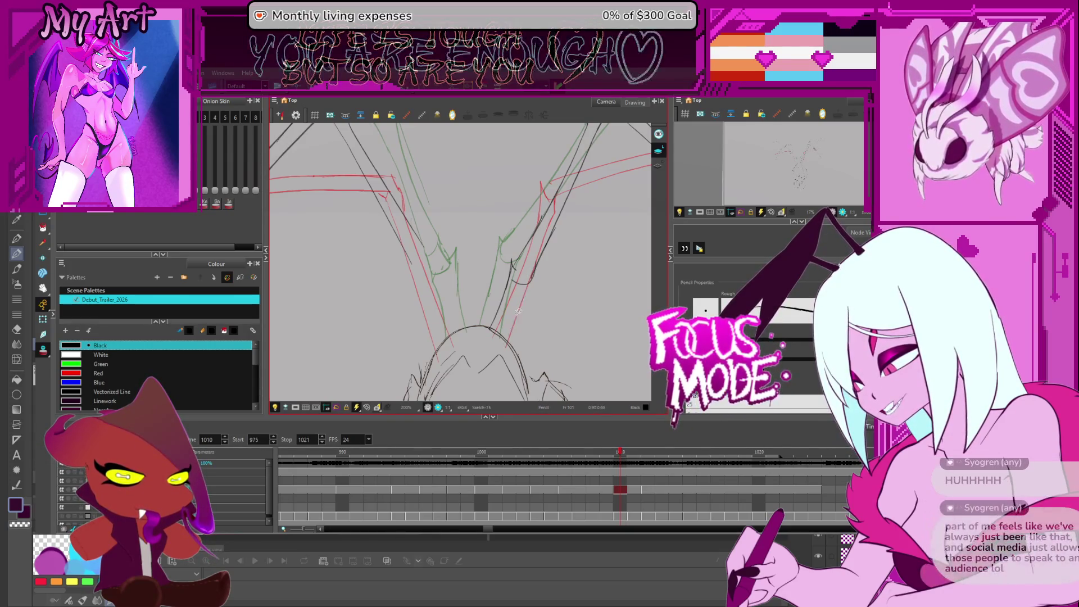
drag(448, 306, 513, 365)
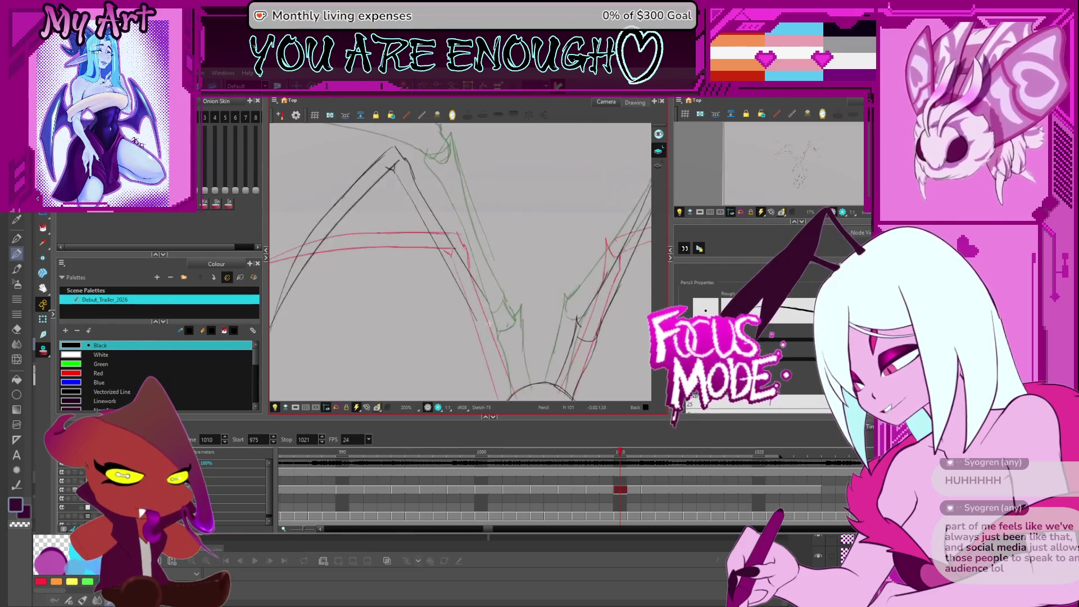
drag(476, 293, 526, 299)
- Select the A-shaped membrane strokes, then deselect them and pan to the lower sketch lines
key(alt+s)
mouse_move(315, 343)
mouse_down()
mouse_move(450, 140)
mouse_move(479, 213)
mouse_up()
mouse_move(479, 281)
mouse_down()
mouse_move(469, 304)
mouse_move(534, 304)
mouse_up()
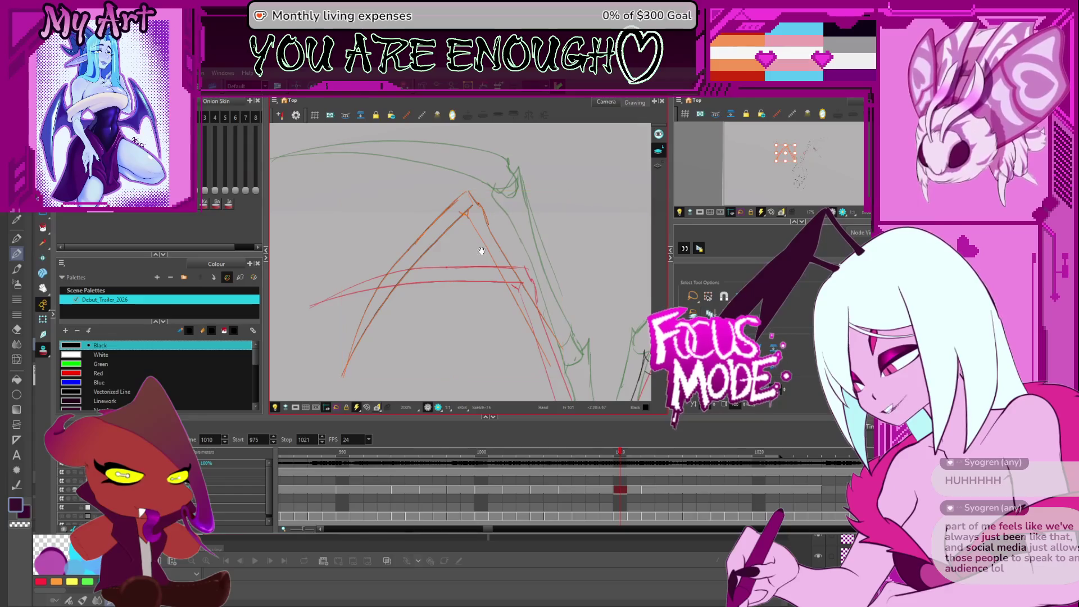
key(Escape)
mouse_move(552, 188)
mouse_down()
mouse_move(538, 159)
mouse_move(491, 123)
mouse_up()
- Pencil a short line below the wing claw, a tick near the joint and a line along the arm
key(alt+/)
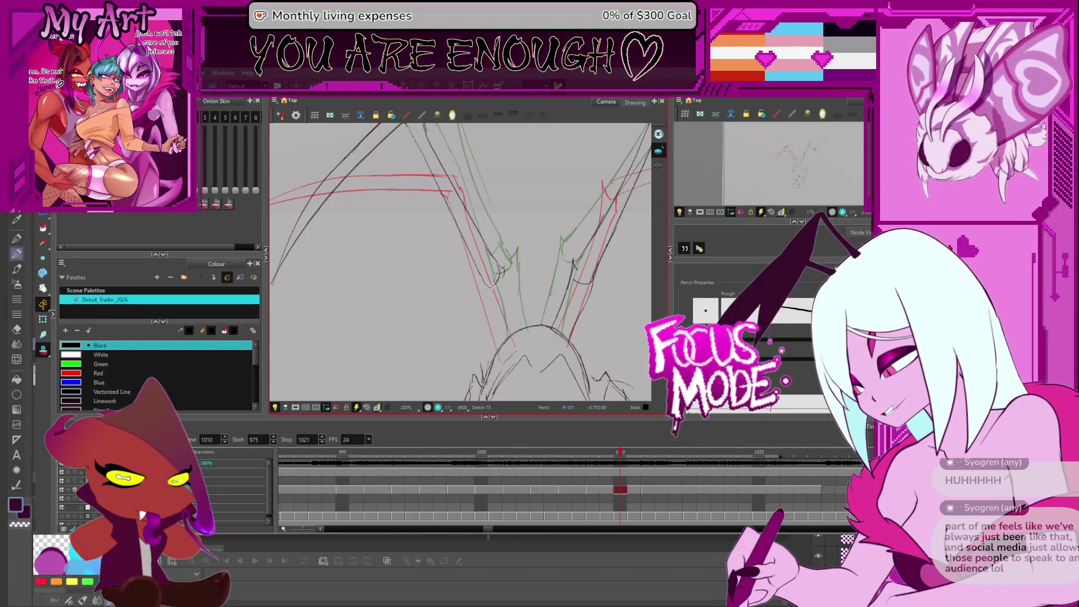
scroll(516, 278, up, 3)
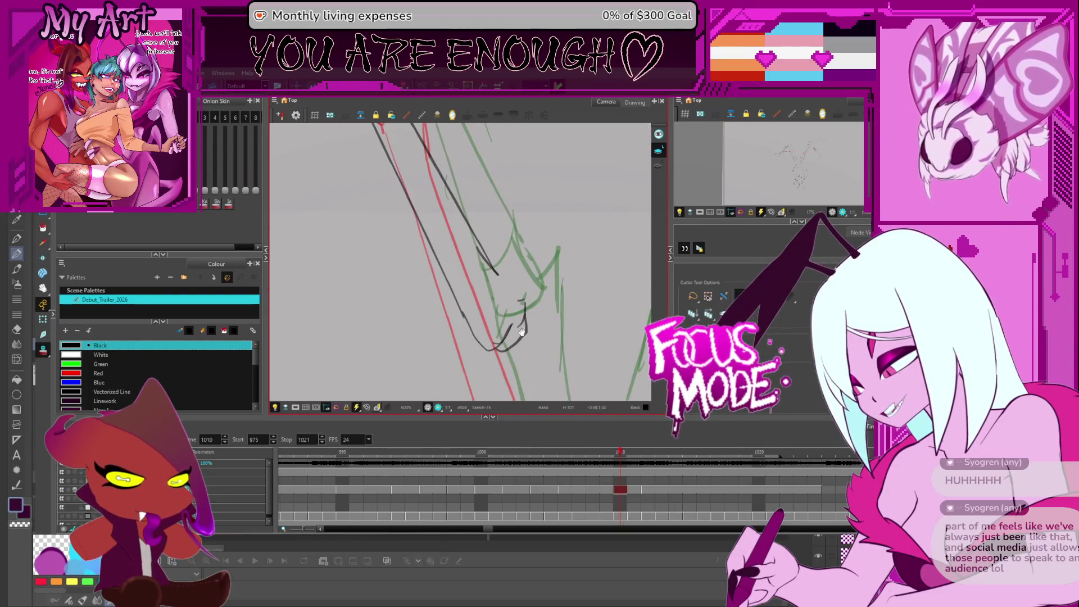
drag(552, 321, 493, 264)
scroll(472, 248, down, 3)
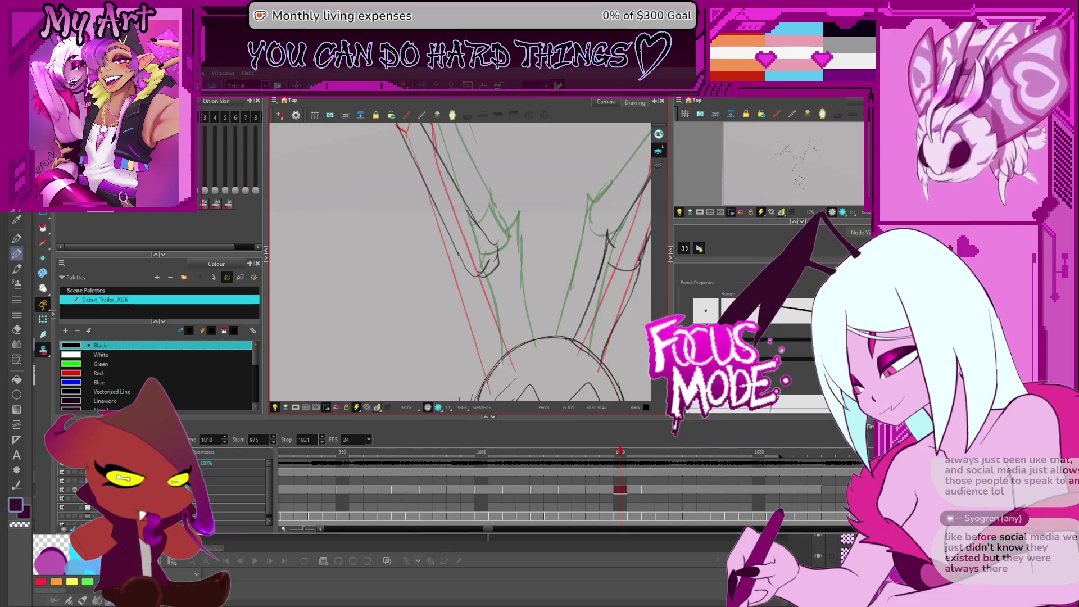
drag(494, 220, 495, 266)
key(ctrl+z)
key(ctrl+z)
drag(482, 307, 495, 361)
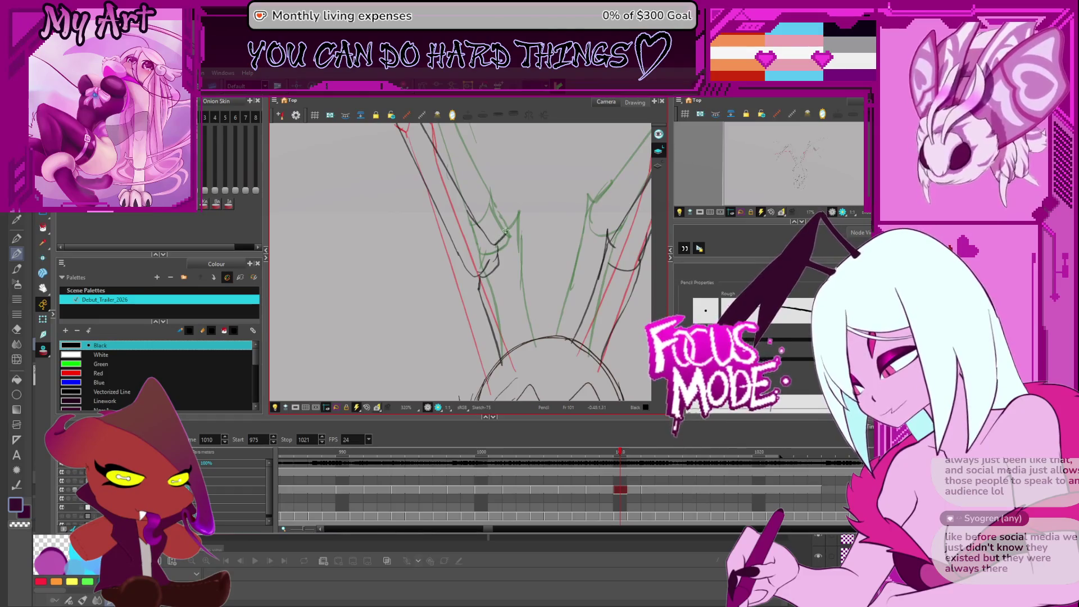
drag(525, 352, 507, 251)
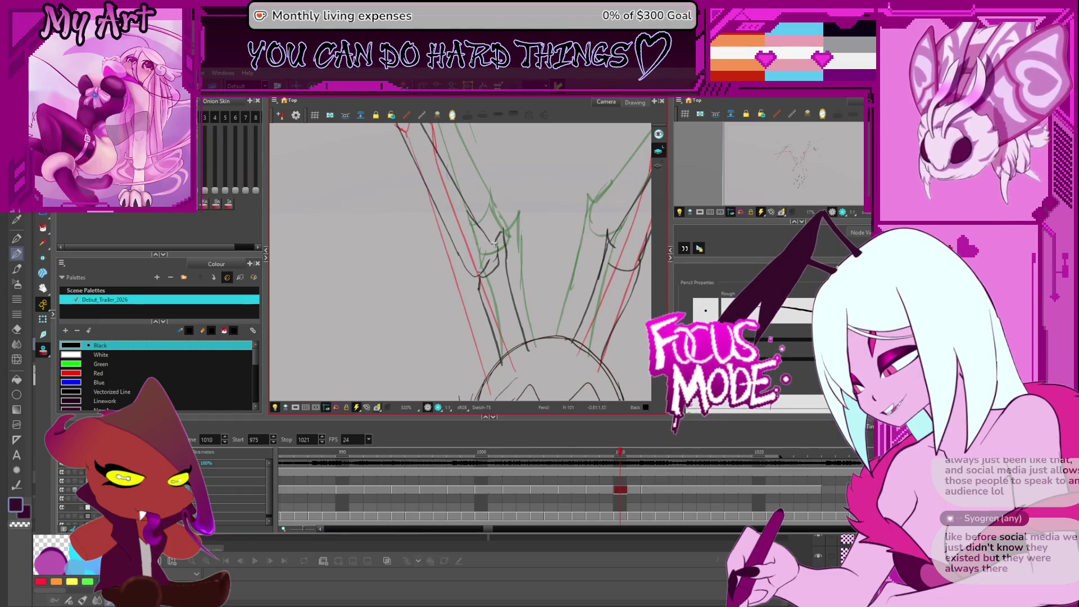
scroll(494, 243, down, 8)
scroll(522, 218, up, 3)
drag(494, 337, 519, 323)
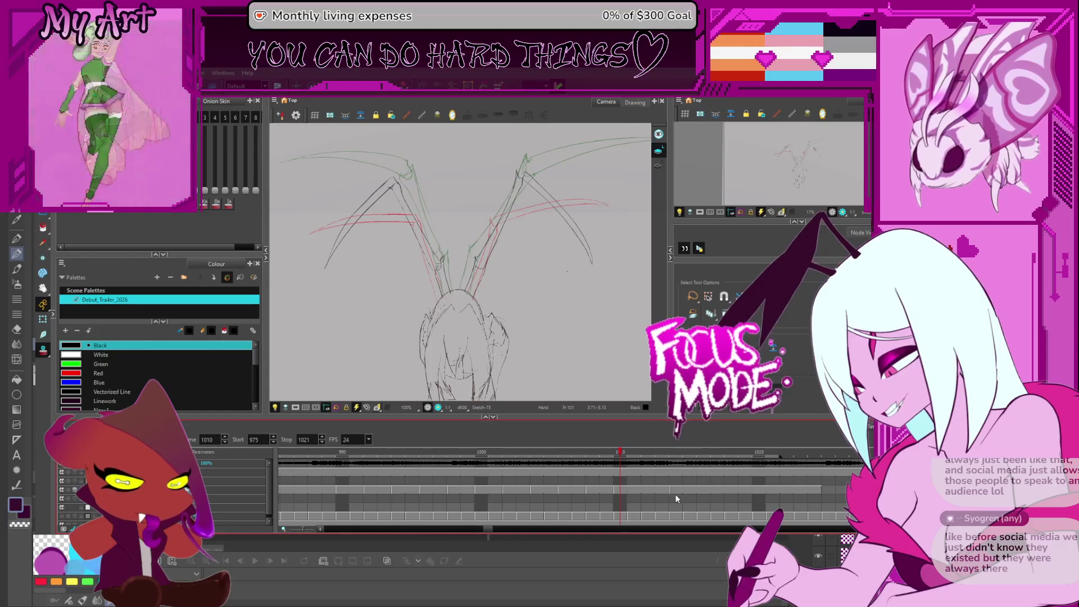
- On frame 1012, lasso the right wing's strokes and rotate them downward
click(645, 490)
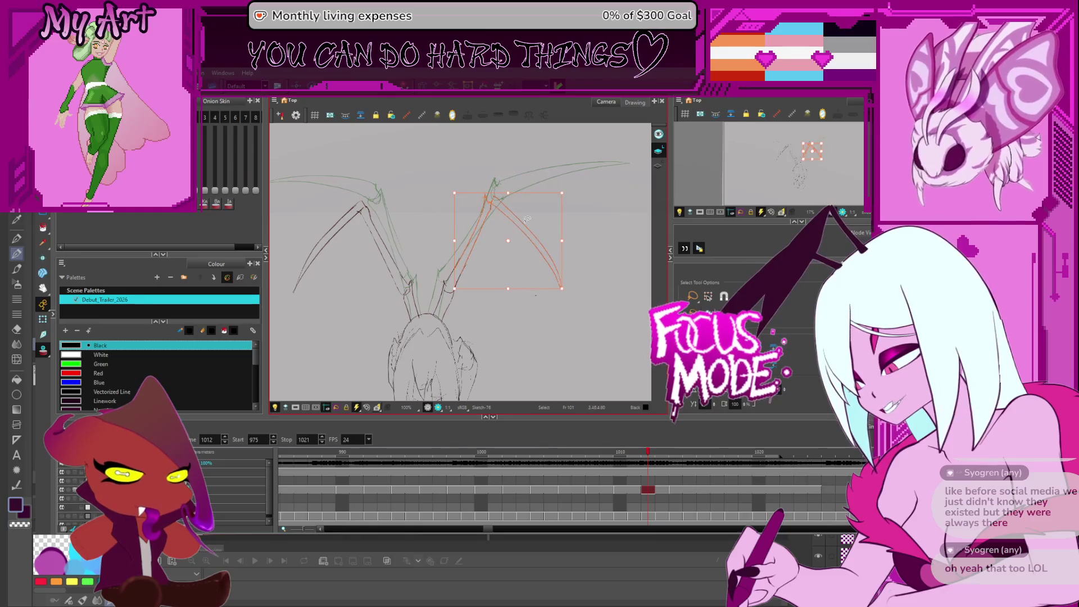
click(466, 270)
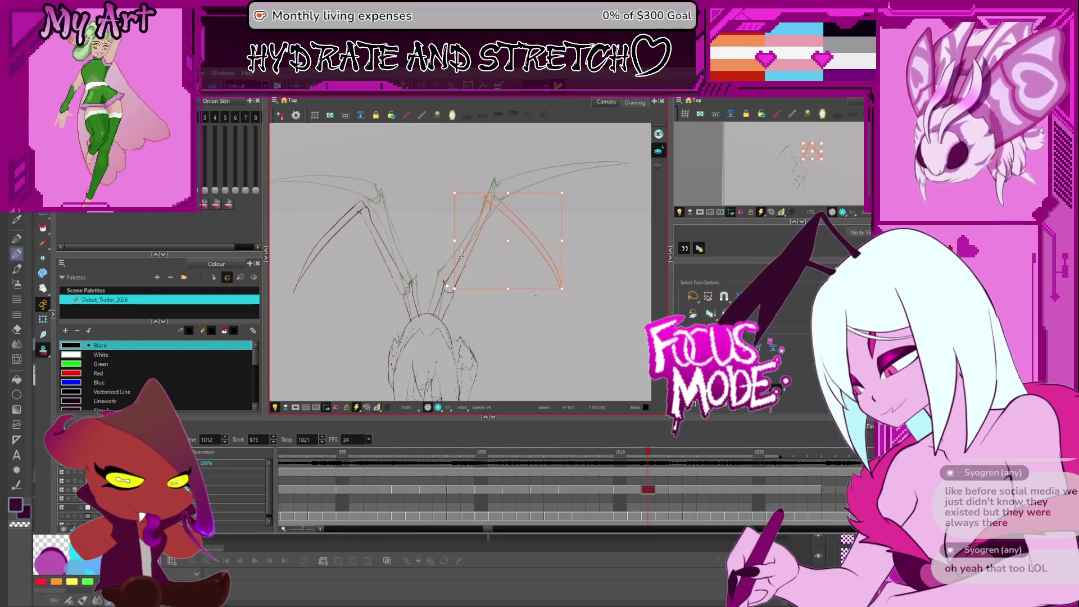
drag(456, 274, 517, 219)
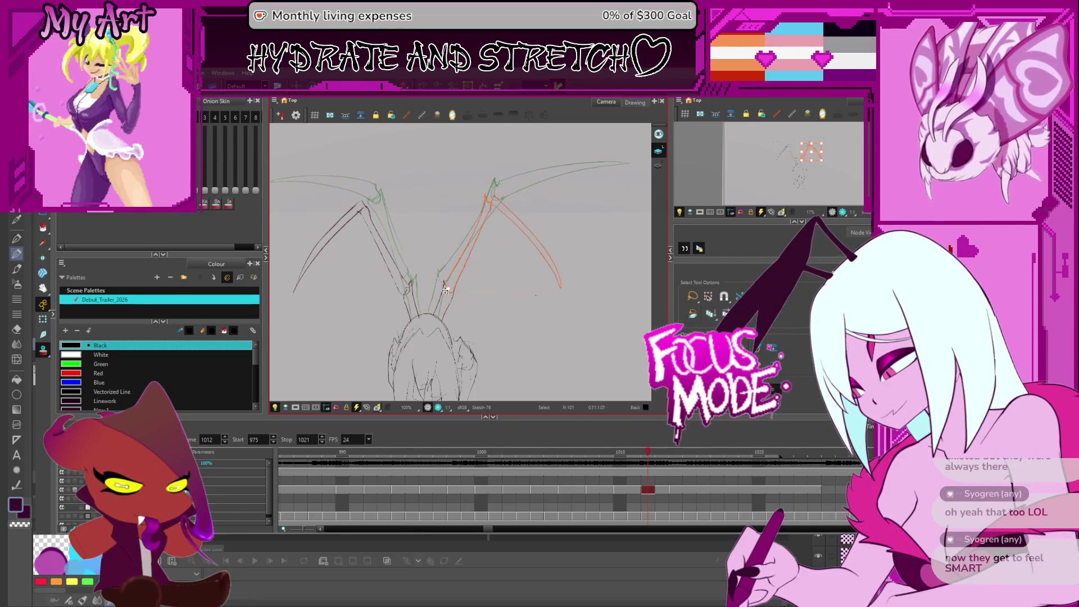
click(527, 249)
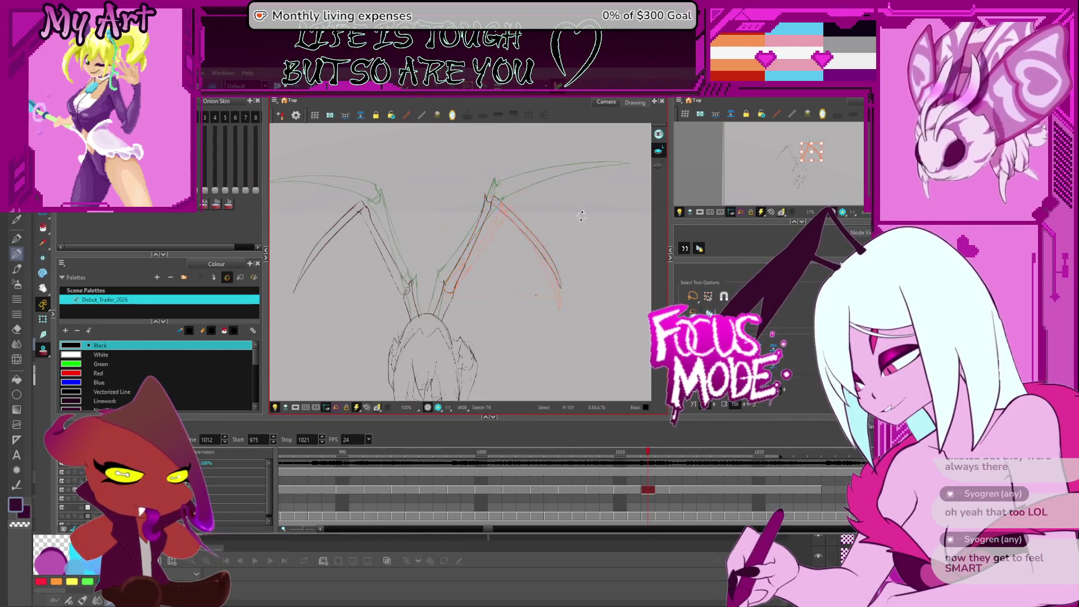
drag(590, 226, 605, 236)
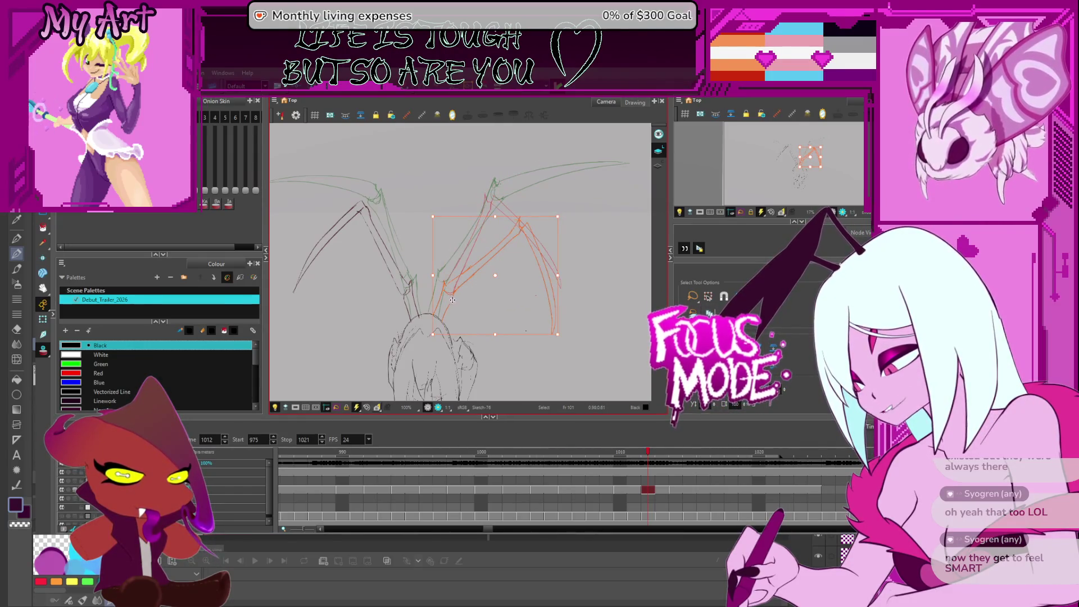
- Reselect the right wing strokes, lasso the left wing's strokes, then jump to frame 1017
click(455, 283)
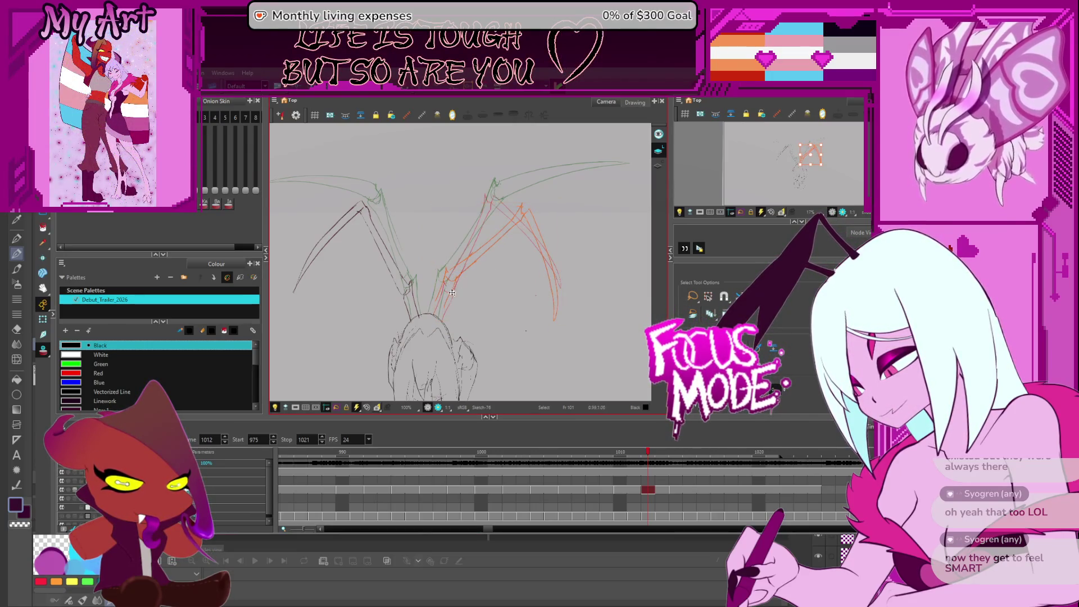
click(475, 275)
click(491, 275)
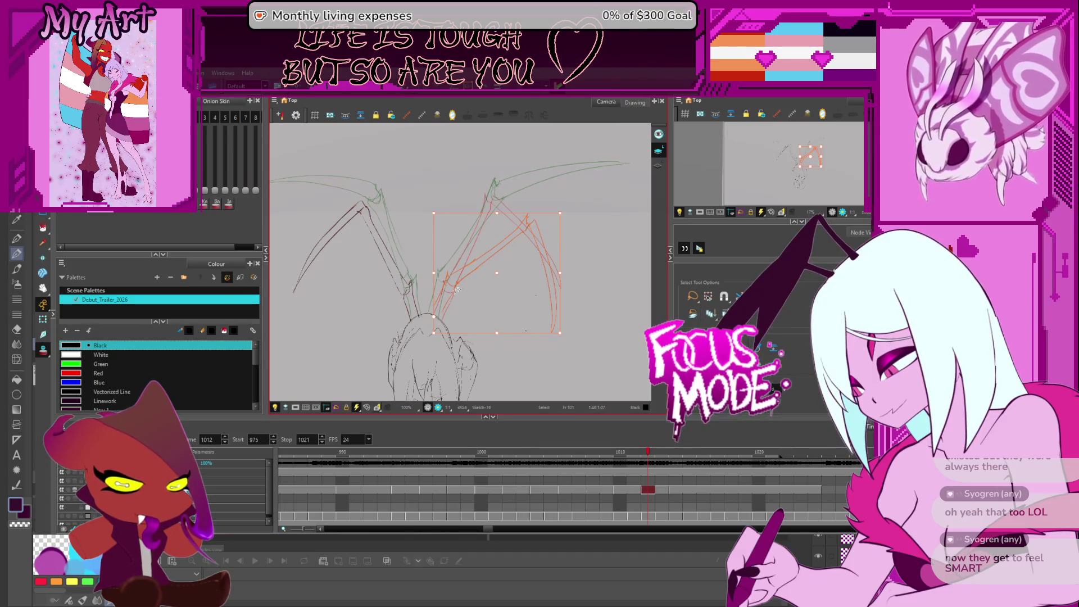
click(398, 229)
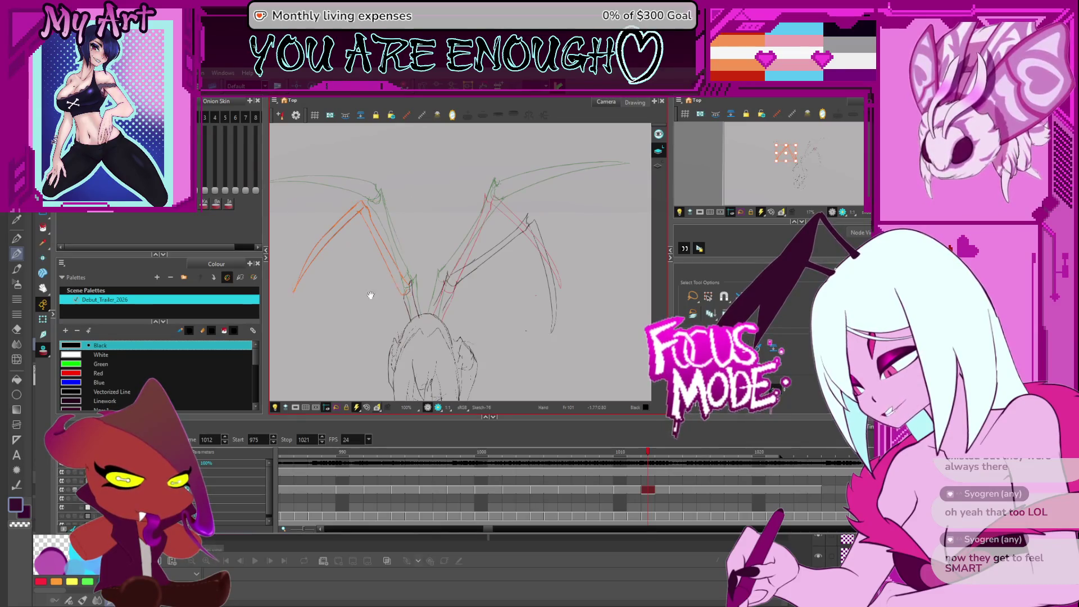
drag(371, 295, 352, 254)
click(341, 270)
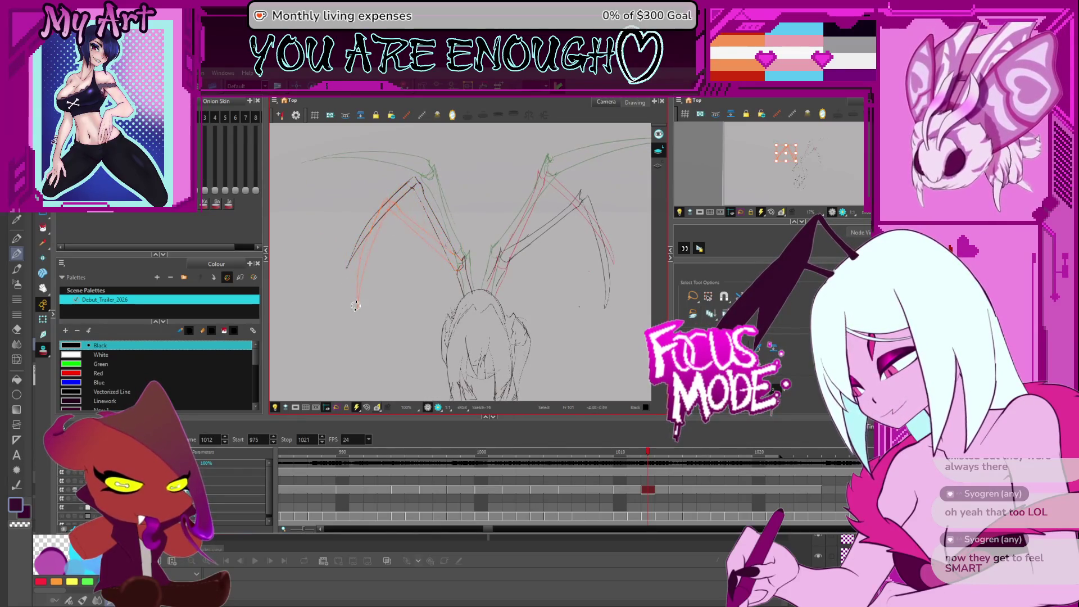
mouse_move(362, 310)
mouse_down()
mouse_move(449, 240)
mouse_move(470, 262)
mouse_up()
scroll(478, 247, up, 3)
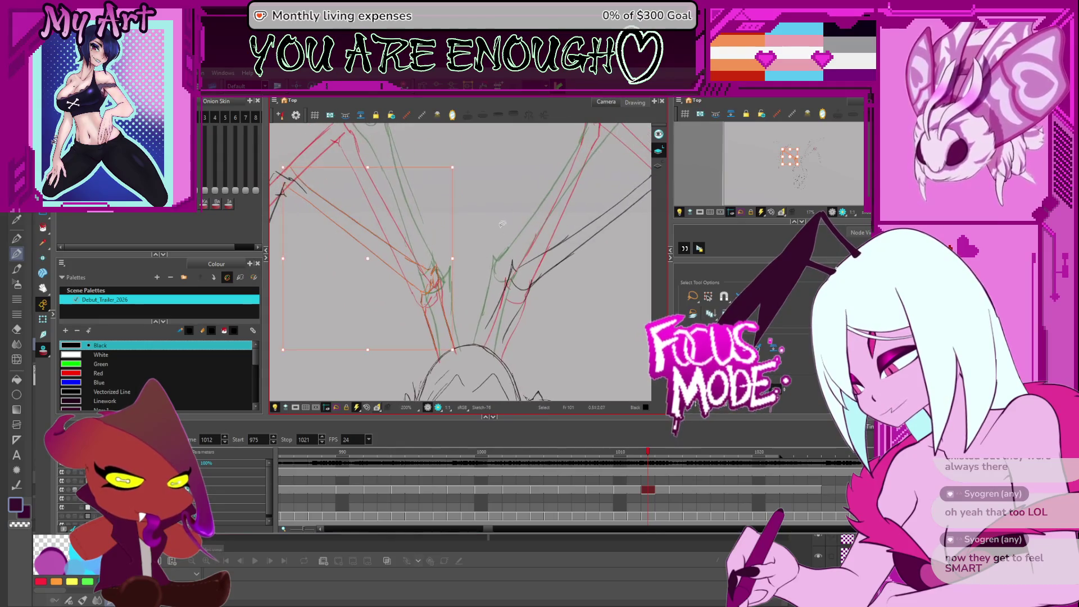
scroll(502, 224, down, 3)
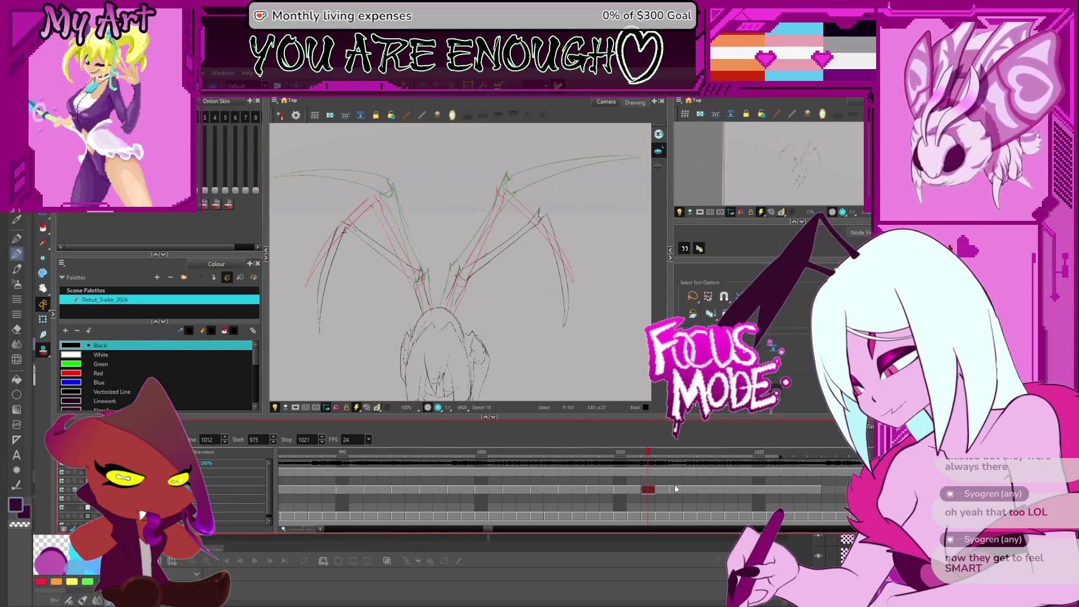
click(712, 491)
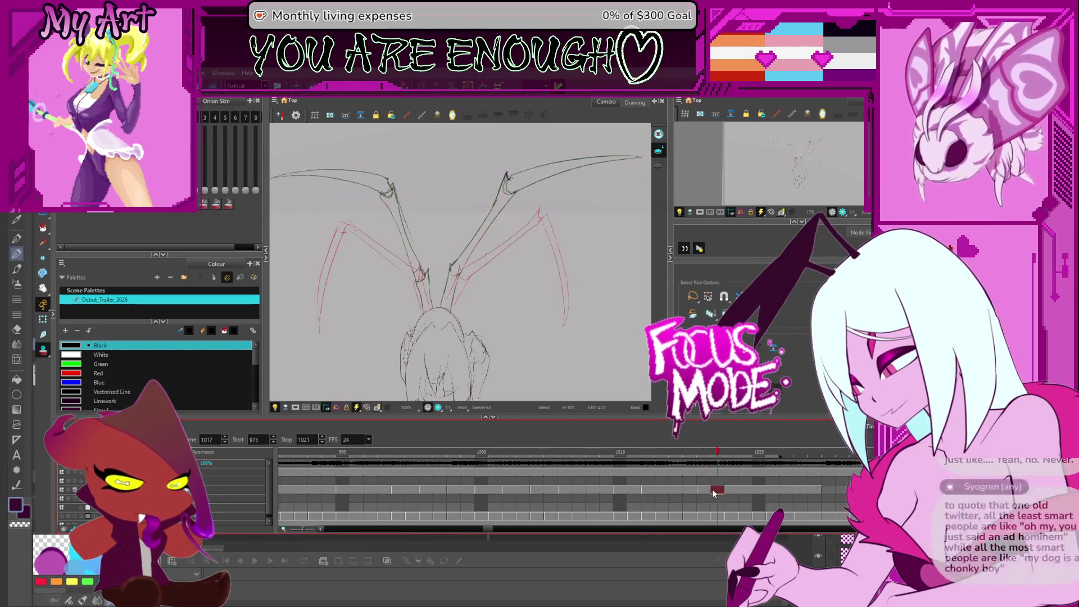
key(2)
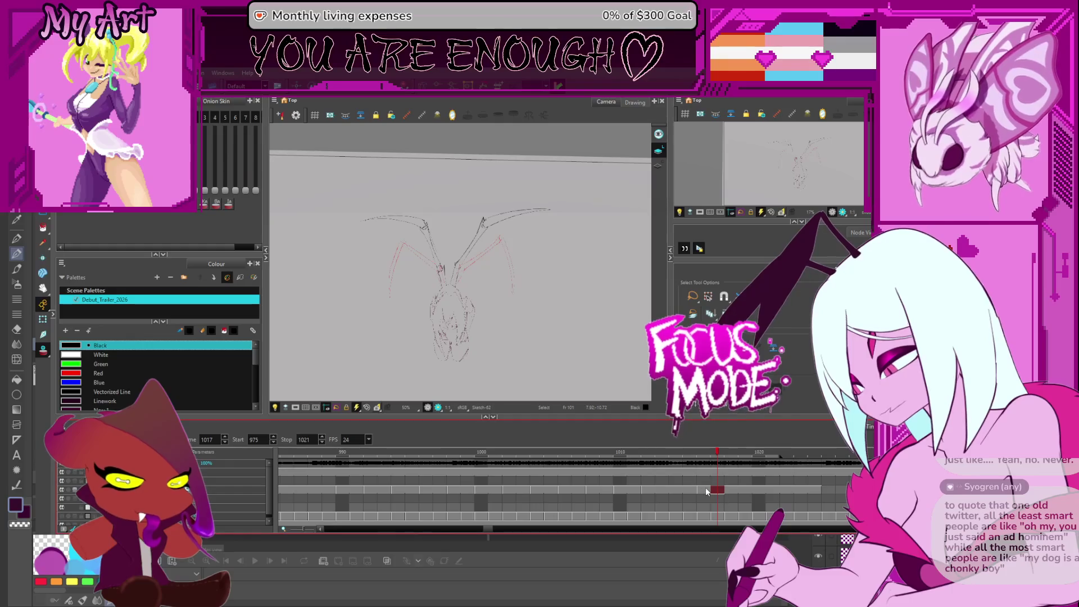
click(720, 500)
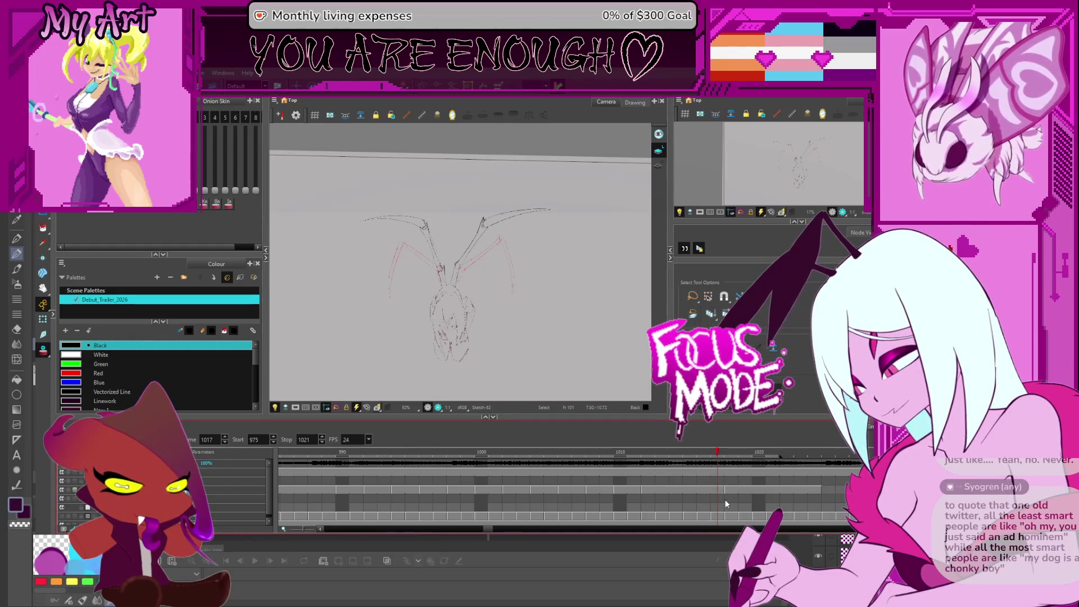
click(718, 489)
key(1)
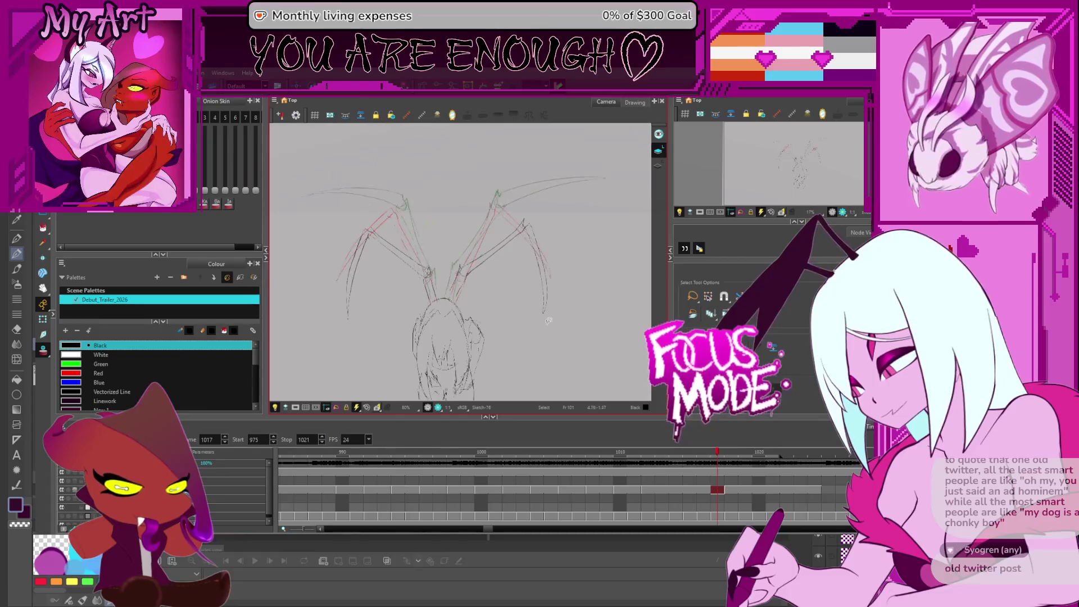
drag(552, 337, 556, 316)
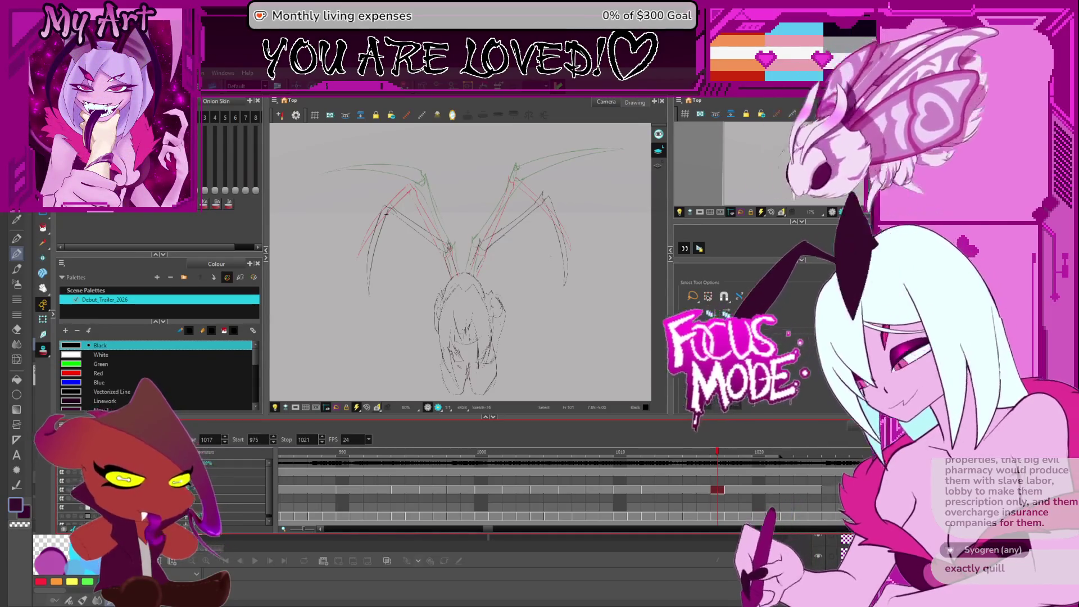
- Play back the wing flap, then step through the poses to frame 1023
key(Return)
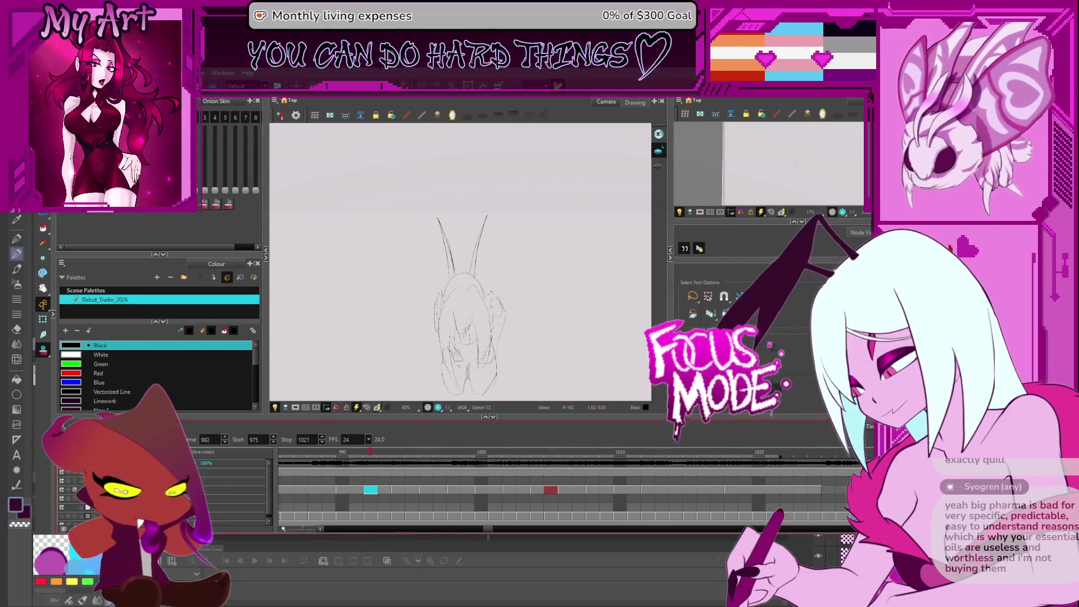
key(space)
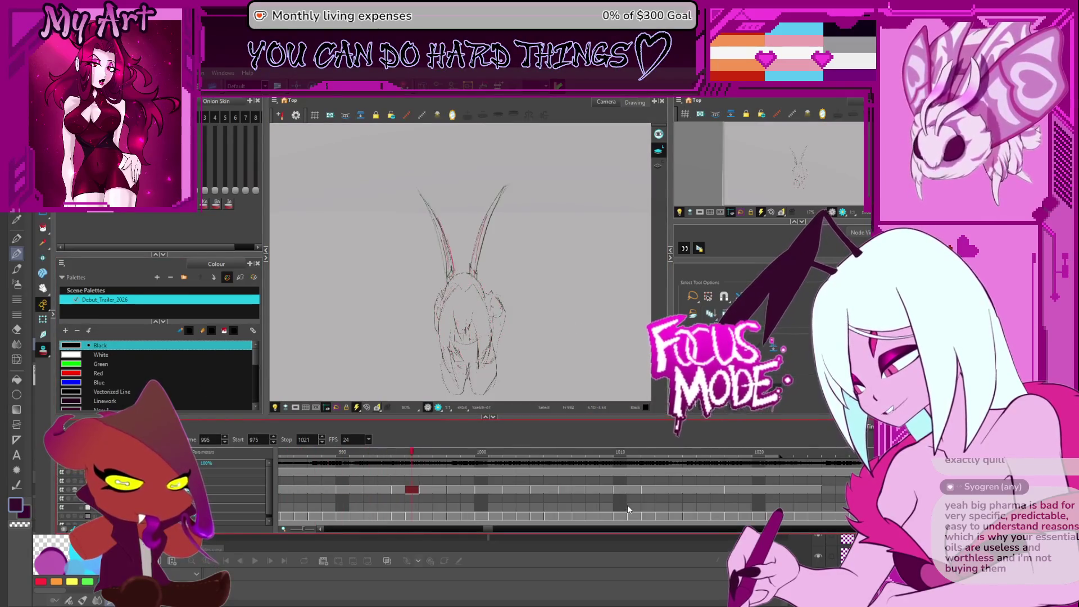
key(space)
key(comma)
key(comma)
key(comma)
key(comma)
key(comma)
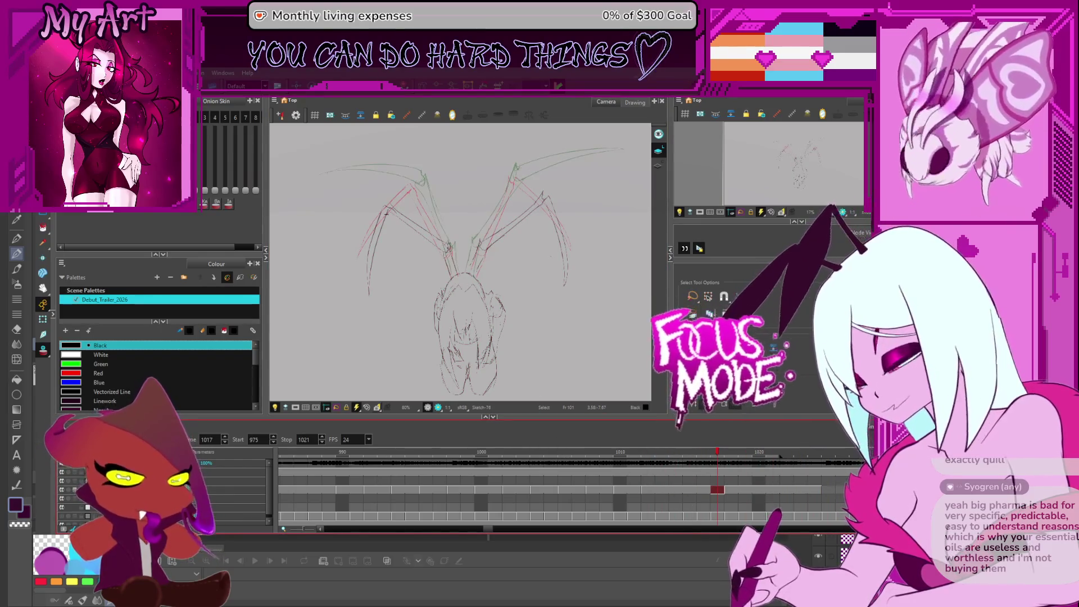
key(period)
key(period)
key(period)
- Extend the playback Stop marker to frame 1023, then go to frame 1012 and compare neighbours
drag(780, 456, 808, 456)
key(comma)
key(comma)
key(comma)
click(675, 469)
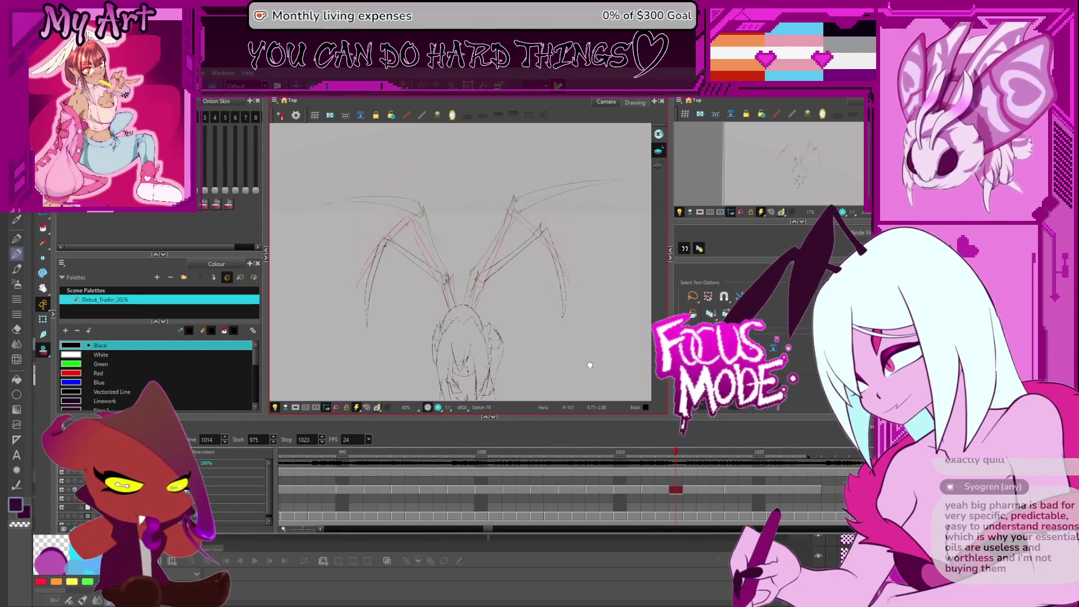
click(654, 487)
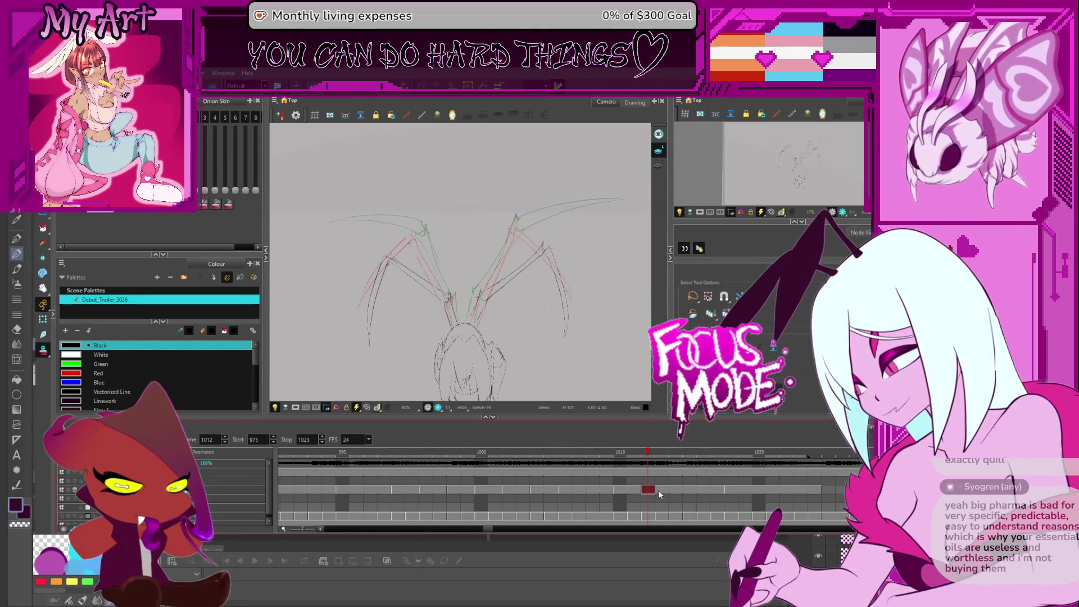
key(comma)
key(period)
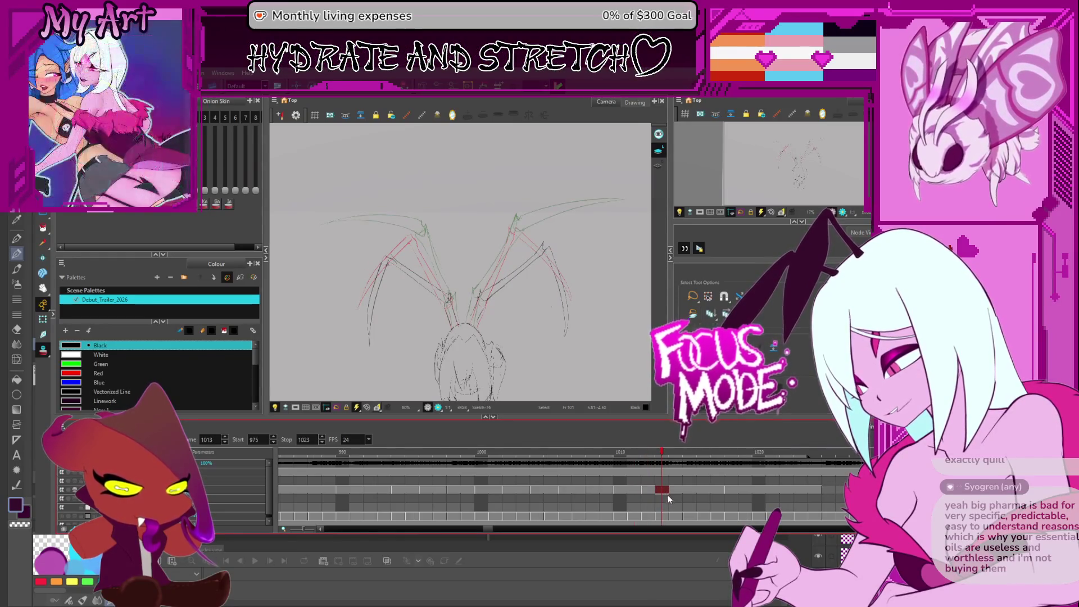
- Lasso the right wing's lower red strokes, rotate them slightly and narrow them
drag(583, 221, 573, 343)
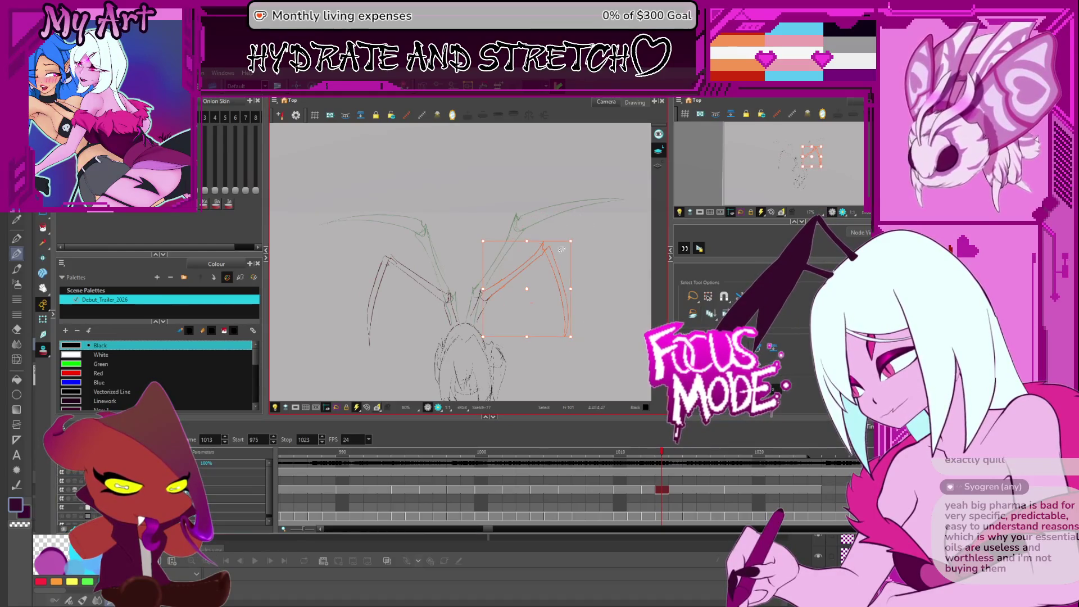
key(2)
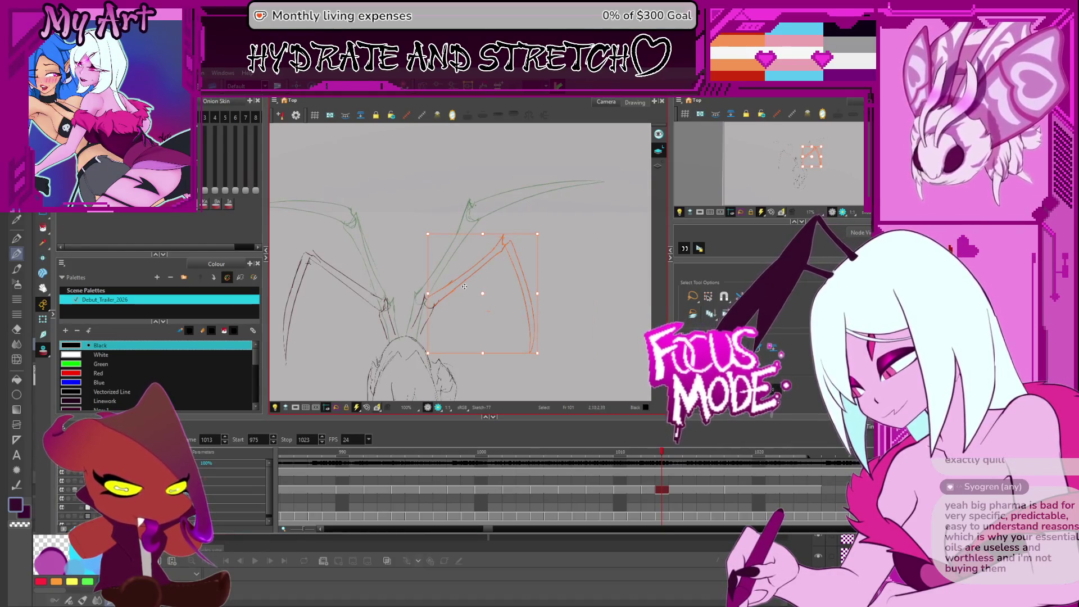
drag(542, 236, 544, 243)
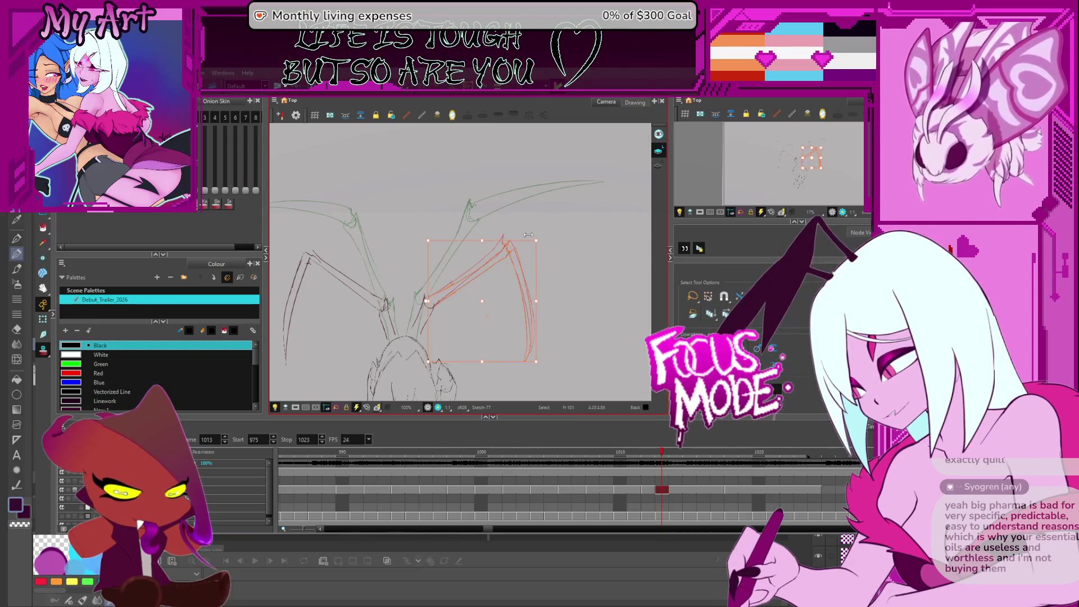
drag(548, 207, 429, 280)
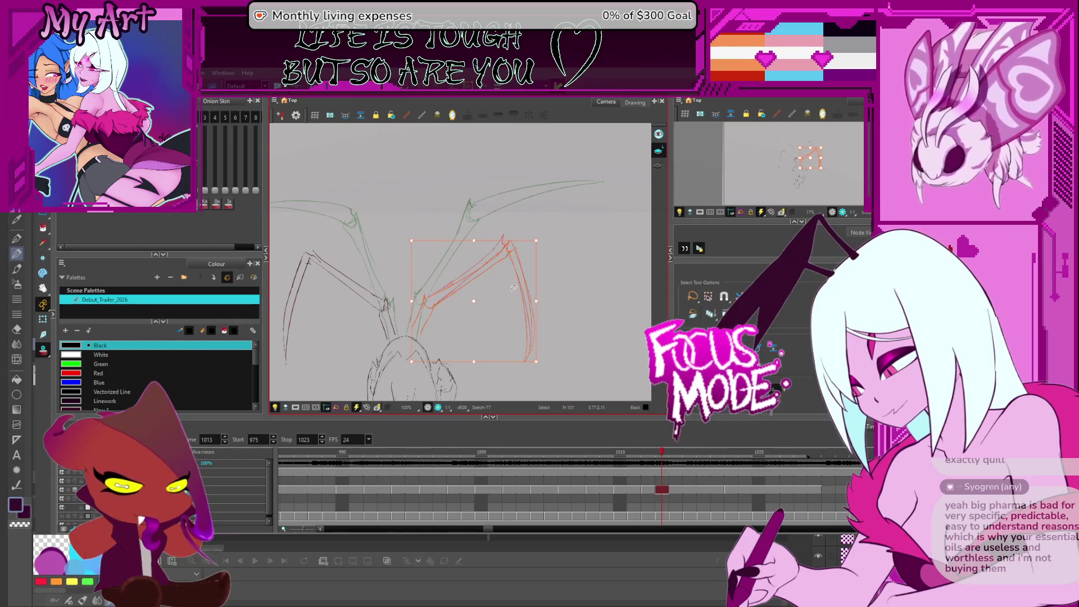
drag(536, 300, 532, 300)
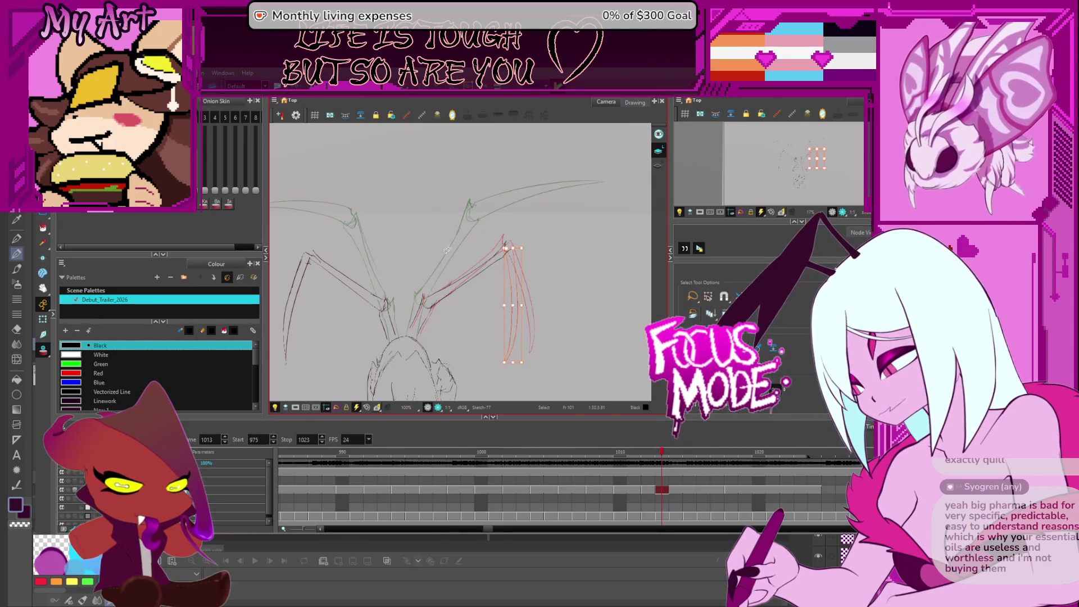
key(ctrl+a)
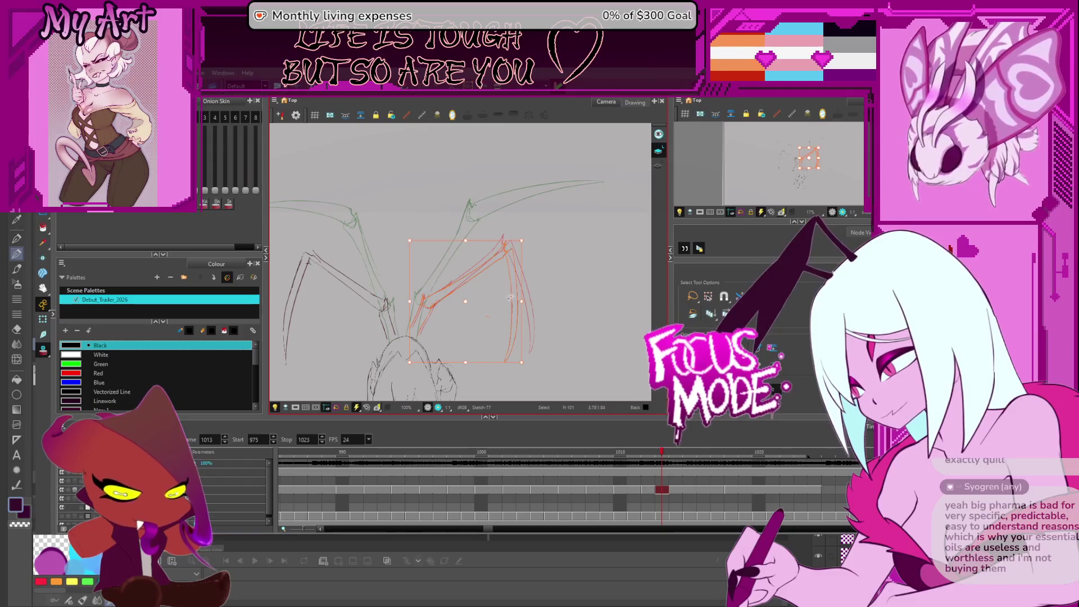
key(Escape)
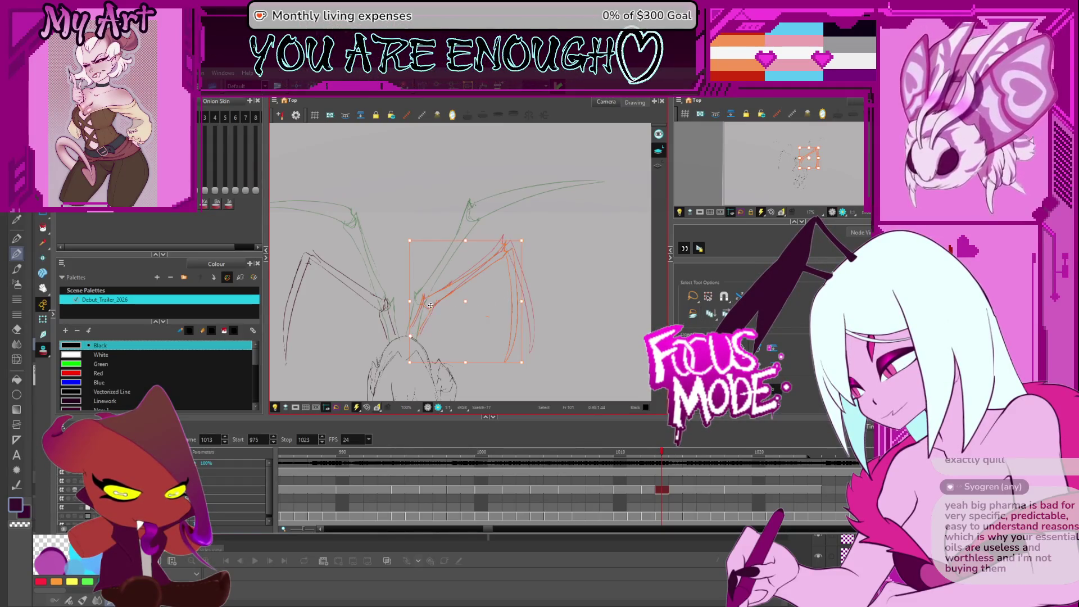
- Select the red left-wing strokes and move them down and to the right
click(430, 307)
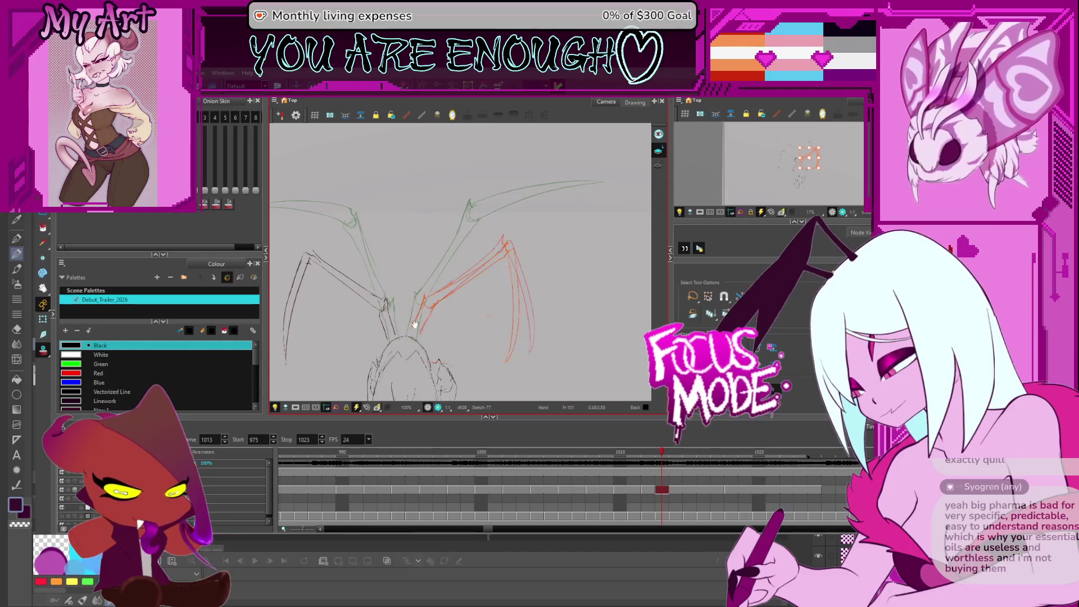
drag(415, 324, 471, 302)
key(ctrl+v)
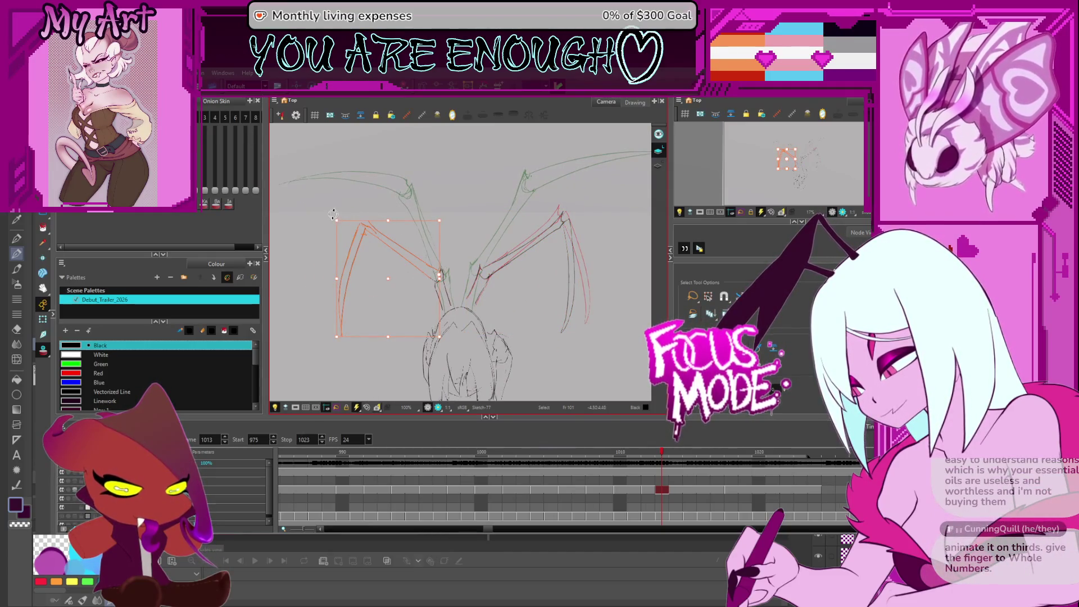
click(345, 238)
drag(363, 246, 397, 280)
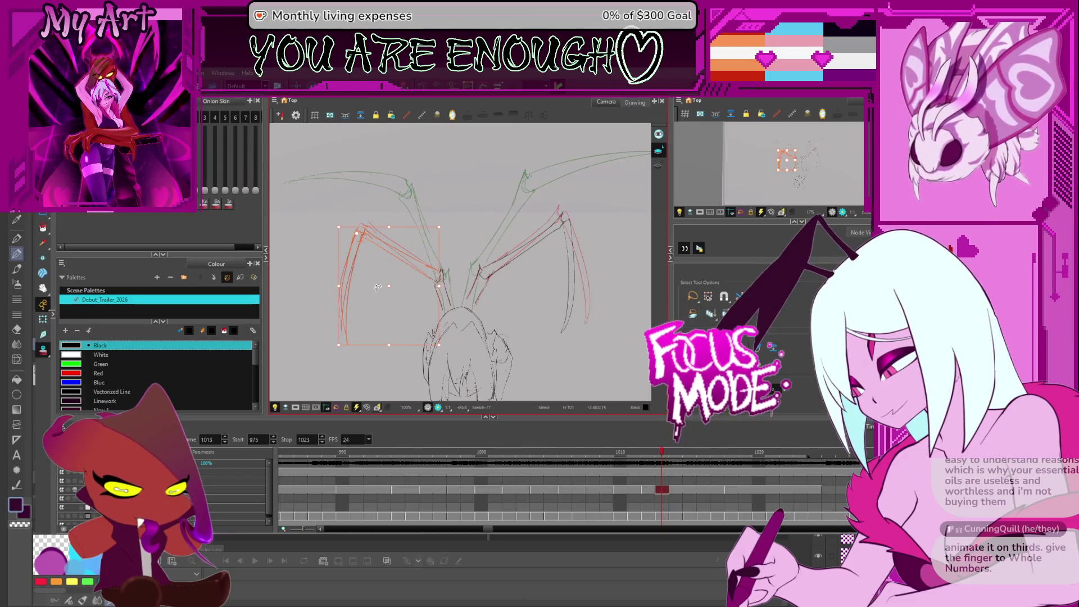
click(351, 277)
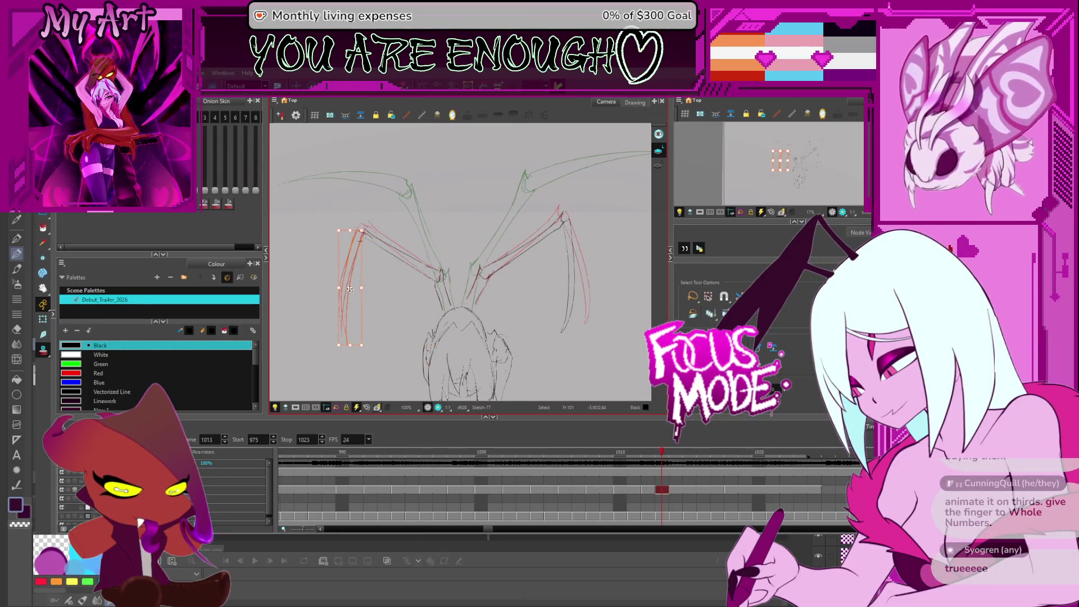
click(358, 232)
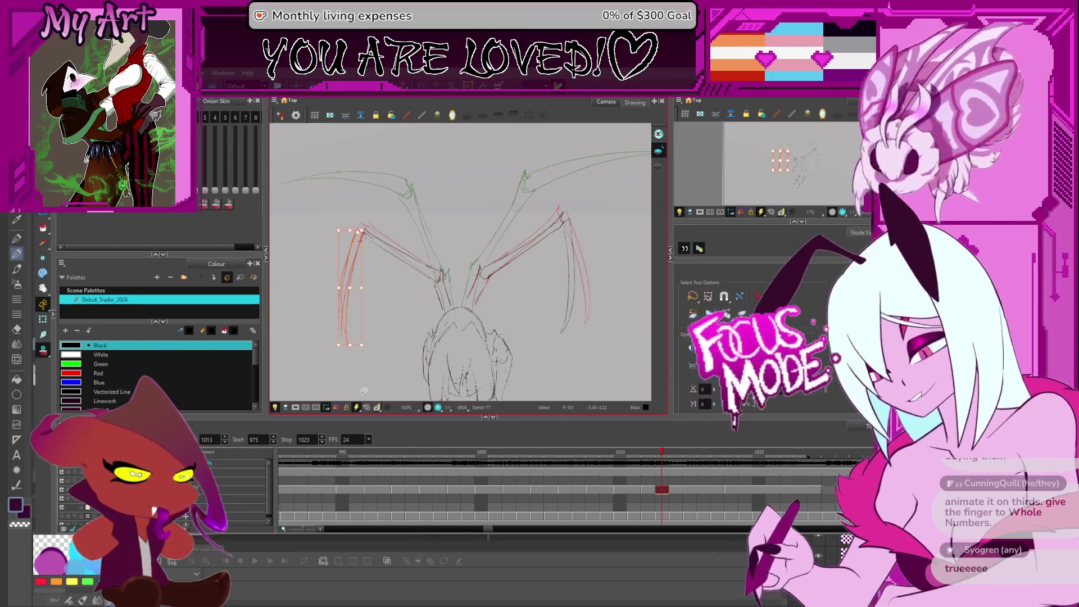
click(340, 351)
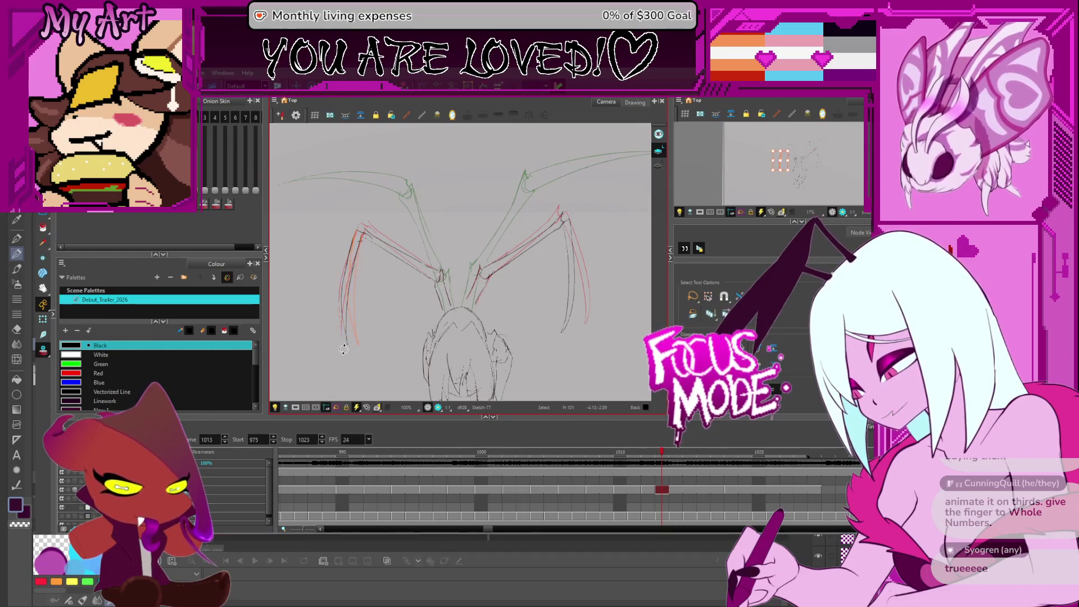
- Reselect and adjust the left wing strokes, then deselect them
drag(350, 352, 348, 244)
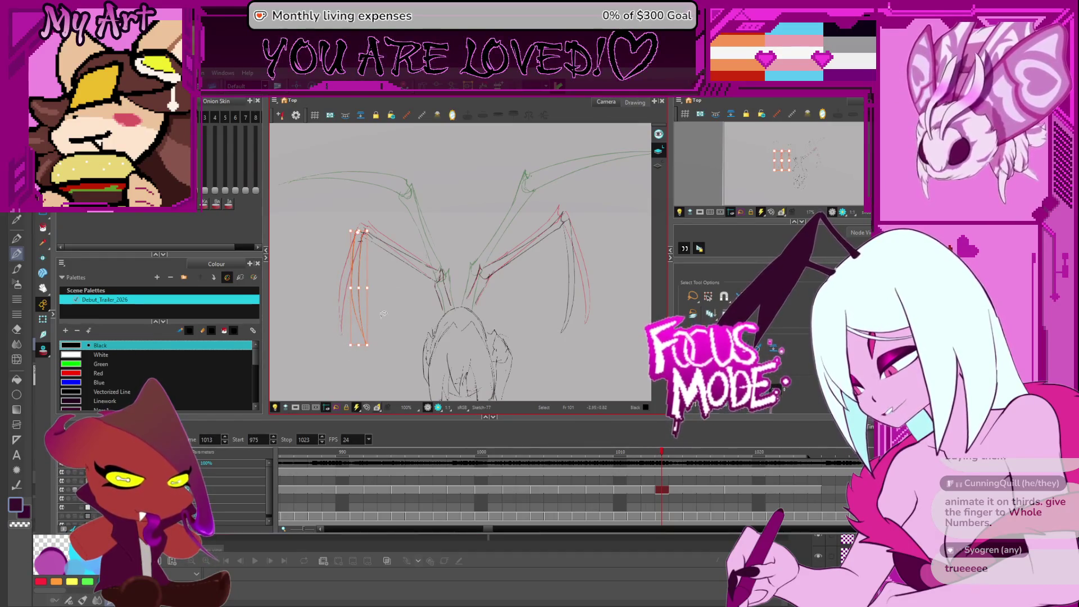
click(357, 287)
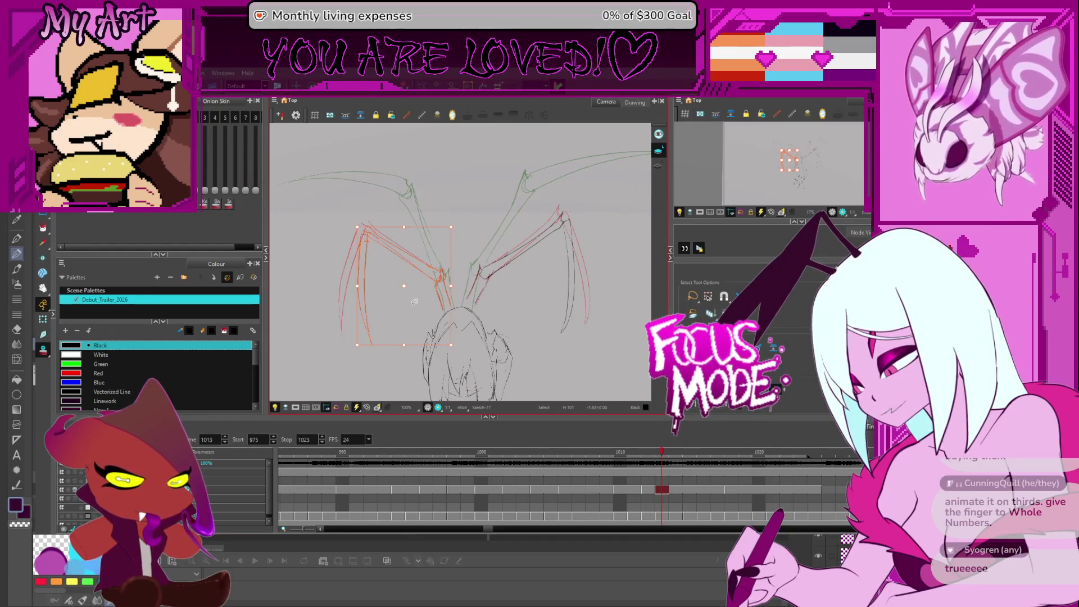
scroll(374, 257, up, 3)
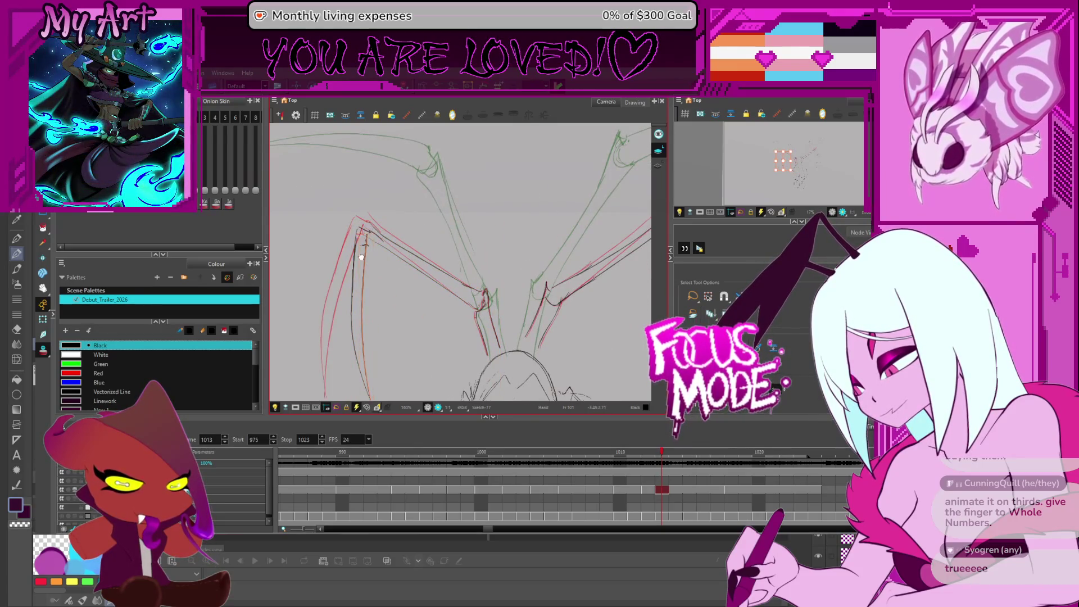
drag(361, 257, 407, 235)
click(414, 263)
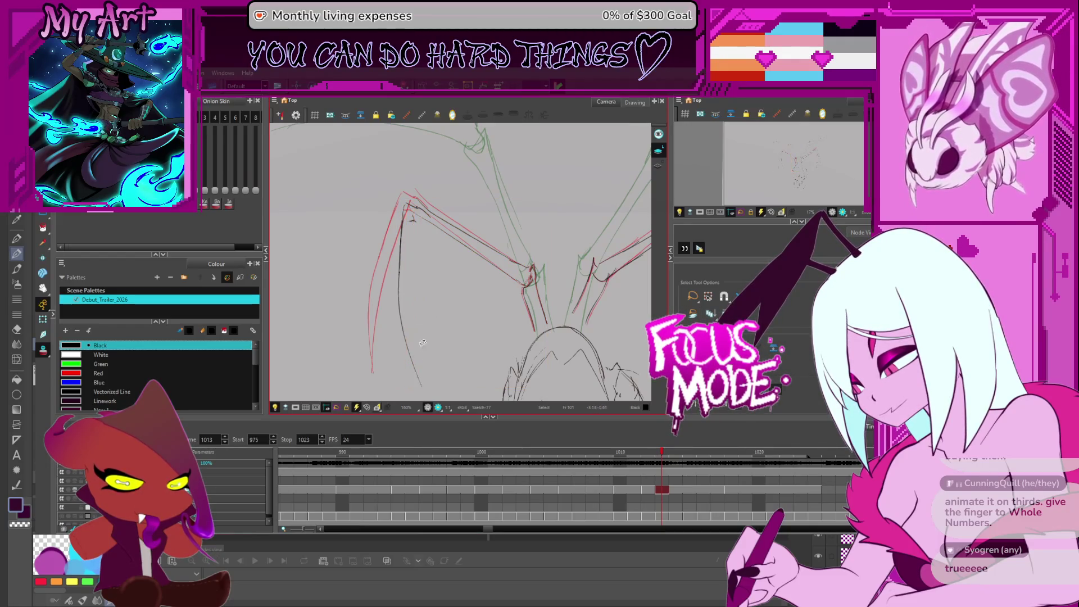
- Reset the view upright, zoom to 125% and slightly reshape the selected right-wing stroke
drag(423, 371, 374, 360)
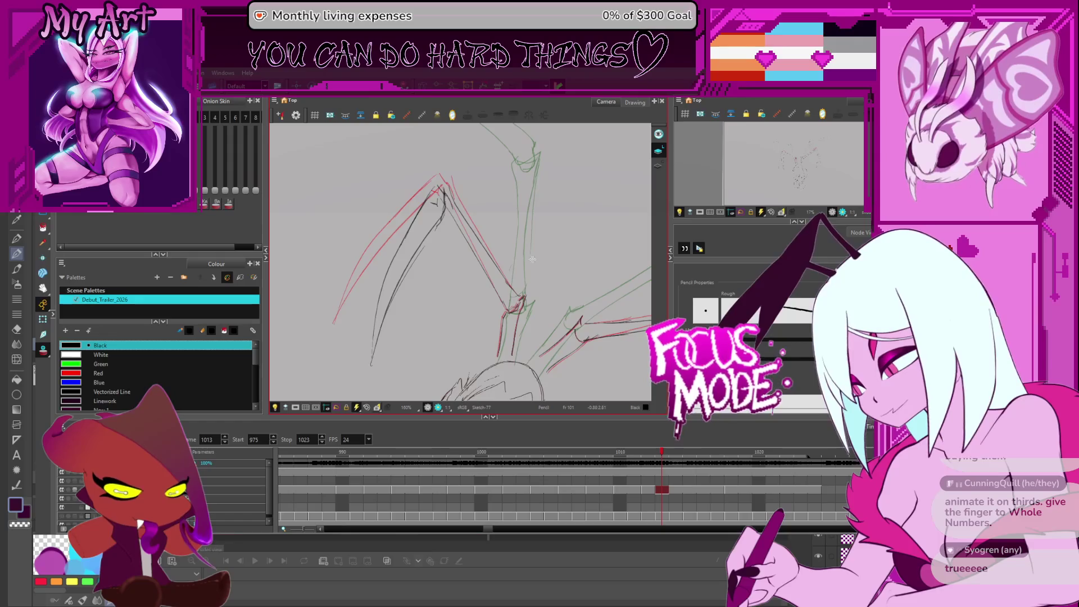
key(shift+m)
drag(565, 230, 518, 240)
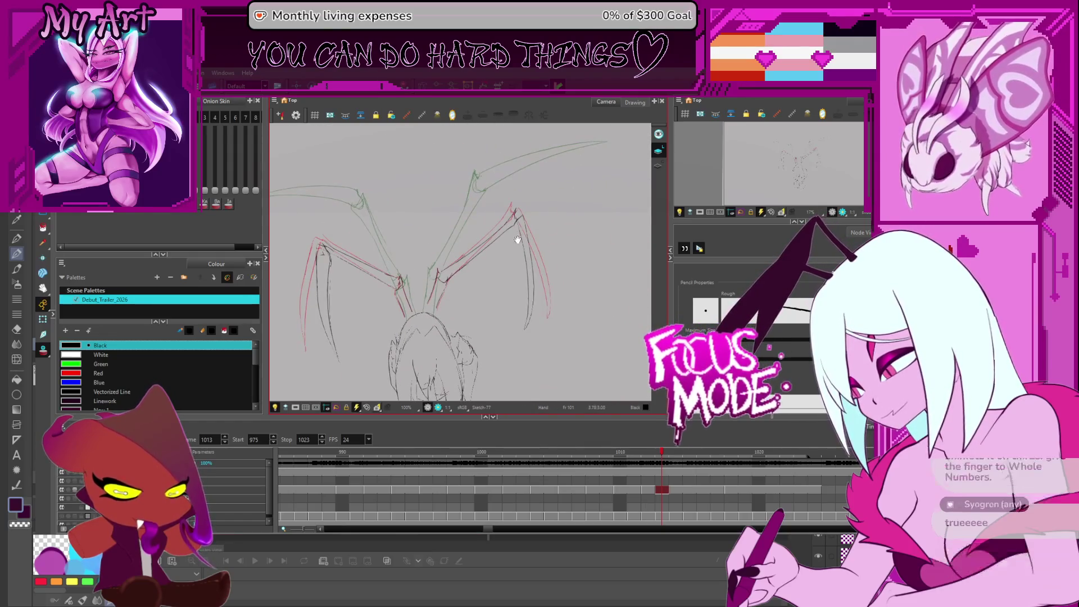
key(2)
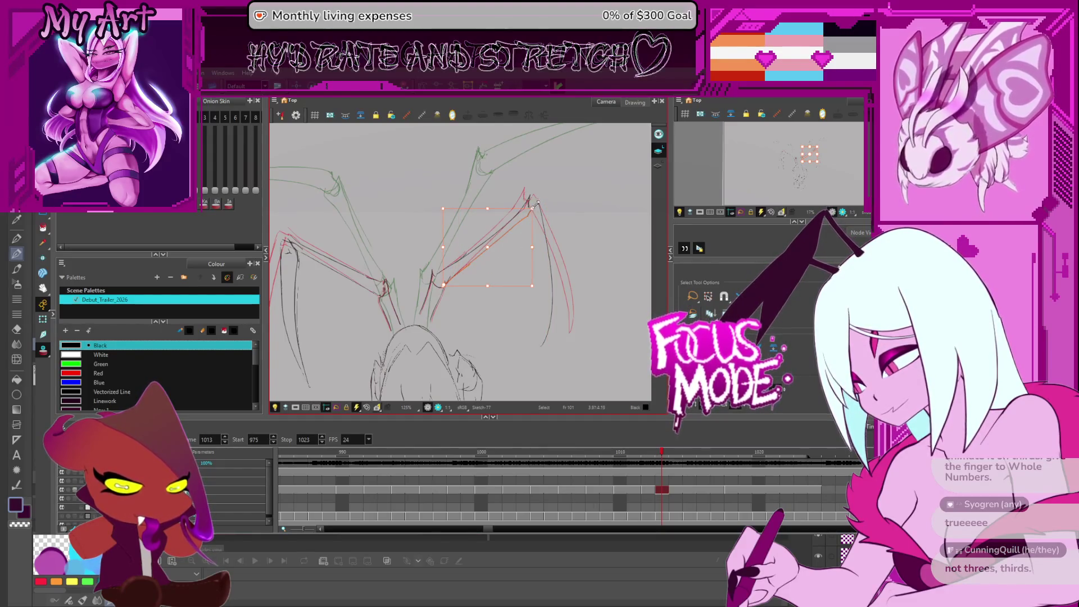
drag(532, 208, 535, 211)
- With the Pencil and a rotated view, draw the right wing's outer membrane edge
key(alt+slash)
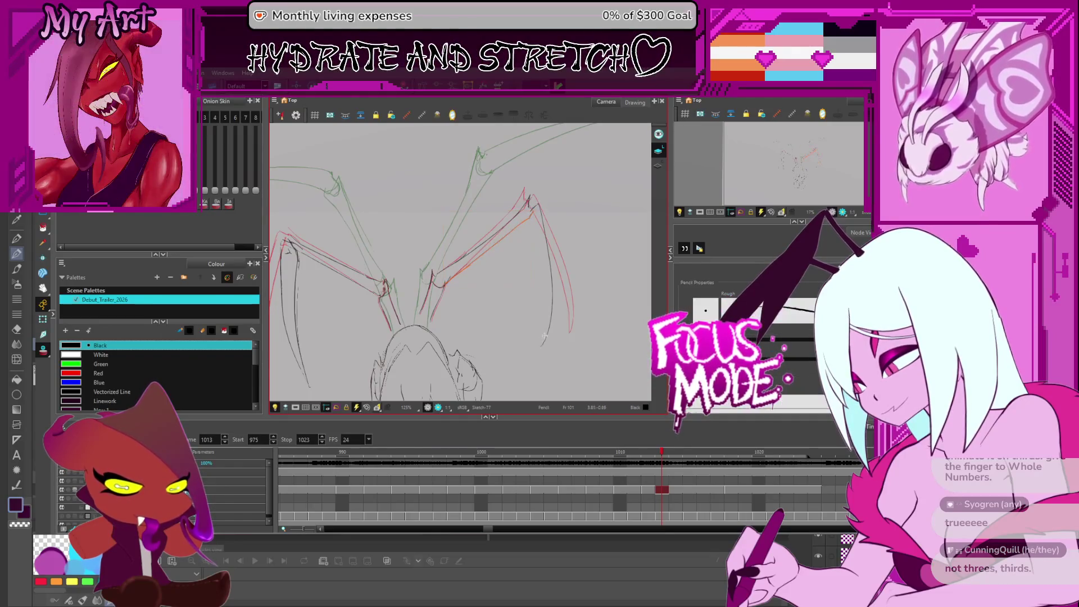
mouse_move(539, 275)
mouse_down()
mouse_move(574, 329)
mouse_move(557, 343)
mouse_move(439, 366)
mouse_up()
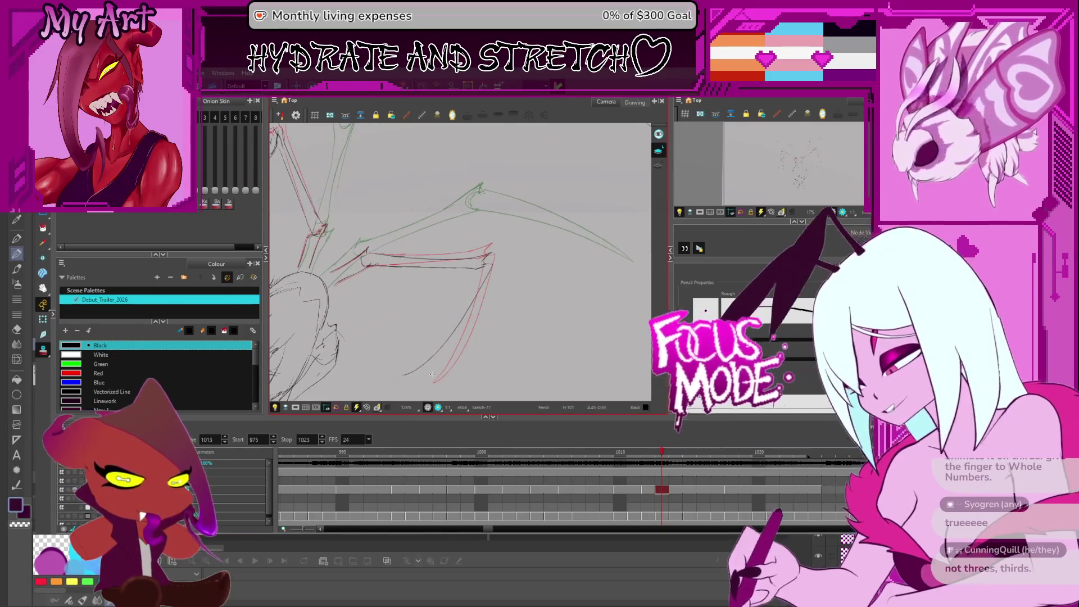
key(alt+s)
key(alt+/)
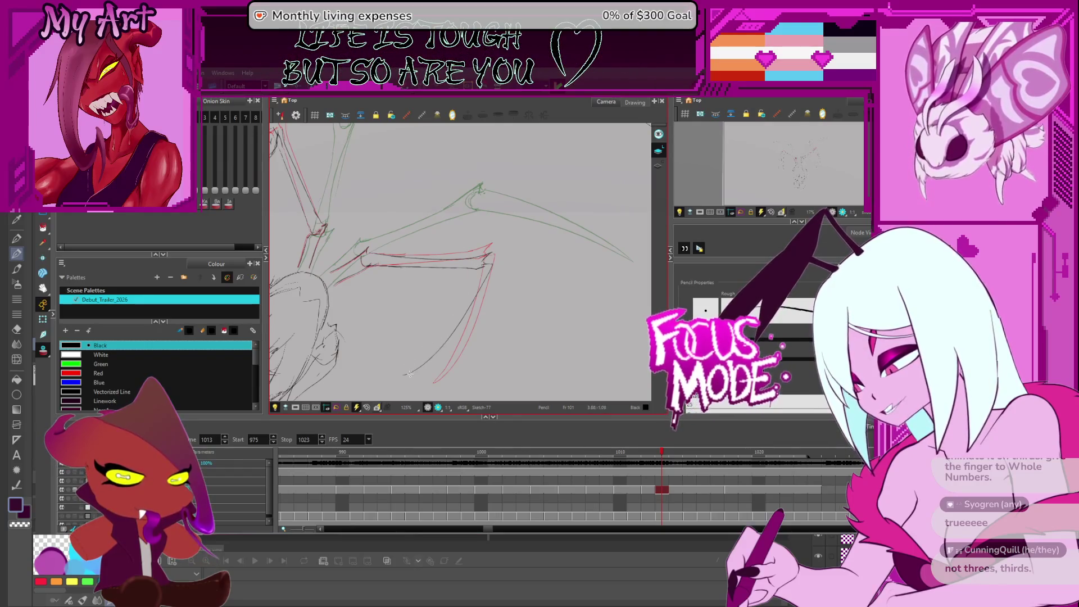
mouse_move(404, 374)
mouse_down()
mouse_move(470, 274)
mouse_move(515, 240)
mouse_move(516, 275)
mouse_up()
- Zoom out to 80%, return to frame 1013 and play the wing animation
key(2)
key(2)
key(period)
key(period)
key(period)
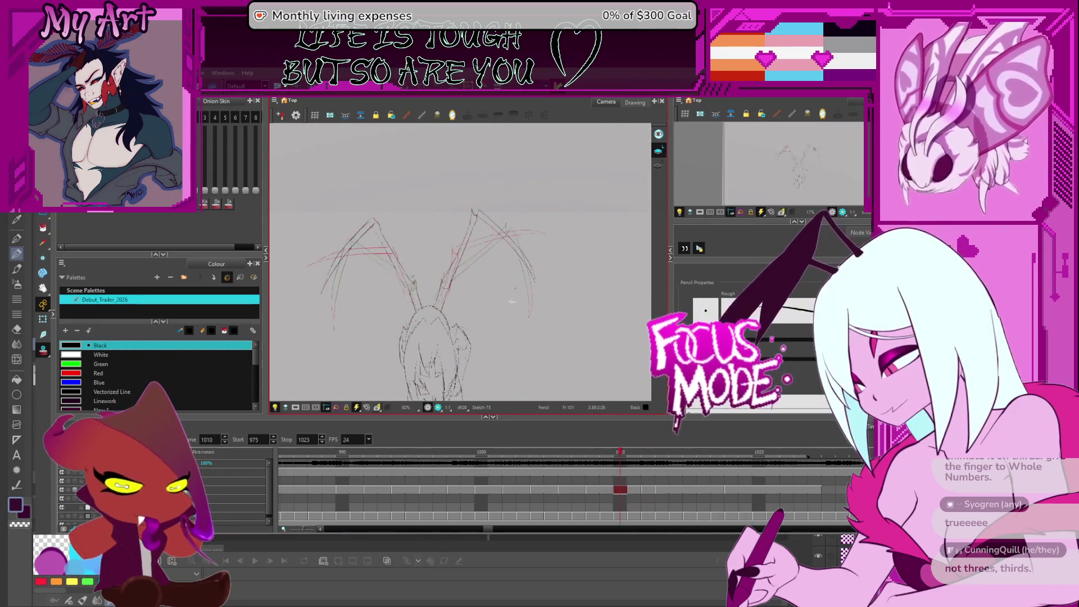
key(comma)
key(comma)
key(comma)
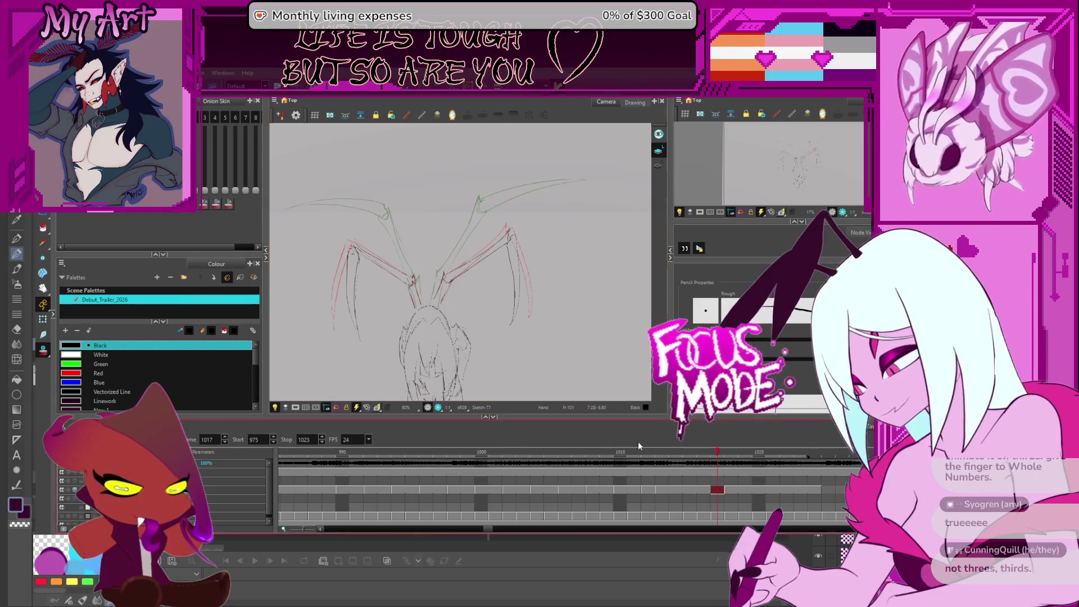
drag(583, 329, 598, 335)
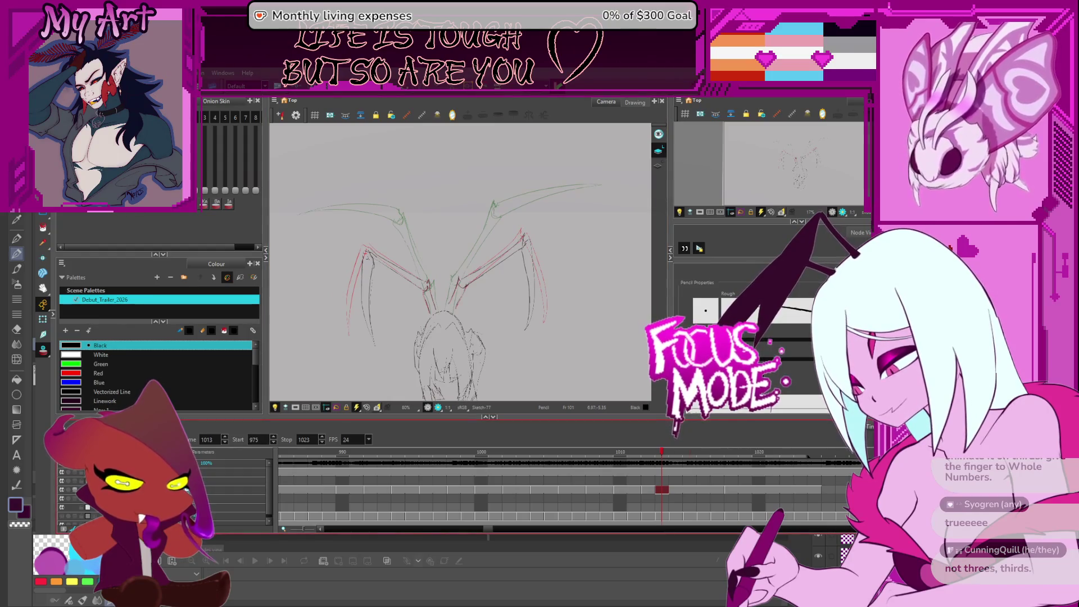
key(Return)
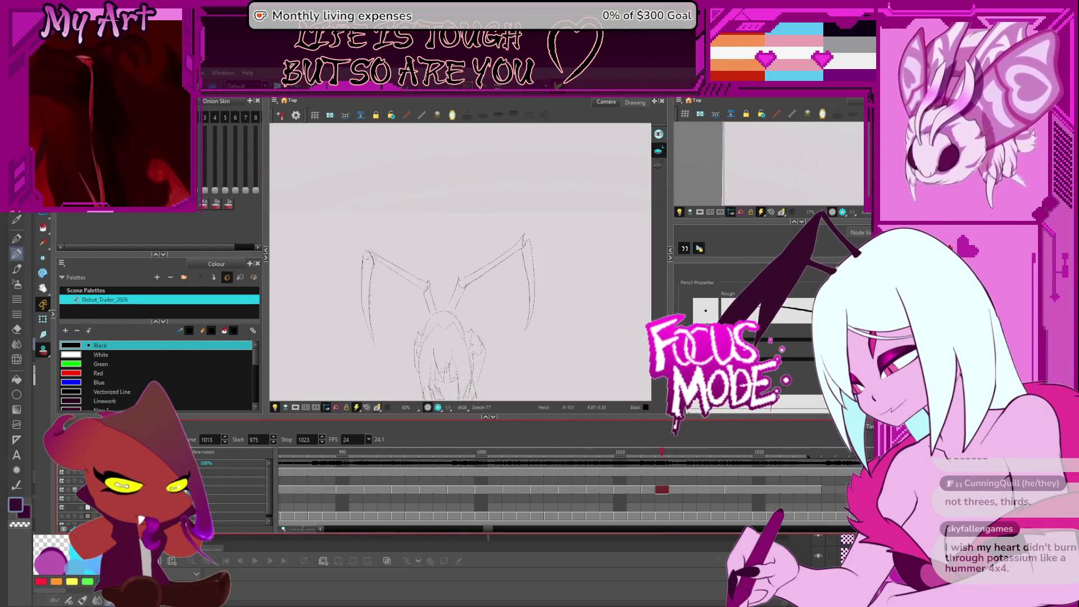
key(Return)
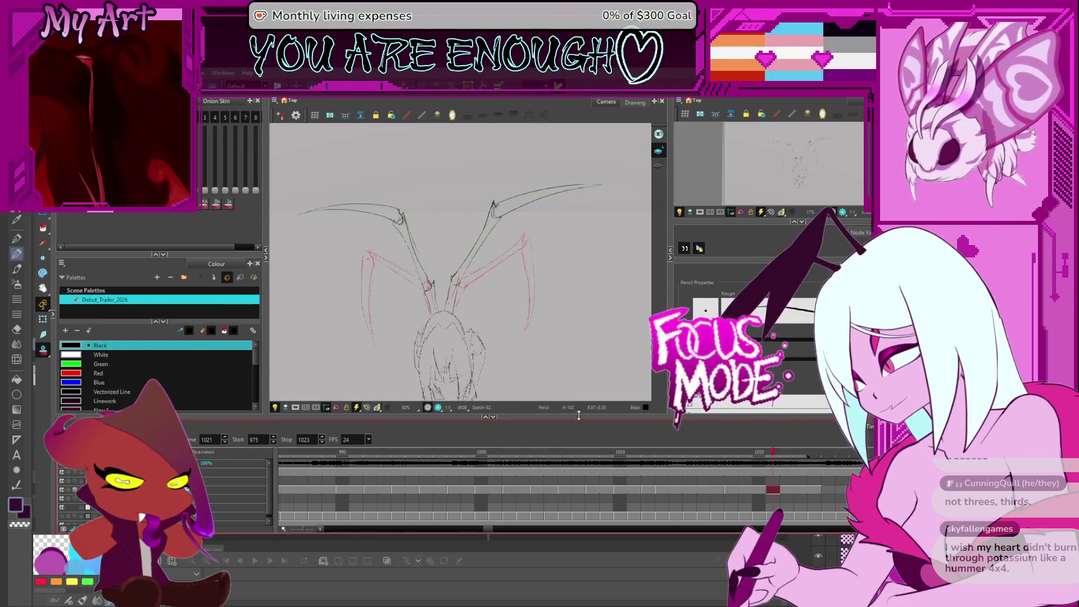
- Step to frame 1014 and rotate the view slightly clockwise
key(comma)
key(comma)
key(ctrl+alt)
drag(580, 321, 574, 331)
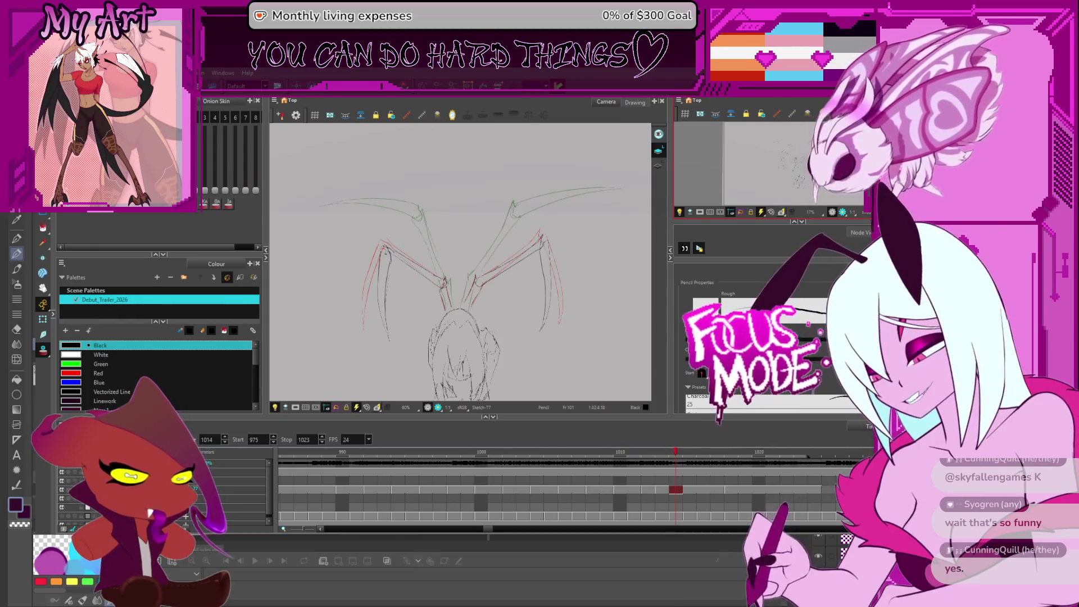
- Step back through frames 1013 and 1011, then forward to the next wing drawing
drag(413, 313, 428, 281)
key(comma)
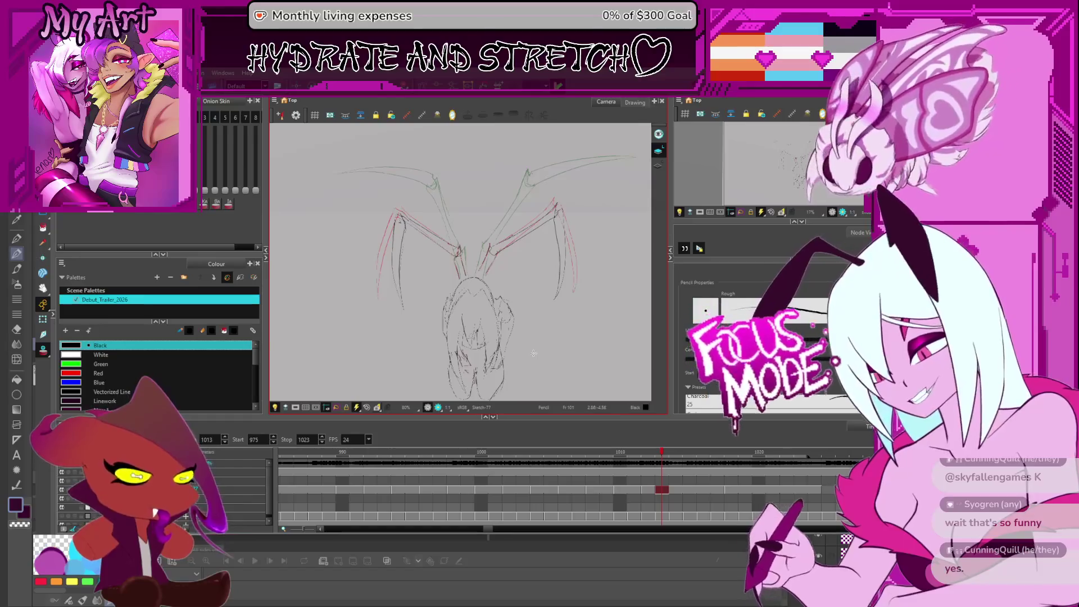
key(comma)
key(comma)
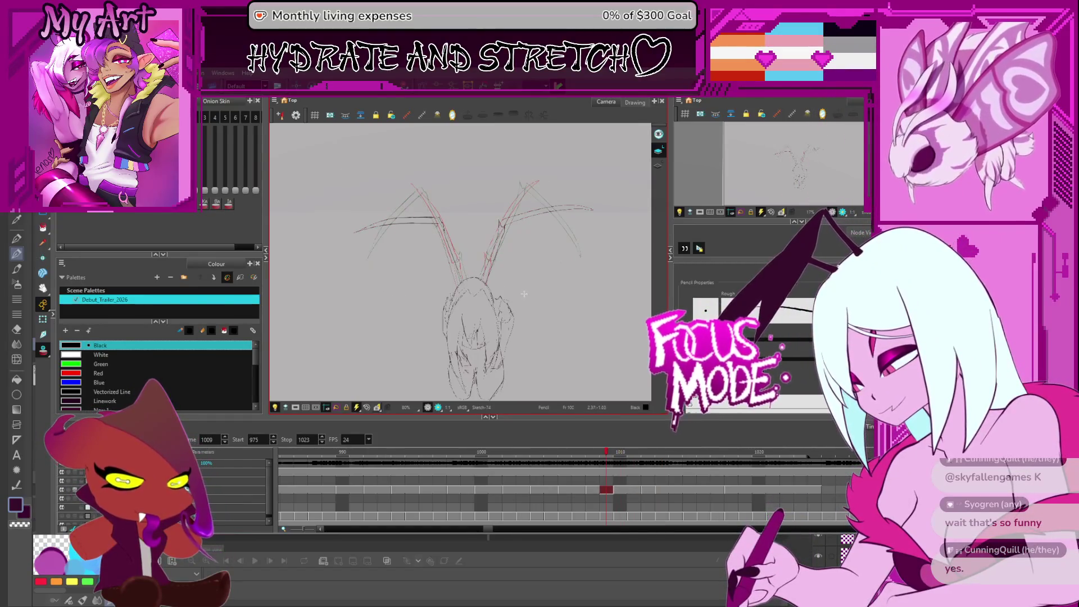
key(period)
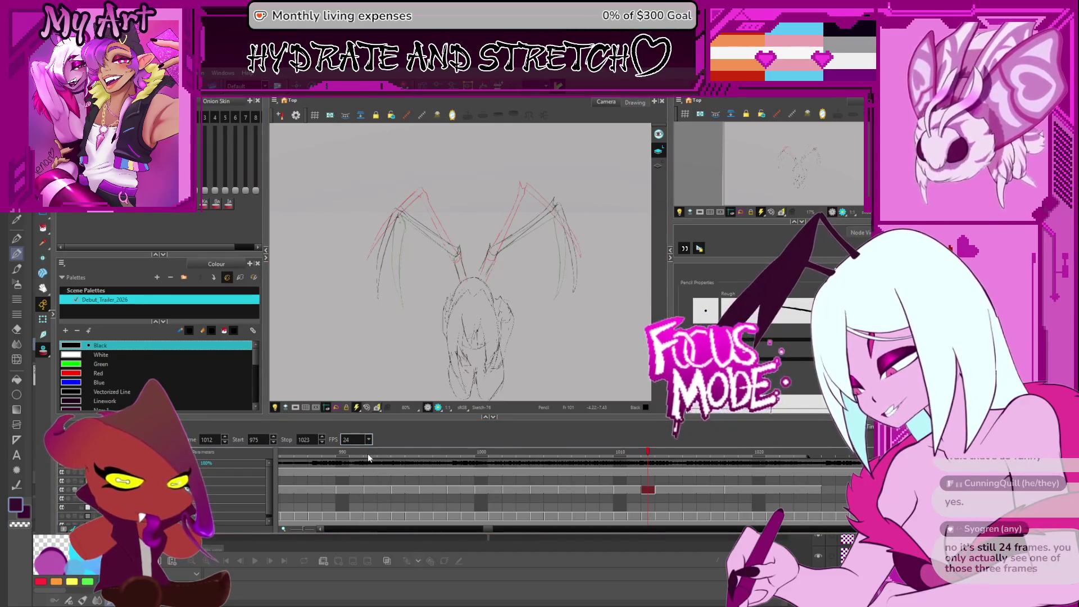
drag(554, 264, 549, 294)
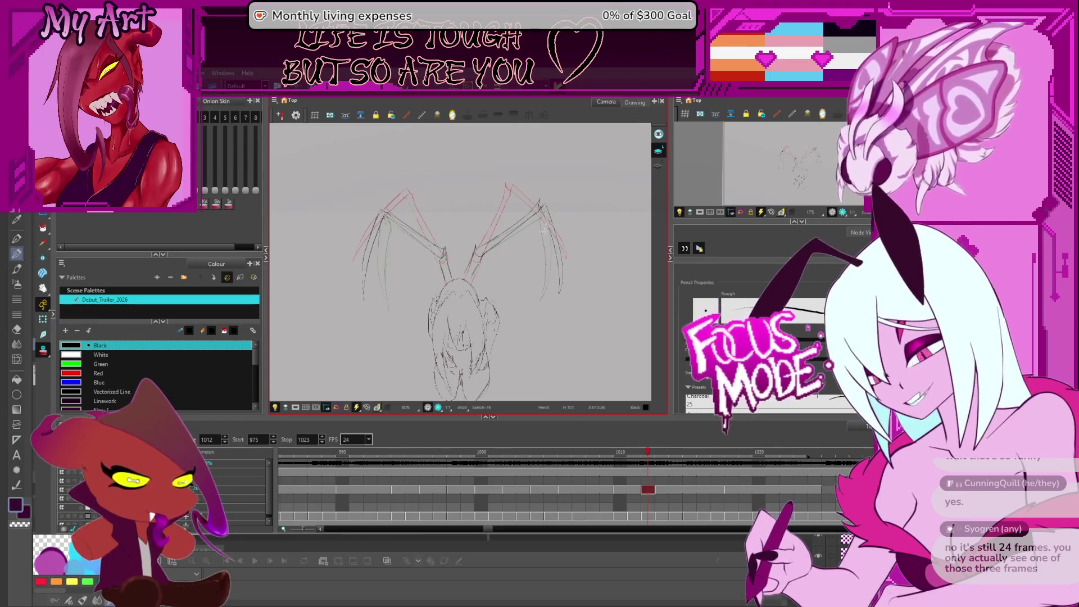
key(period)
key(period)
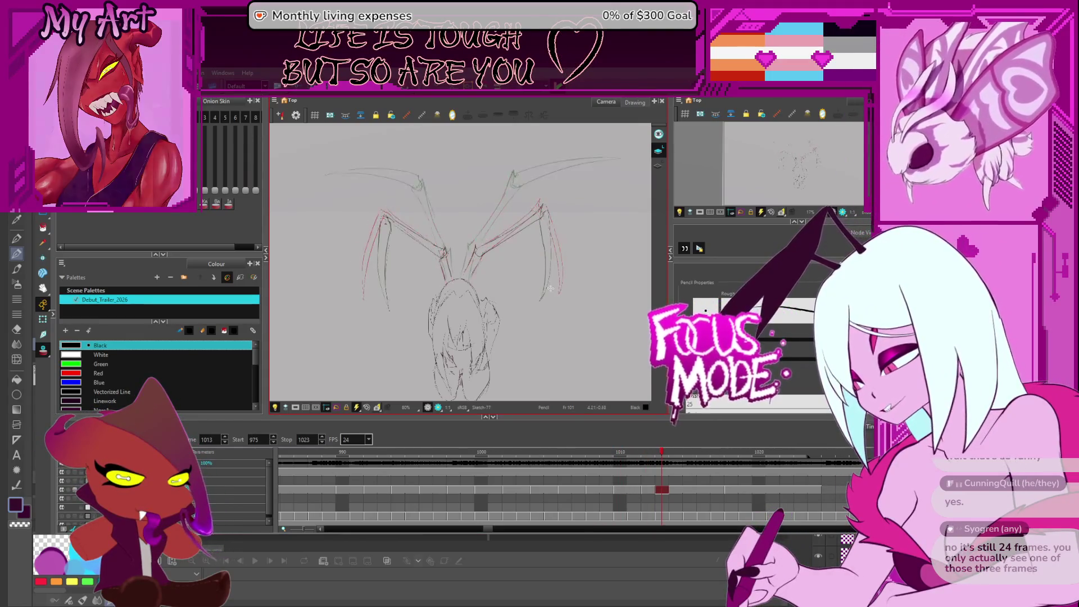
drag(557, 262, 551, 290)
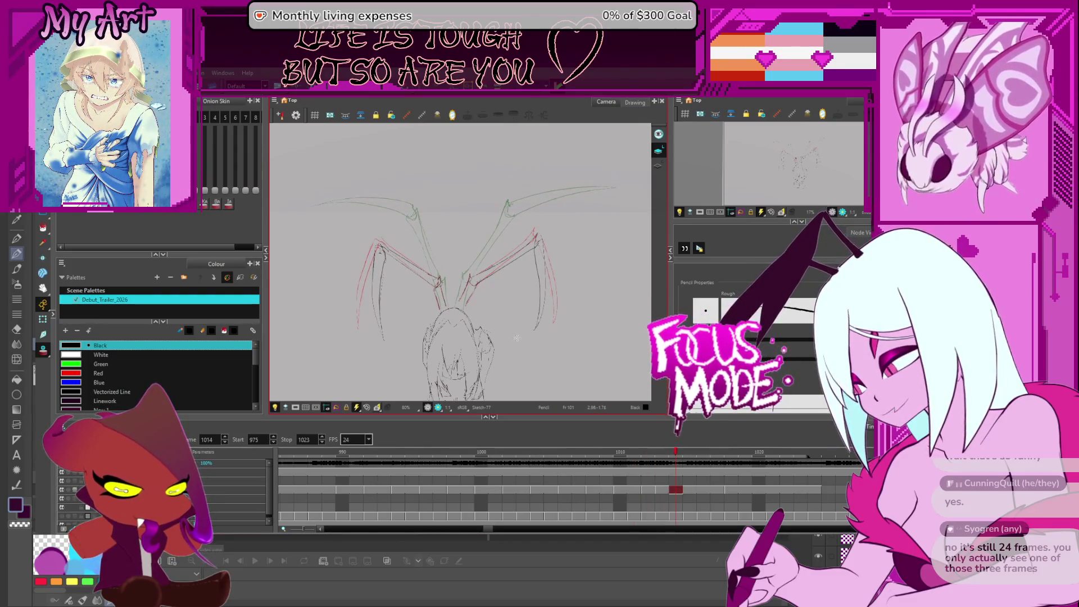
- Flip between frames 1013 and 1014 to compare the wing poses
key(comma)
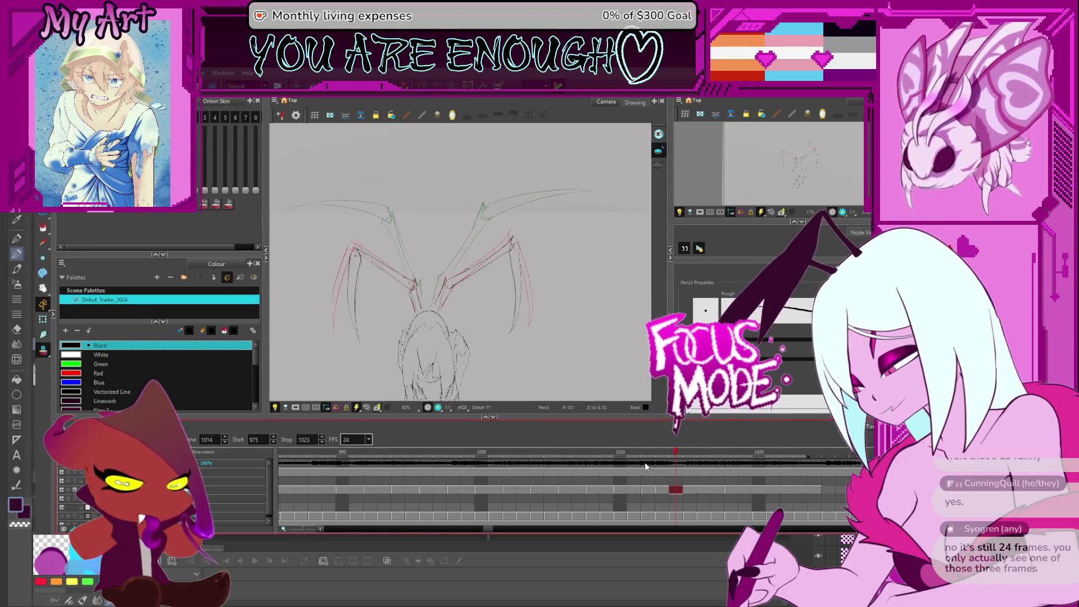
key(comma)
key(period)
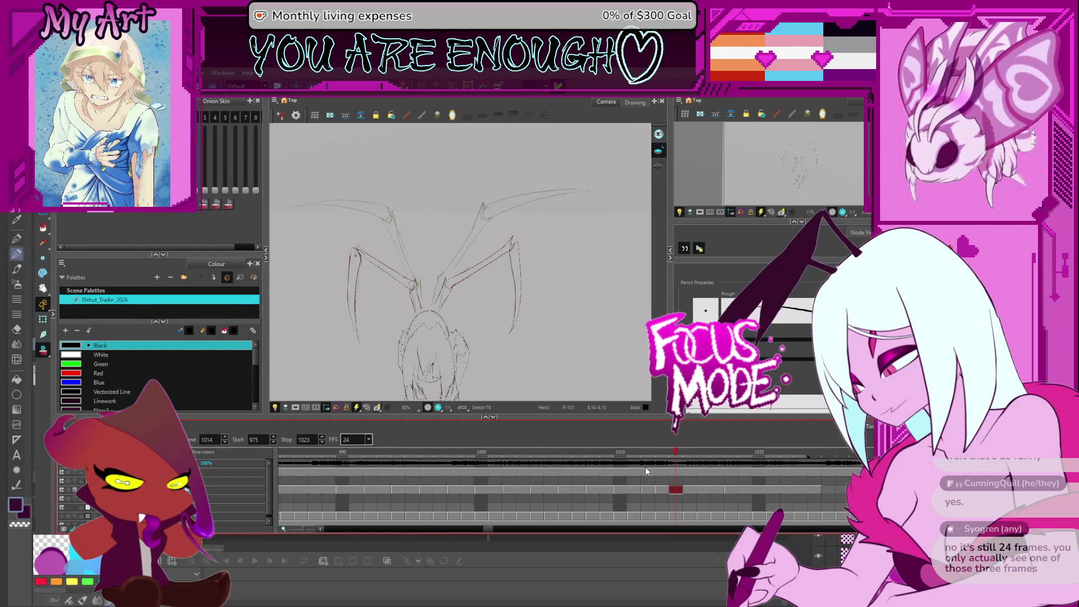
- Reshape frame 1014's right wing stroke with the Contour Editor, then return to the Pencil zoomed in
key(alt+q)
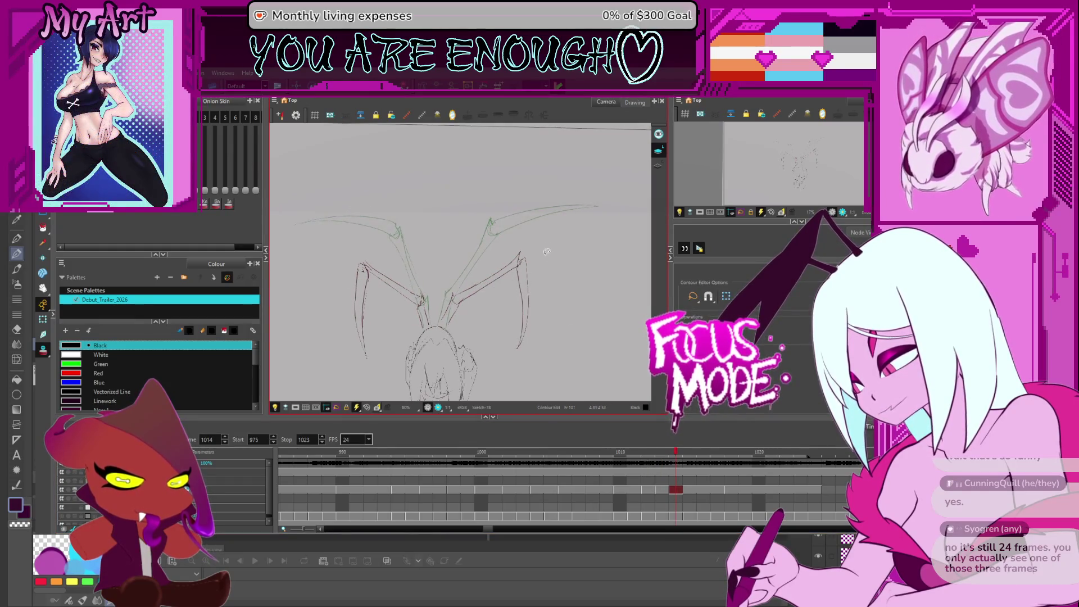
drag(550, 250, 508, 353)
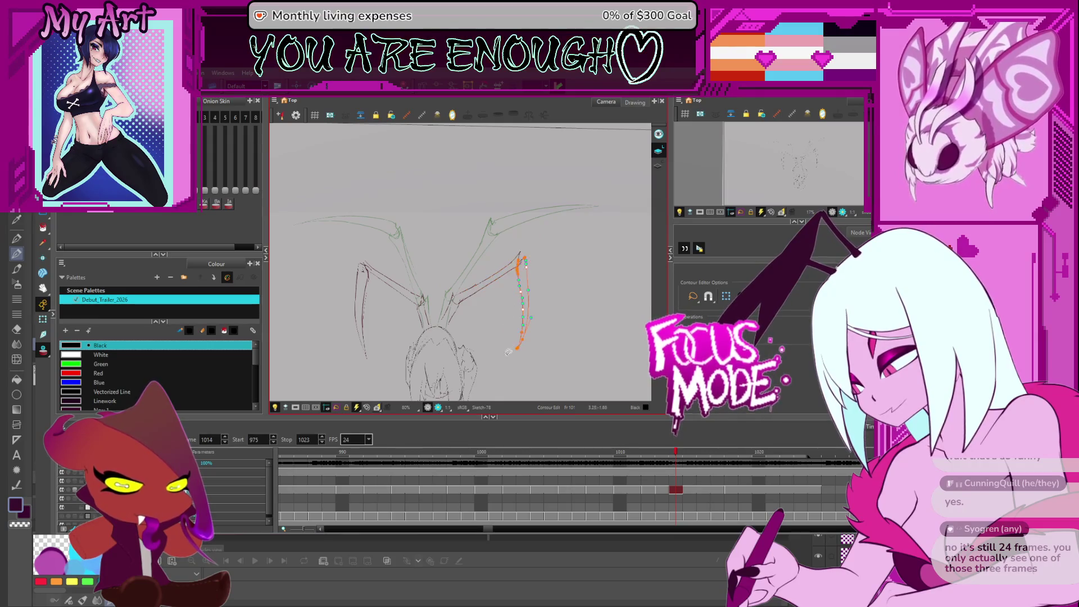
key(alt+s)
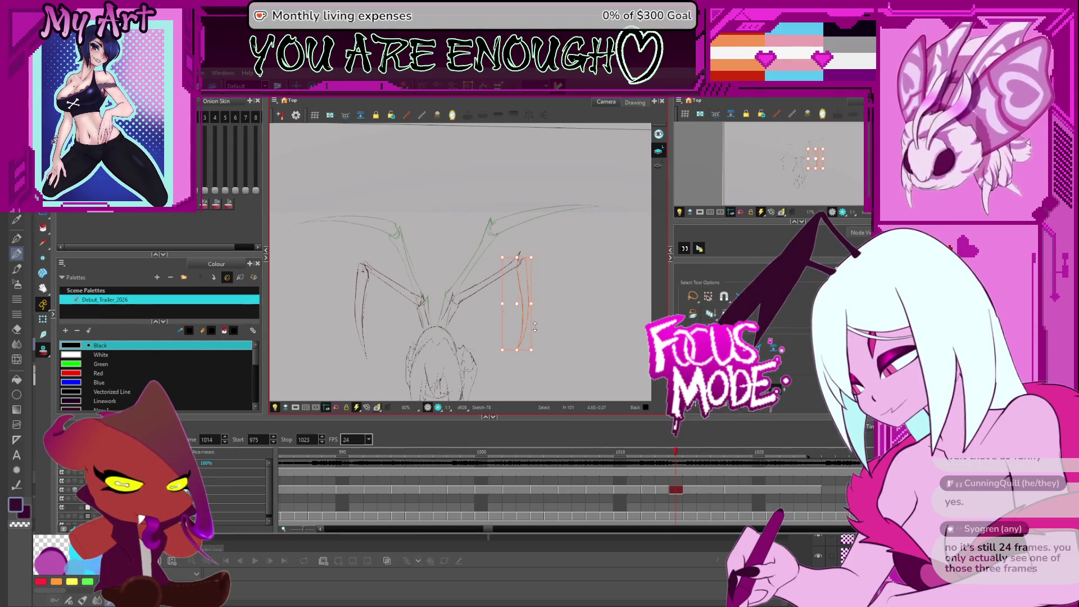
key(Delete)
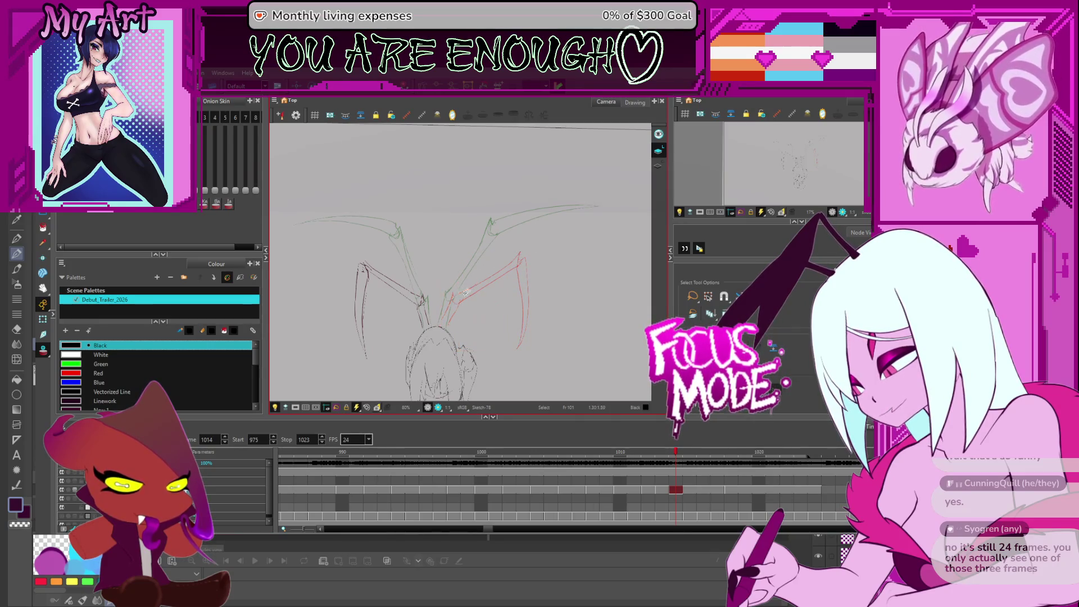
key(alt+/)
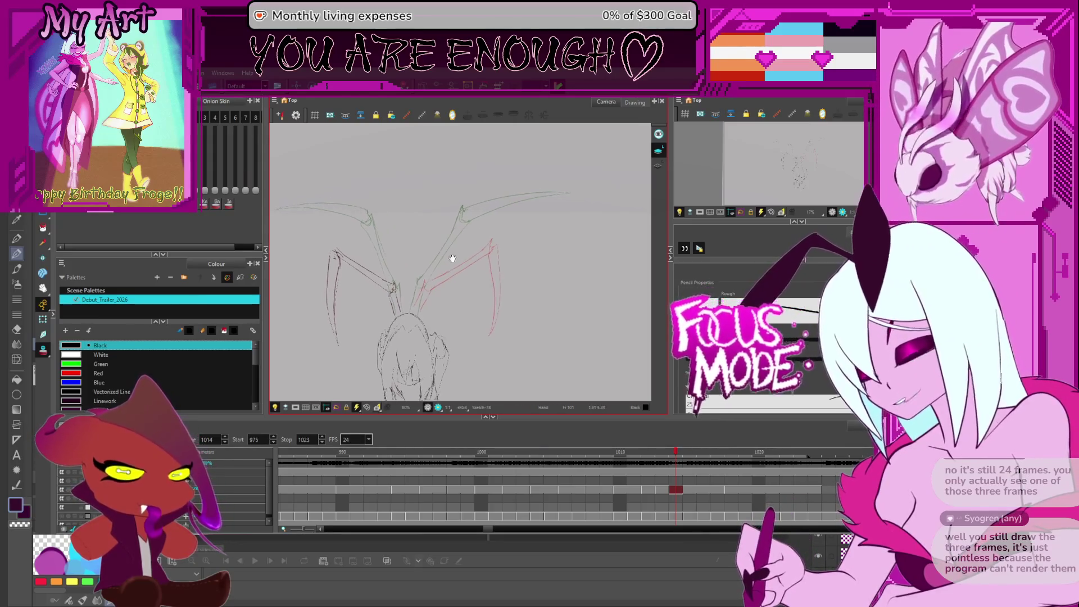
drag(451, 255, 482, 260)
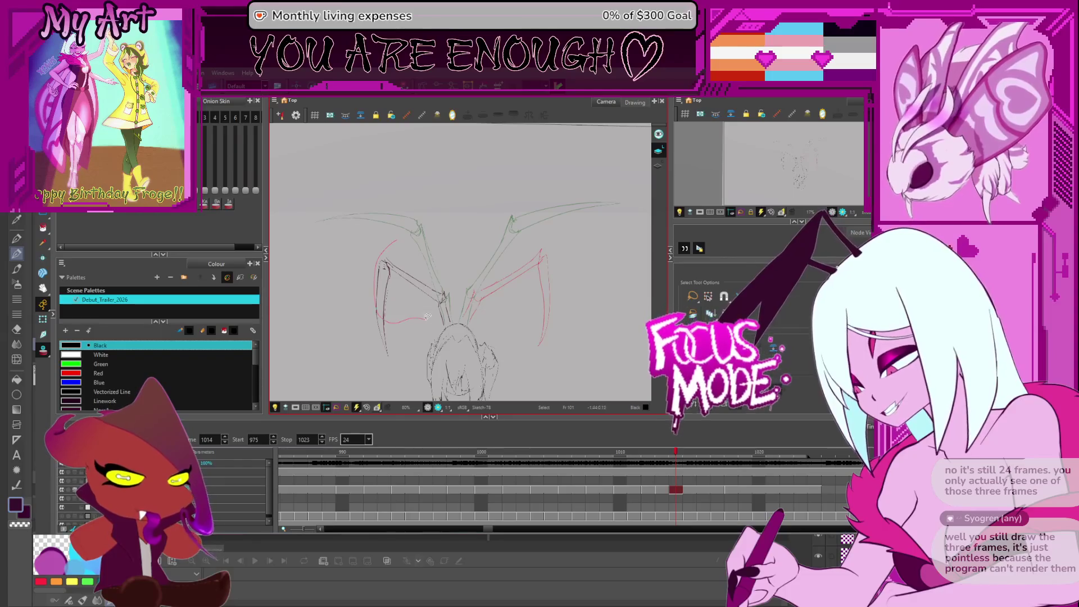
scroll(488, 276, up, 2)
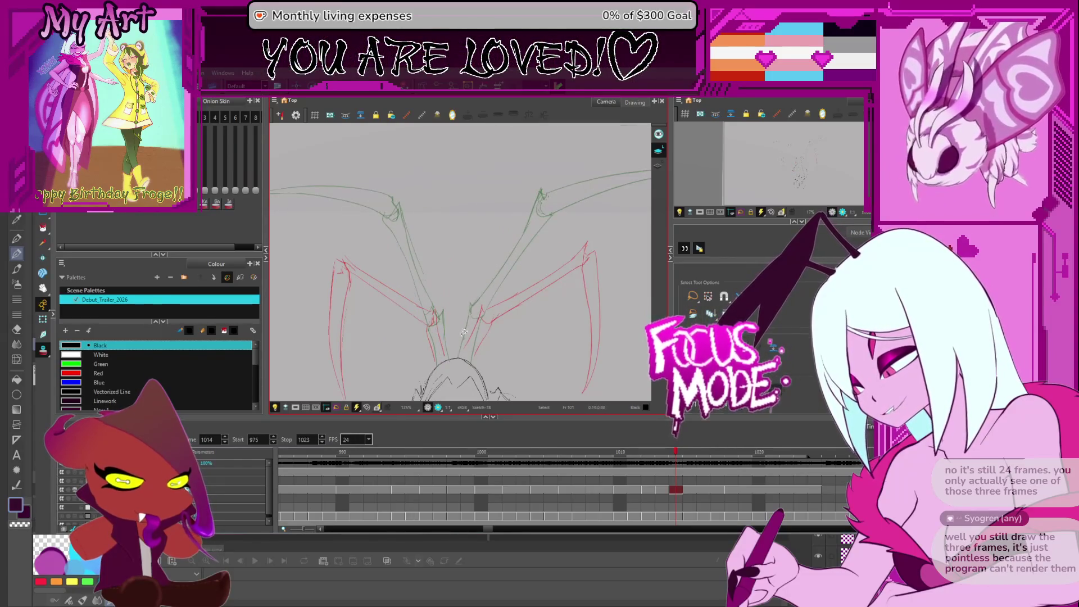
key(alt+slash)
- Zoom and pan the view onto the top of the right wing
drag(478, 354, 444, 340)
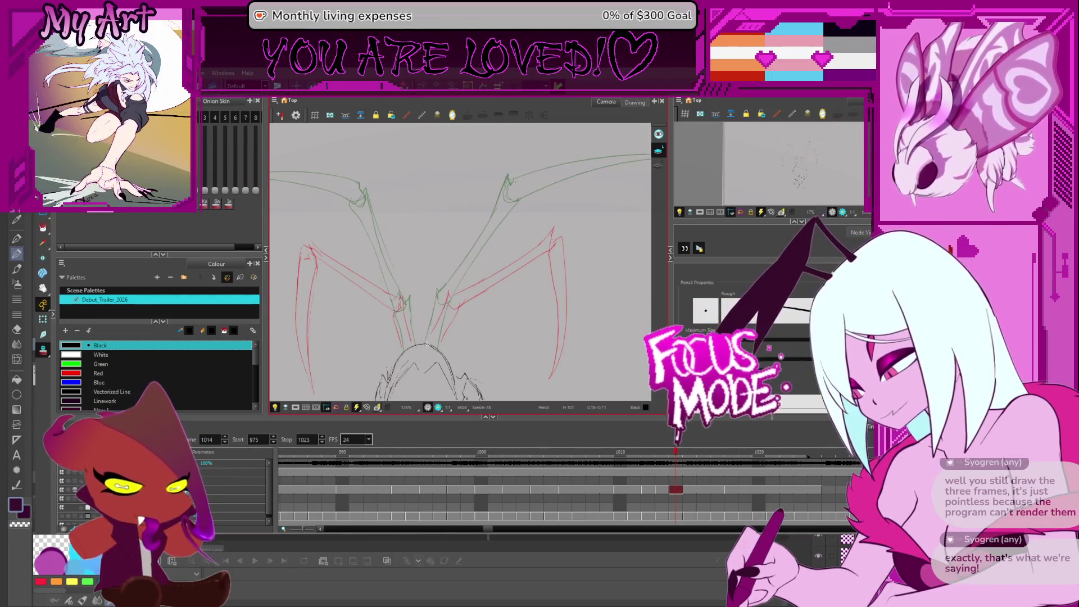
key(alt+s)
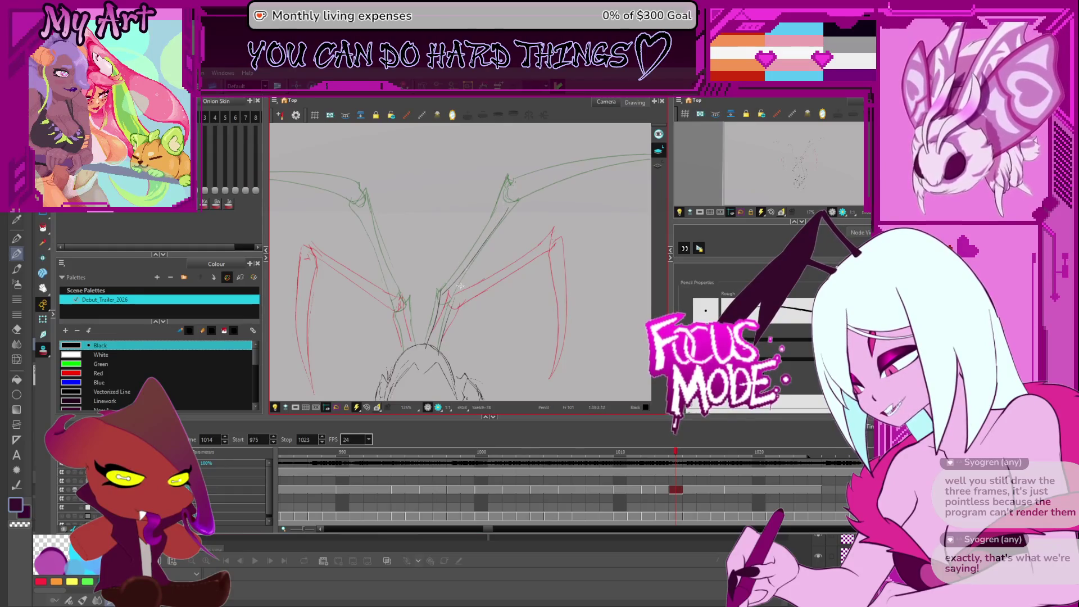
scroll(508, 209, up, 3)
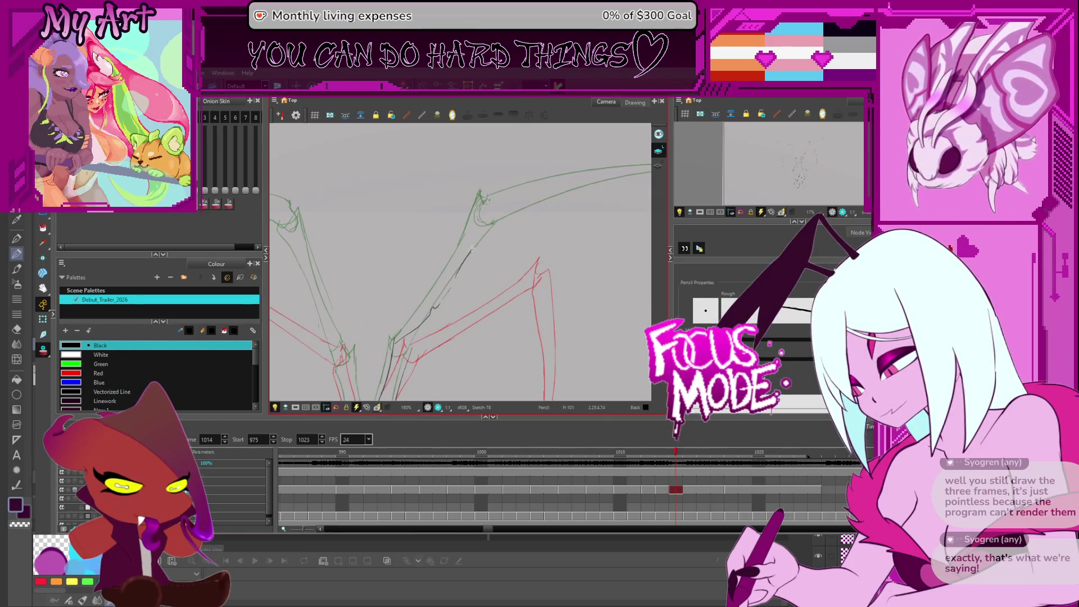
mouse_move(523, 254)
mouse_down()
mouse_move(477, 193)
mouse_move(465, 294)
mouse_move(428, 337)
mouse_move(418, 331)
mouse_up()
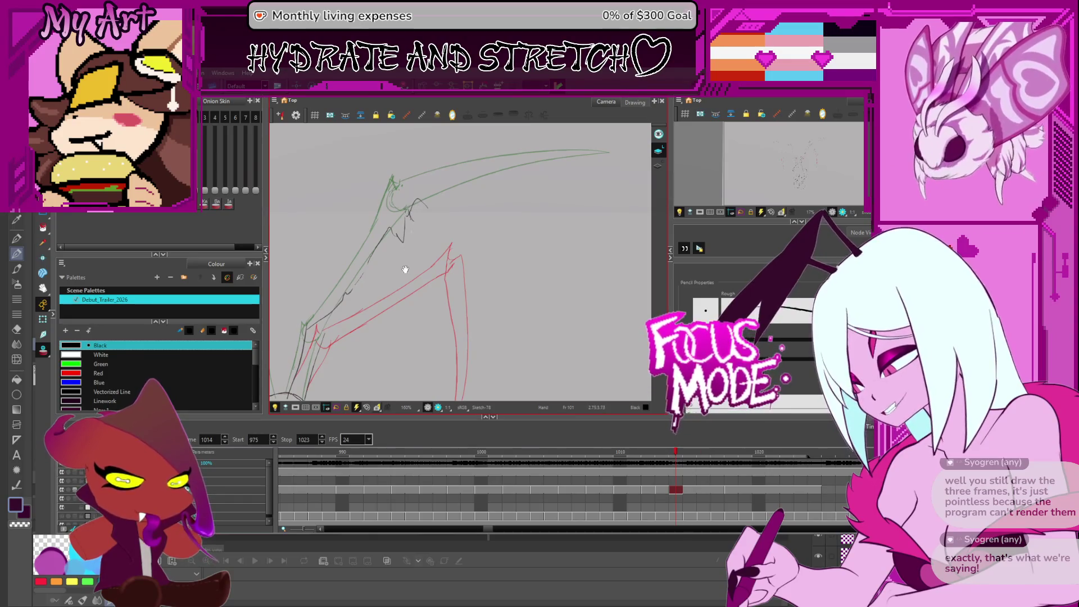
drag(406, 269, 427, 226)
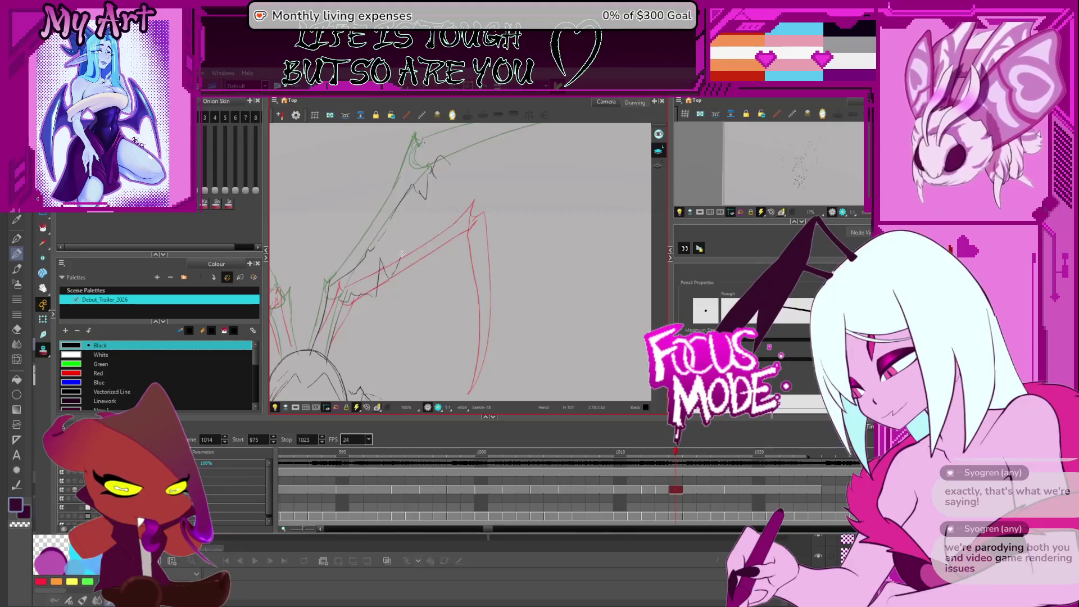
scroll(458, 247, down, 3)
scroll(490, 306, up, 2)
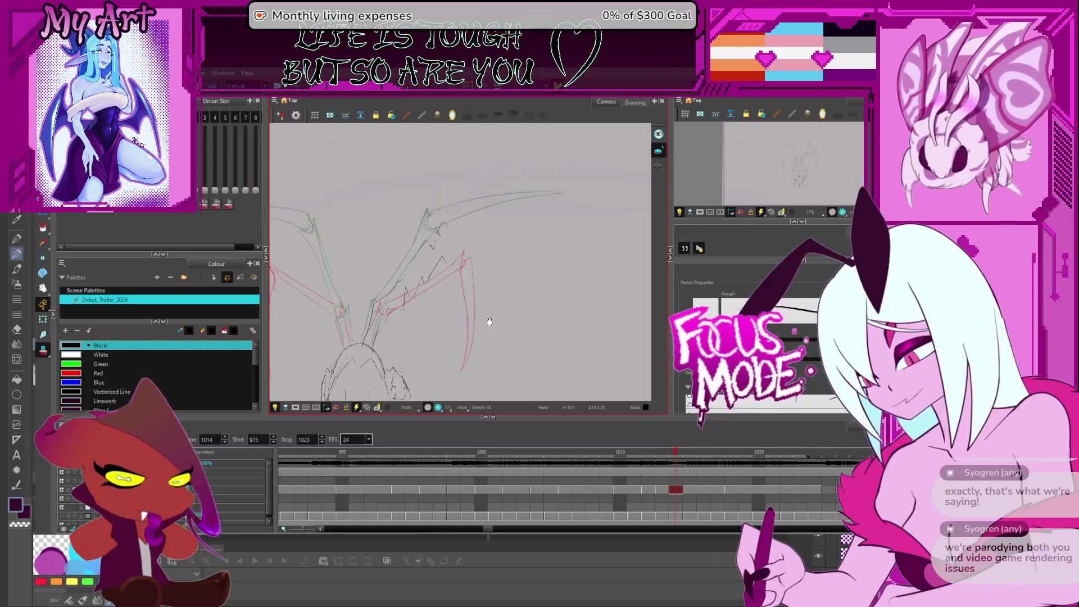
scroll(477, 329, right, 2)
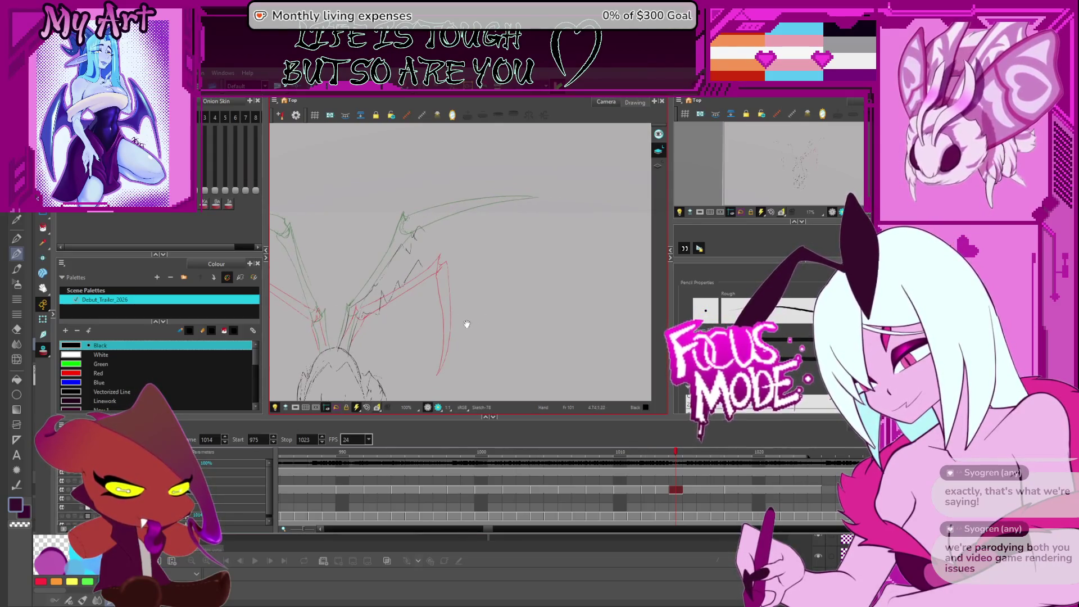
- Draw the right wing's curved membrane edge, extending it further down
drag(419, 226, 471, 286)
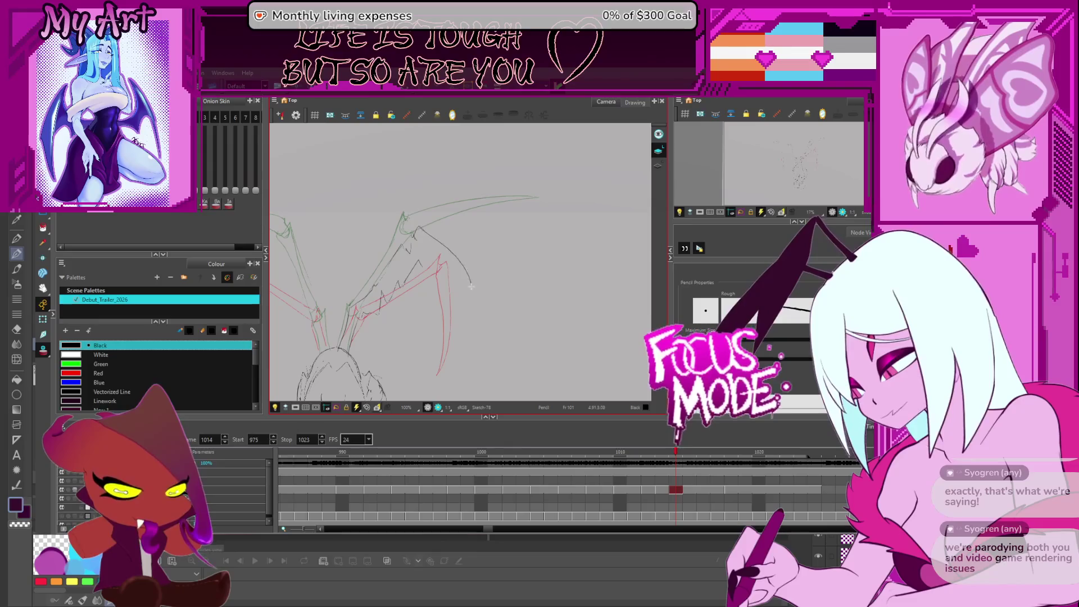
drag(418, 226, 484, 315)
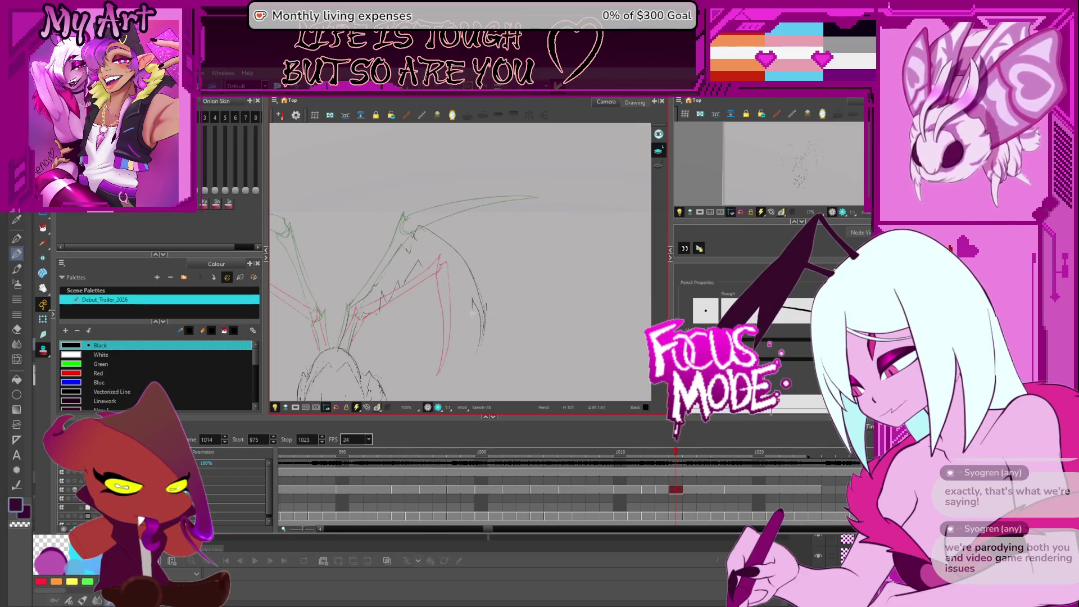
drag(427, 260, 536, 204)
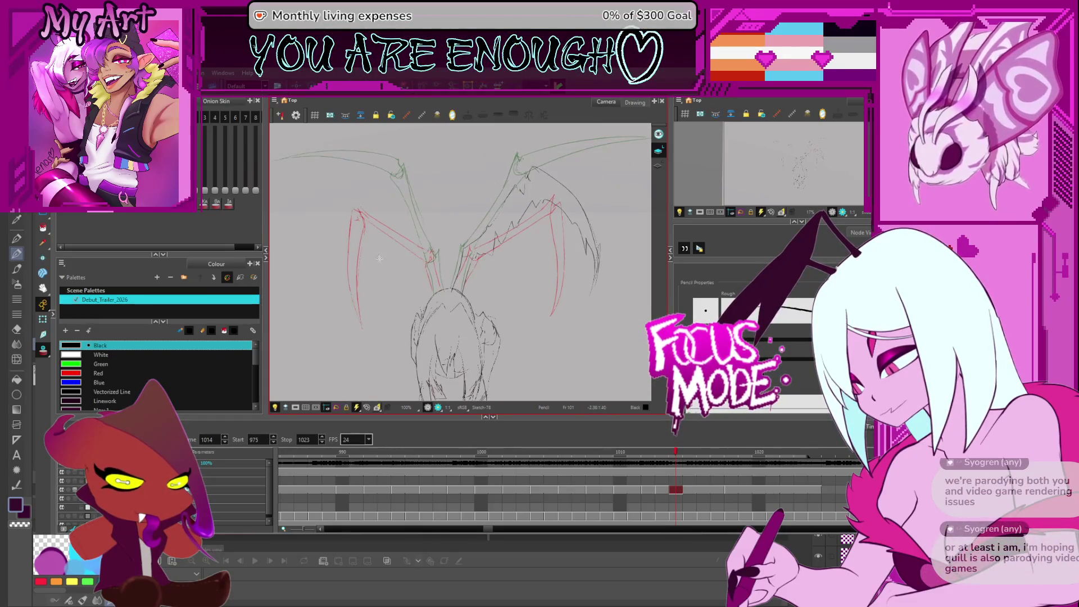
drag(343, 226, 388, 244)
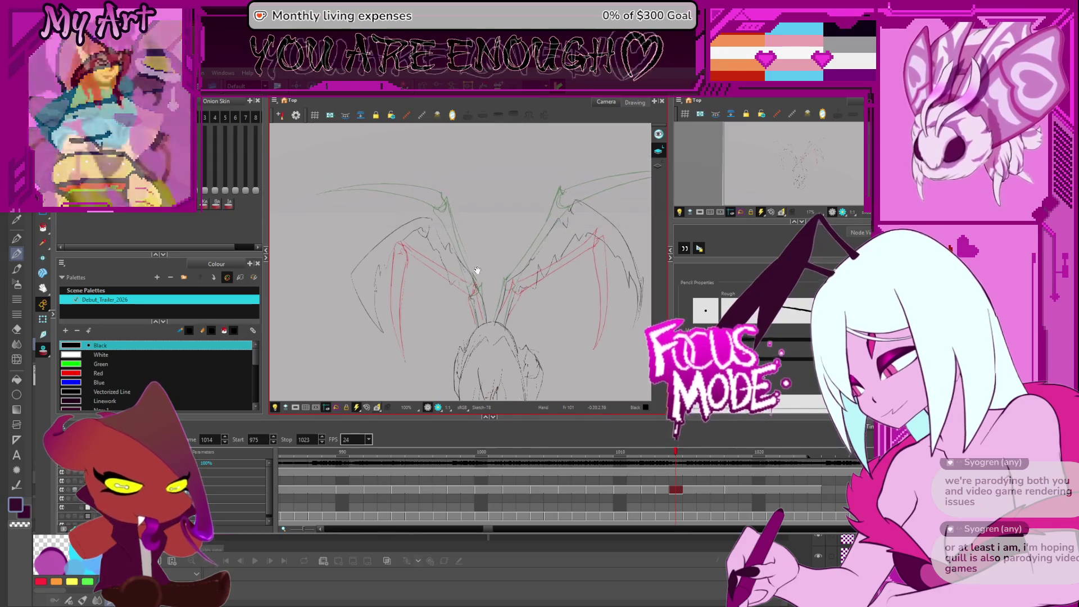
- Step back and forth between frames 1014 and 1017 to review the wing poses
key(period)
key(period)
key(period)
key(comma)
key(comma)
key(comma)
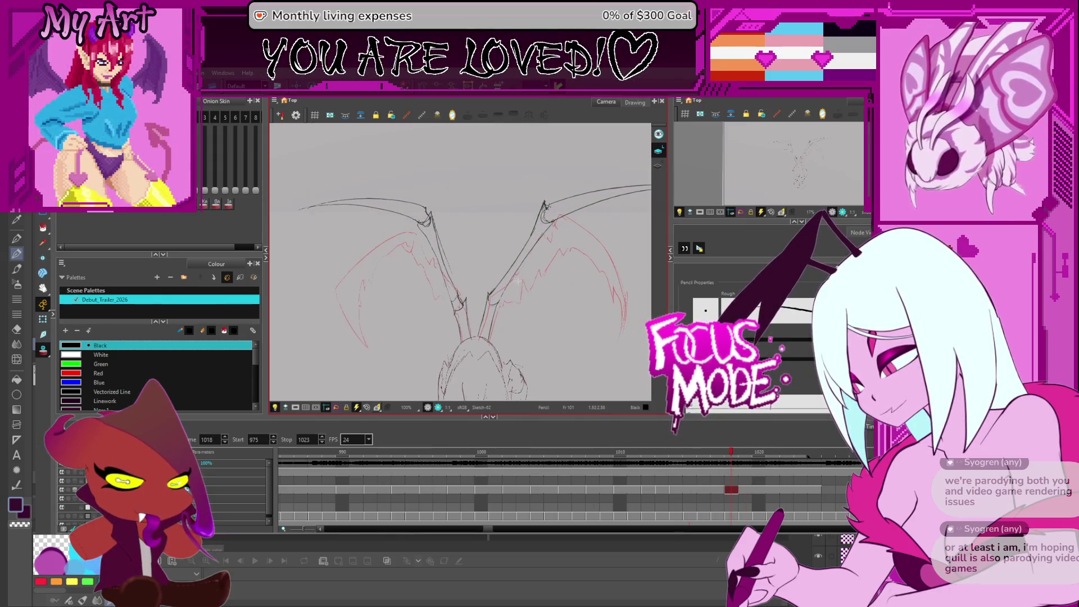
key(alt+s)
key(period)
key(period)
key(comma)
key(comma)
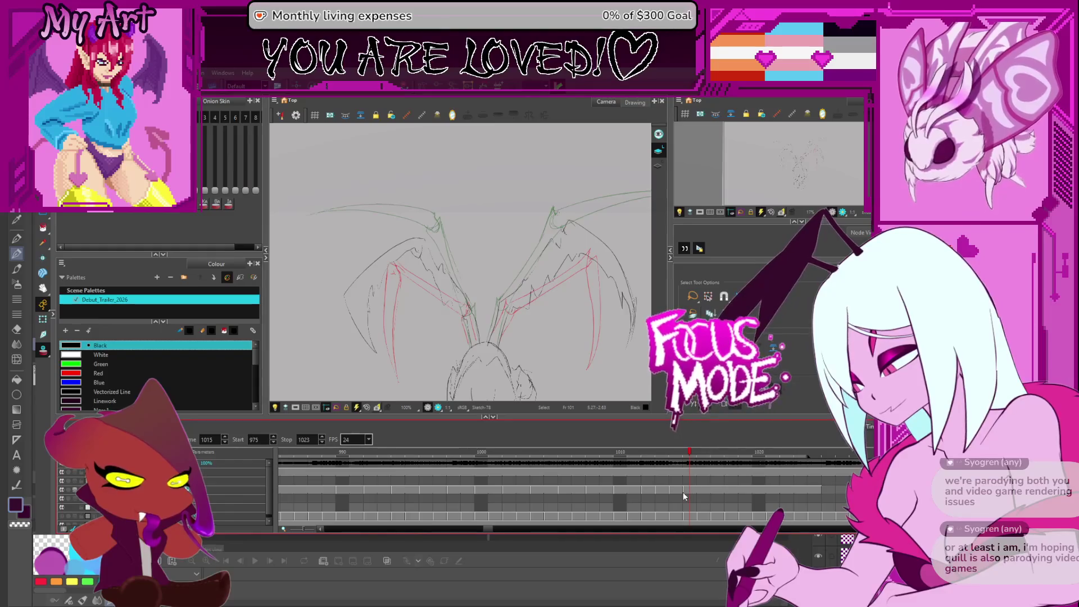
key(comma)
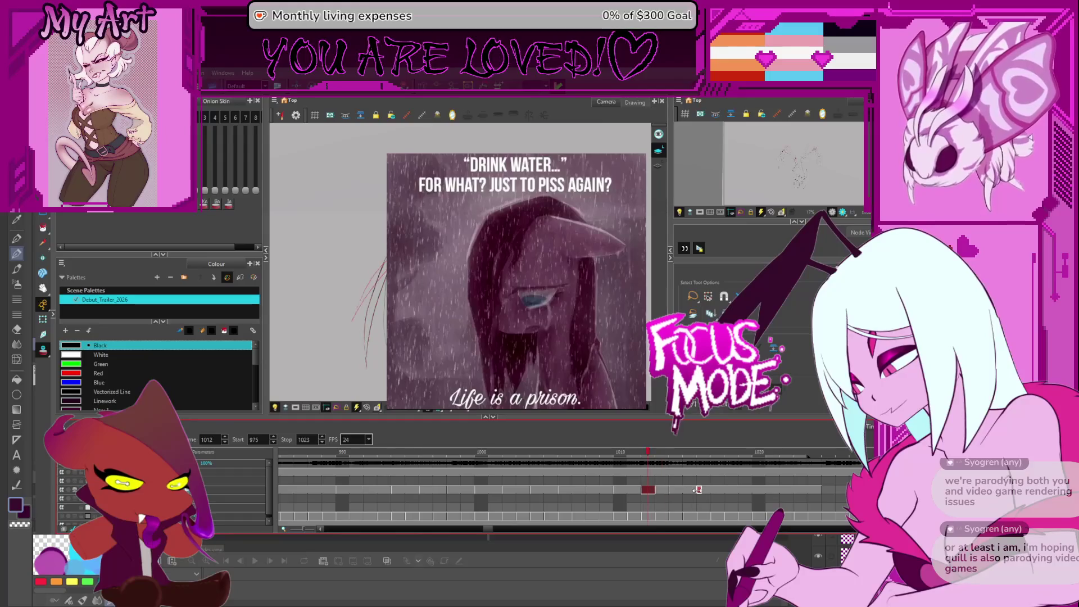
key(period)
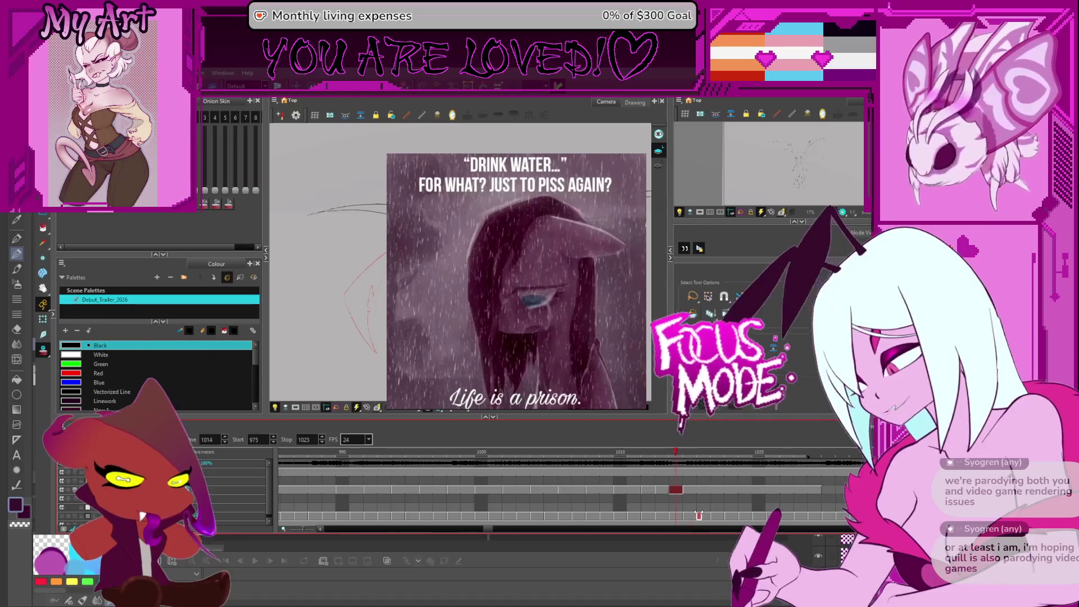